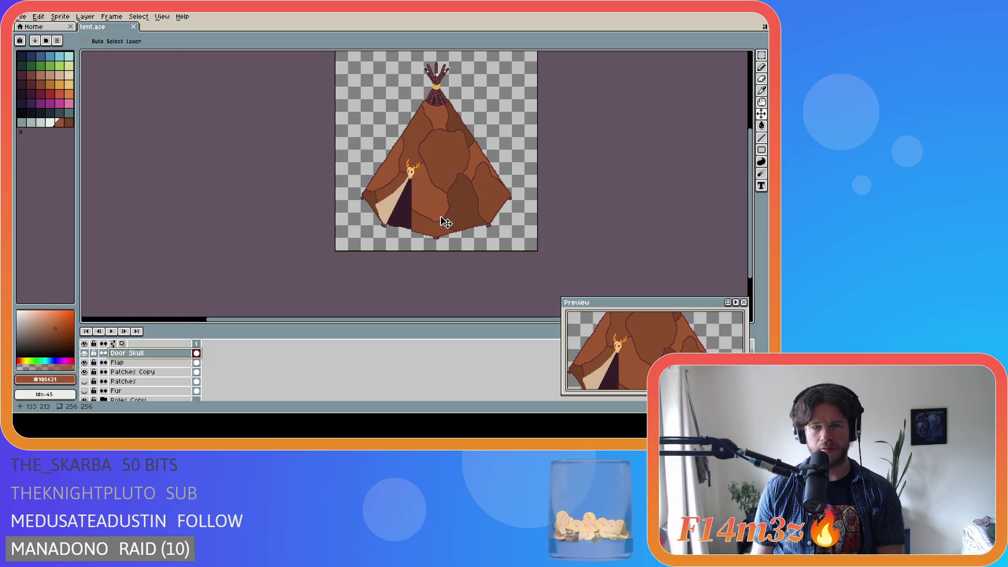
Zoom and pan across the whole patched tent, then save it as tent.ase
{"action": "scroll", "coordinate": [412, 188], "scroll_direction": "up", "scroll_amount": 2}
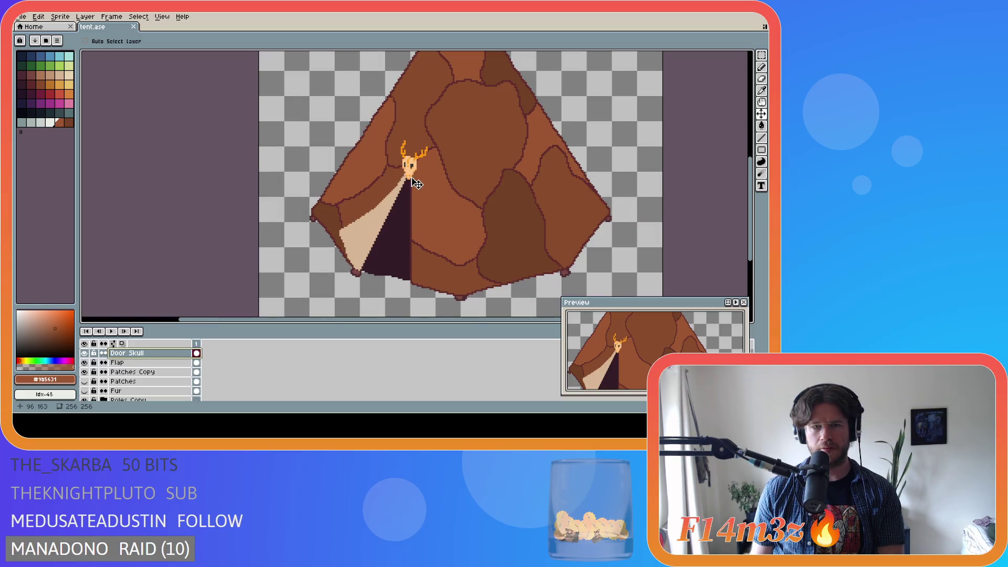
{"action": "scroll", "coordinate": [452, 273], "scroll_direction": "down", "scroll_amount": 5}
{"action": "scroll", "coordinate": [457, 288], "scroll_direction": "up", "scroll_amount": 5}
{"action": "scroll", "coordinate": [457, 288], "scroll_direction": "down", "scroll_amount": 5}
{"action": "scroll", "coordinate": [459, 294], "scroll_direction": "up", "scroll_amount": 1}
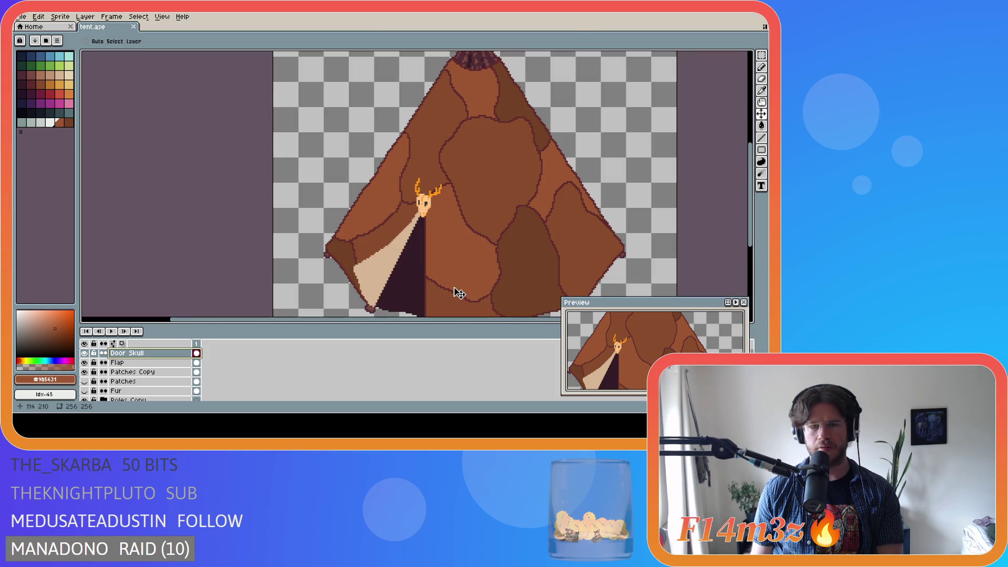
{"action": "scroll", "coordinate": [460, 293], "scroll_direction": "down", "scroll_amount": 1}
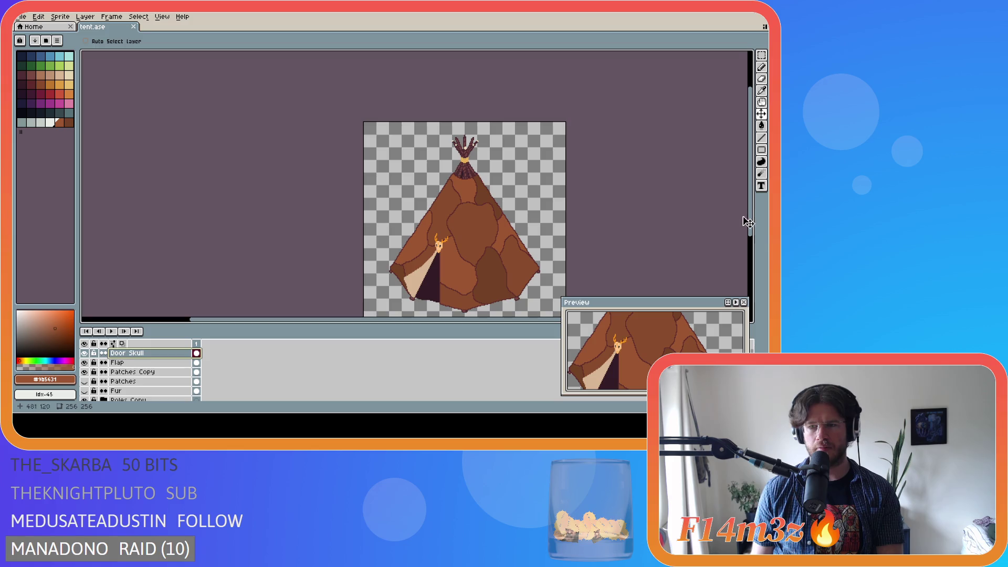
{"action": "left_click_drag", "start_coordinate": [753, 230], "coordinate": [753, 248]}
{"action": "left_click_drag", "start_coordinate": [502, 319], "coordinate": [539, 319]}
{"action": "left_click_drag", "start_coordinate": [750, 241], "coordinate": [750, 249]}
{"action": "key", "text": "ctrl+s"}
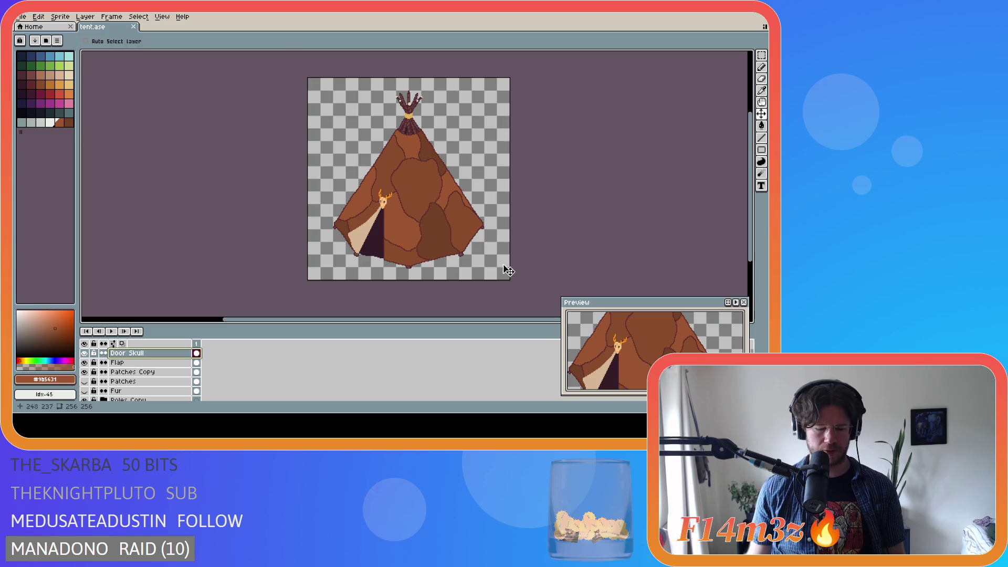
With the Move tool, shift the Door Skull layer's deer skull a few pixels up the flap
{"action": "key", "text": "m"}
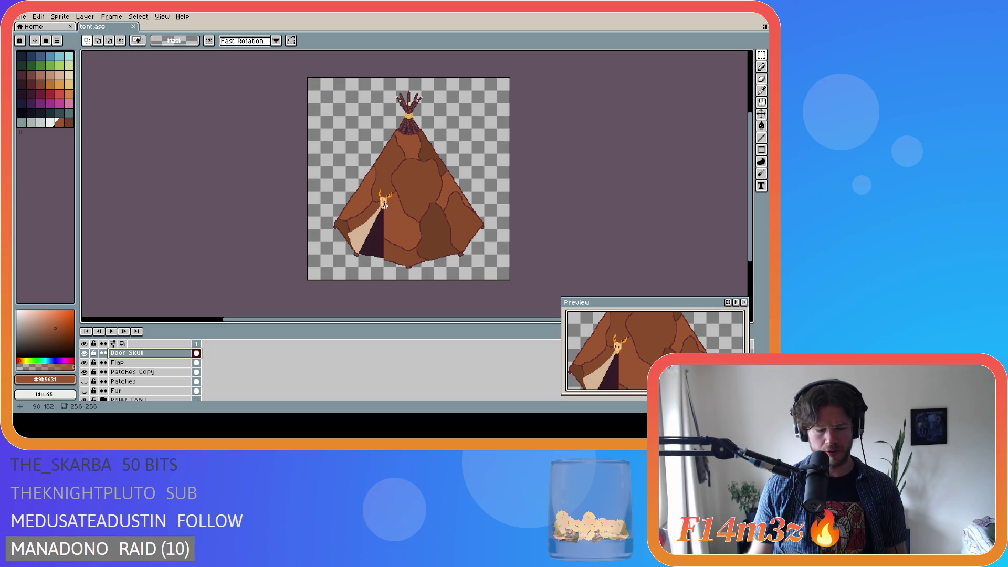
{"action": "key", "text": "v"}
{"action": "left_click_drag", "start_coordinate": [392, 207], "coordinate": [392, 204]}
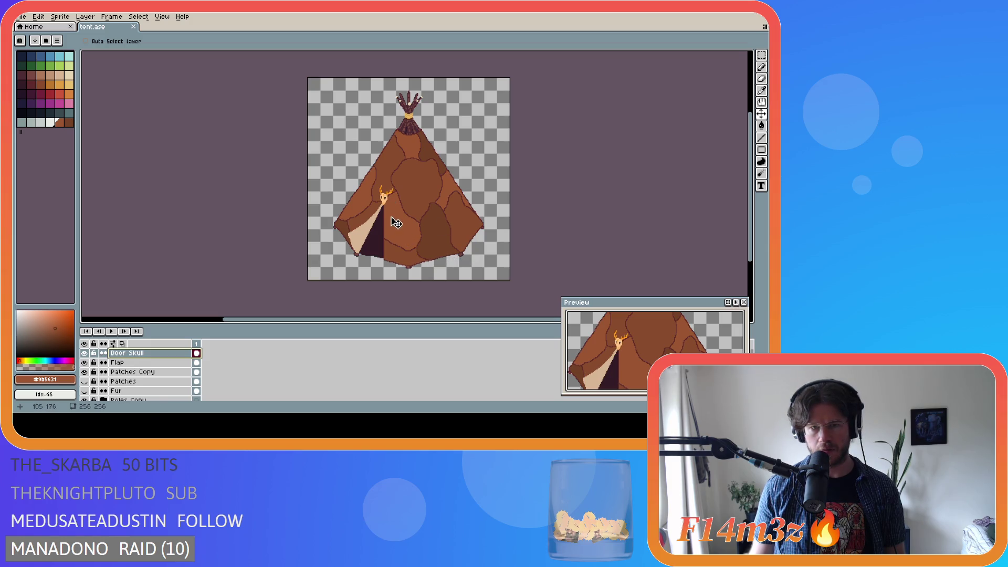
{"action": "scroll", "coordinate": [445, 225], "scroll_direction": "up", "scroll_amount": 2}
{"action": "scroll", "coordinate": [446, 225], "scroll_direction": "down", "scroll_amount": 2}
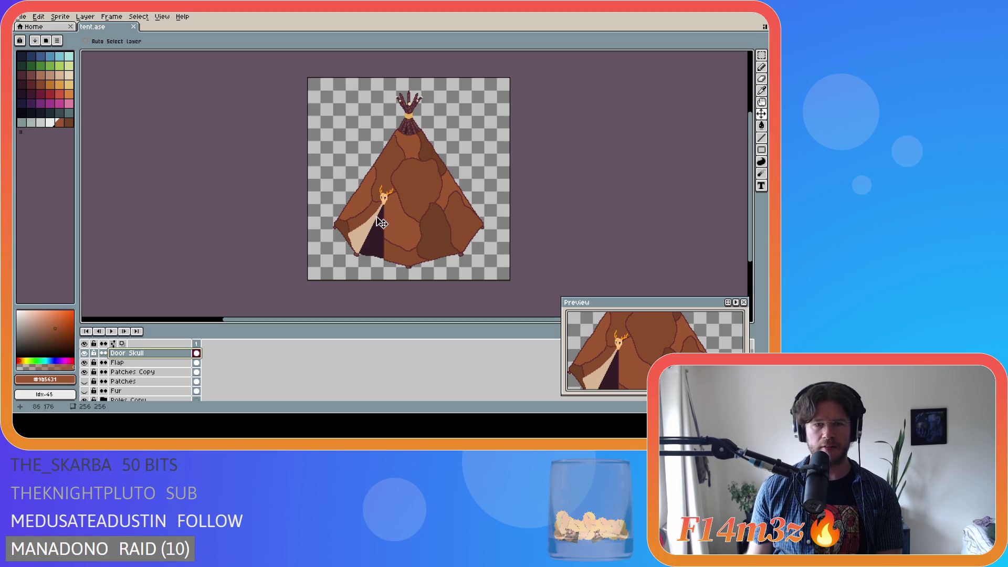
{"action": "left_click_drag", "start_coordinate": [388, 205], "coordinate": [388, 197]}
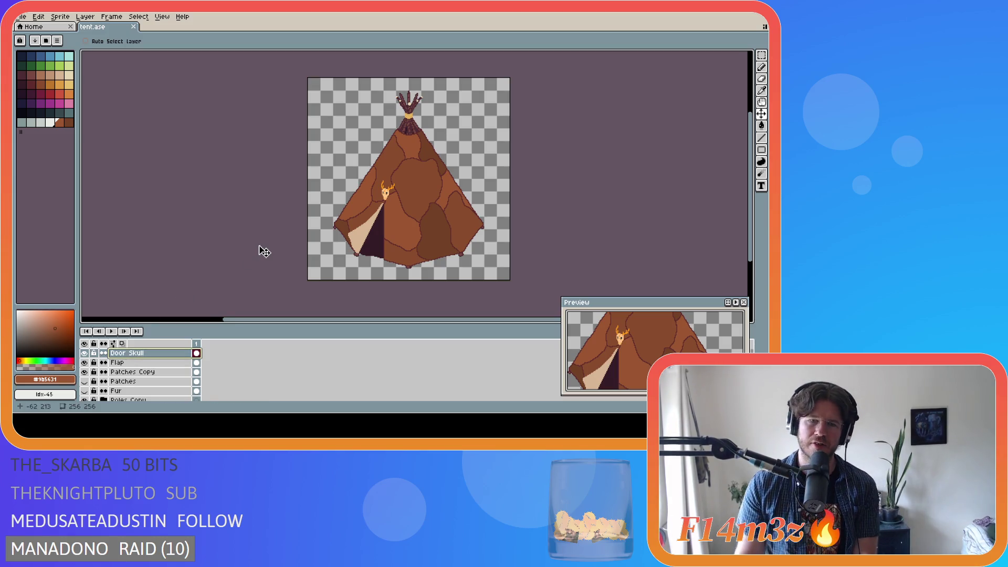
Hide the Door Skull layer and eyedrop the dark seam outline colour
{"action": "left_click", "coordinate": [85, 353]}
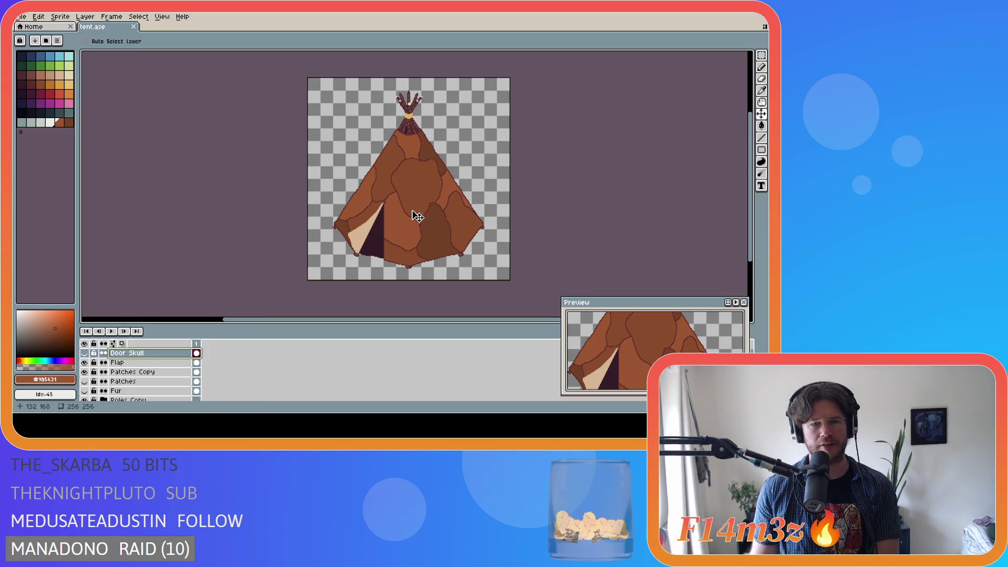
{"action": "scroll", "coordinate": [410, 219], "scroll_direction": "up", "scroll_amount": 2}
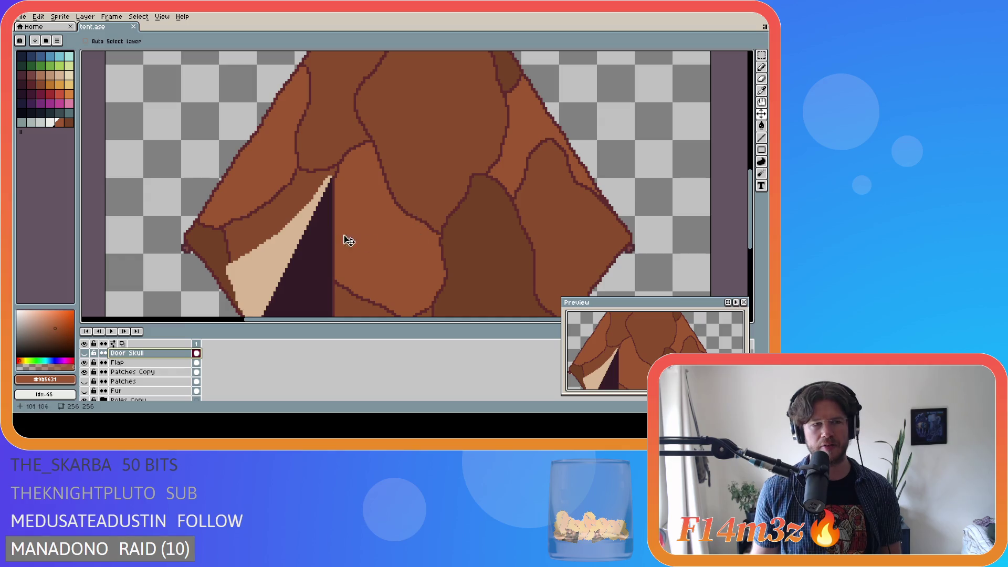
{"action": "key", "text": "i"}
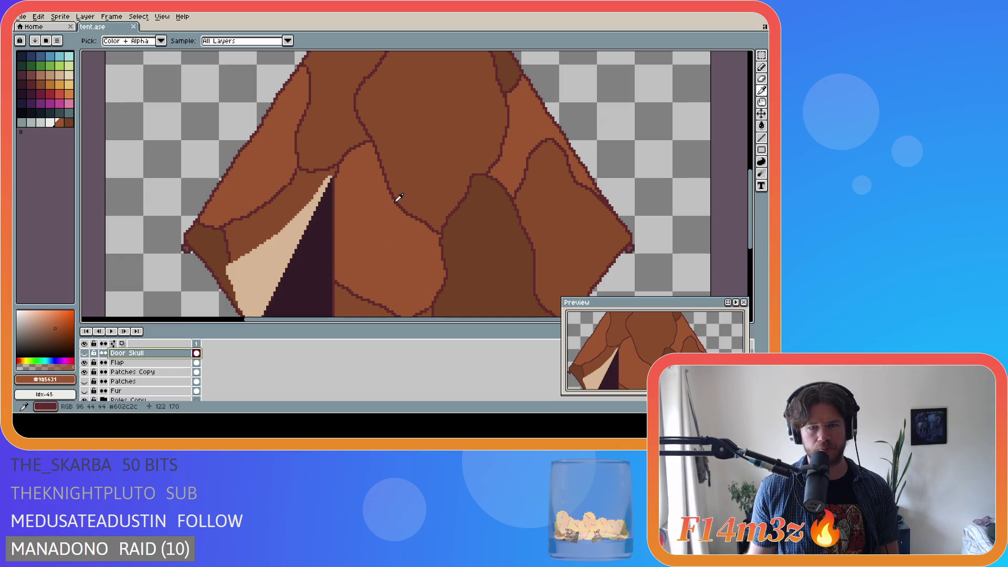
{"action": "left_click", "coordinate": [400, 200]}
{"action": "key", "text": "v"}
Hide the Patches layer and duplicate the Patches Copy layer
{"action": "left_click", "coordinate": [87, 381]}
{"action": "left_click", "coordinate": [131, 372]}
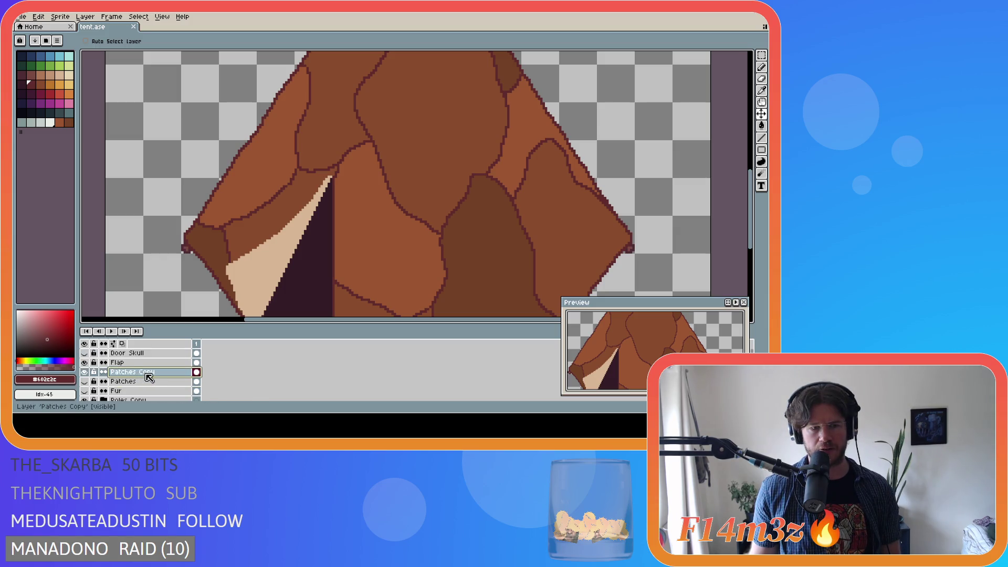
{"action": "right_click", "coordinate": [147, 374]}
{"action": "left_click", "coordinate": [179, 379]}
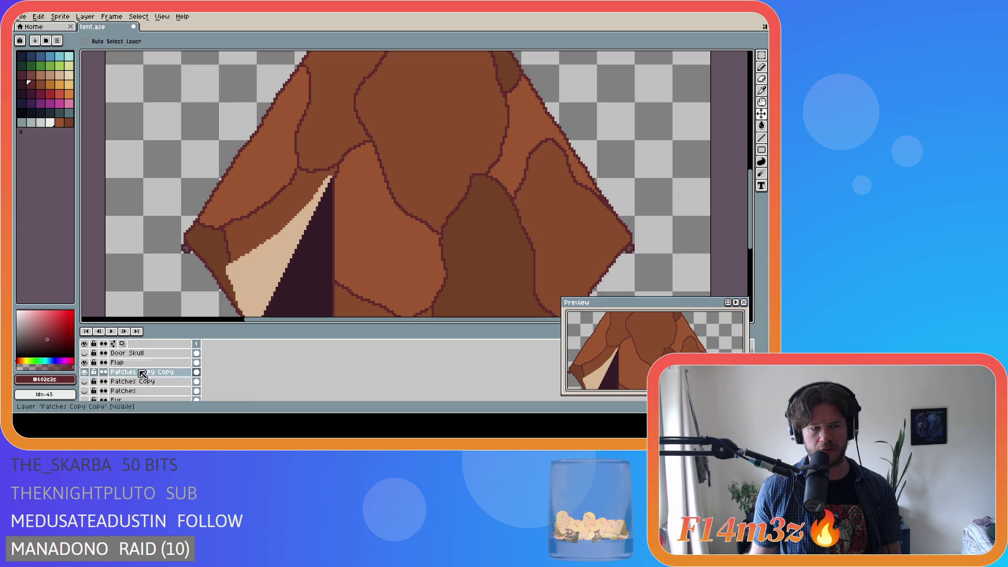
Draw a small cross-stitch on a seam with the Pencil, trimming its extra pixels
{"action": "left_click_drag", "start_coordinate": [415, 225], "coordinate": [424, 223]}
{"action": "key", "text": "b"}
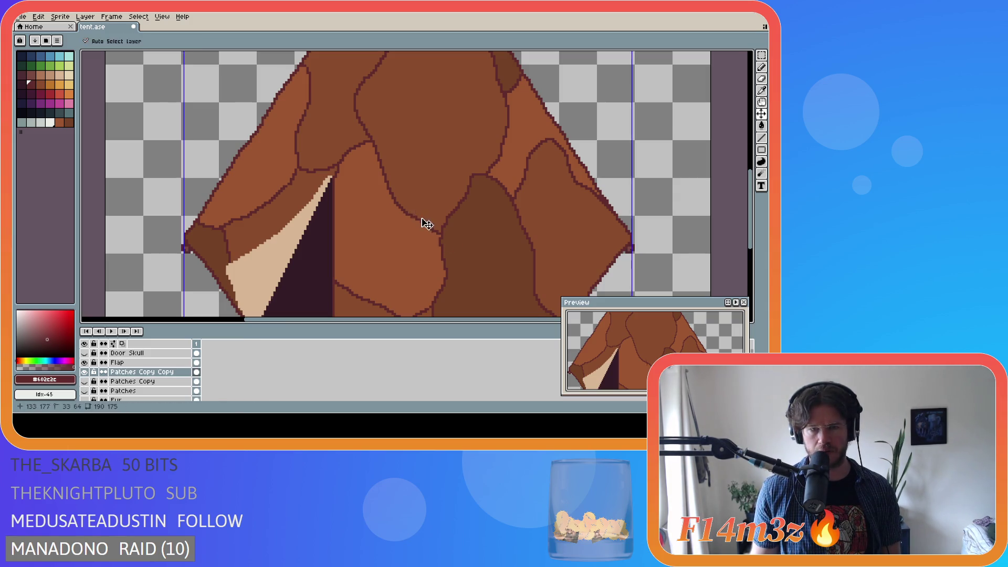
{"action": "mouse_move", "coordinate": [422, 211]}
{"action": "left_mouse_down"}
{"action": "mouse_move", "coordinate": [412, 226]}
{"action": "mouse_move", "coordinate": [427, 220]}
{"action": "left_mouse_up"}
{"action": "key", "text": "e"}
{"action": "key", "text": "b"}
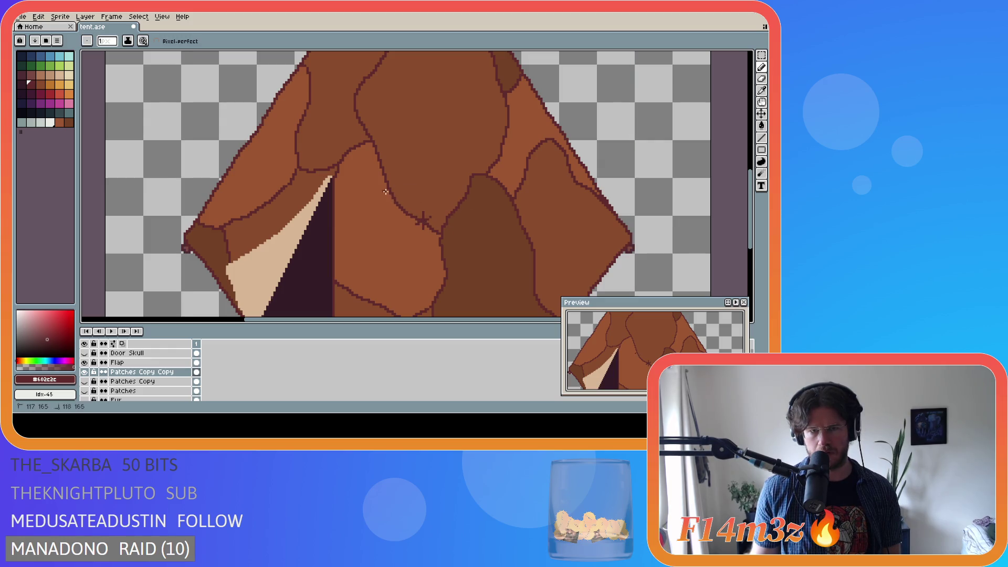
Draw two more crossing stitch strokes along the seam above the door, redoing misplaced ones
{"action": "key", "text": "ctrl"}
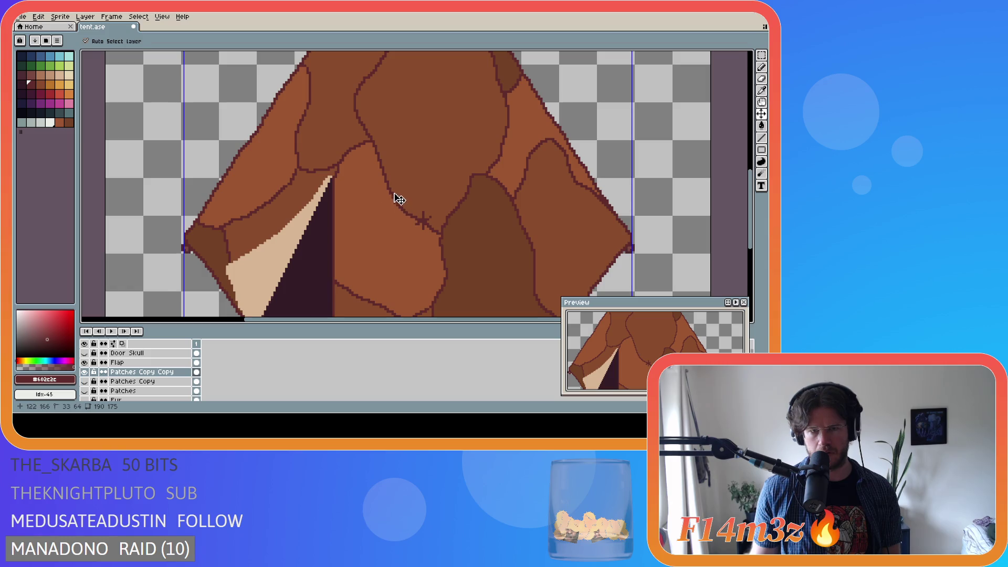
{"action": "key", "text": "ctrl"}
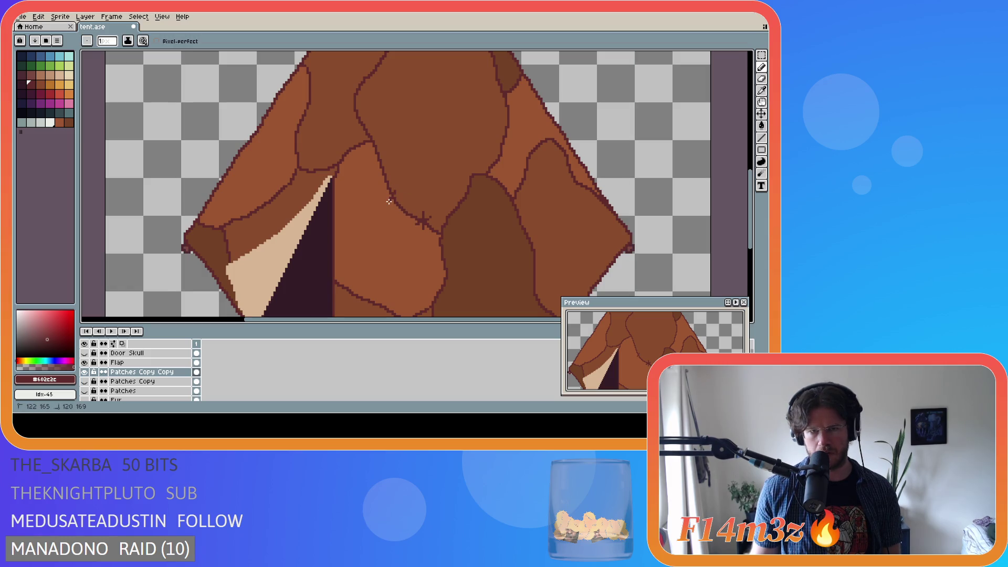
{"action": "key", "text": "ctrl"}
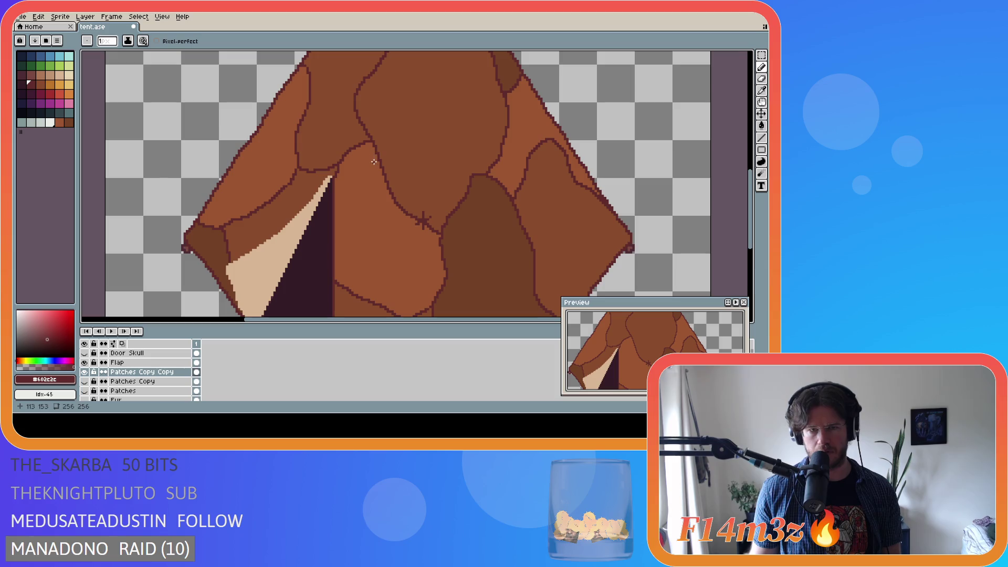
{"action": "key", "text": "ctrl"}
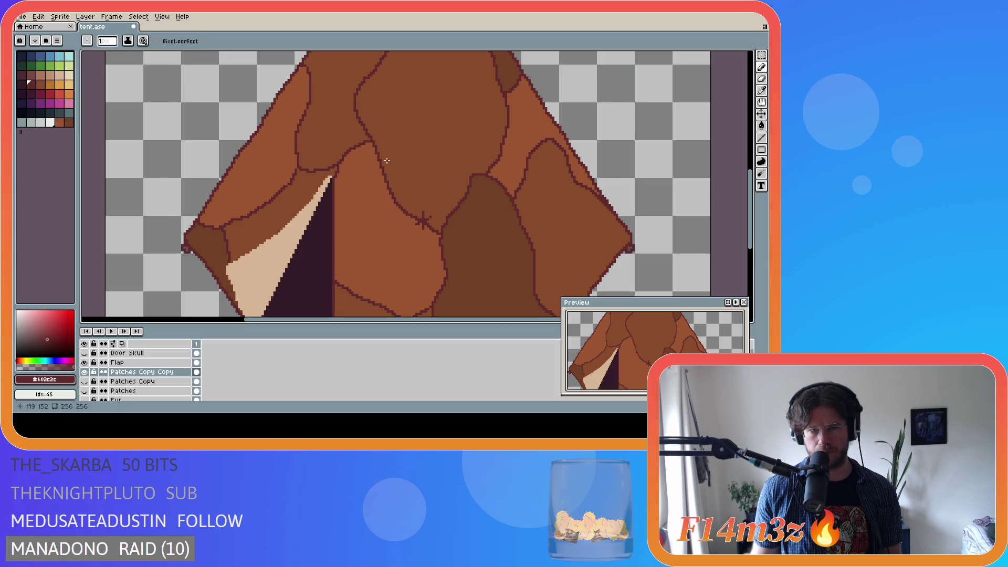
{"action": "key", "text": "ctrl"}
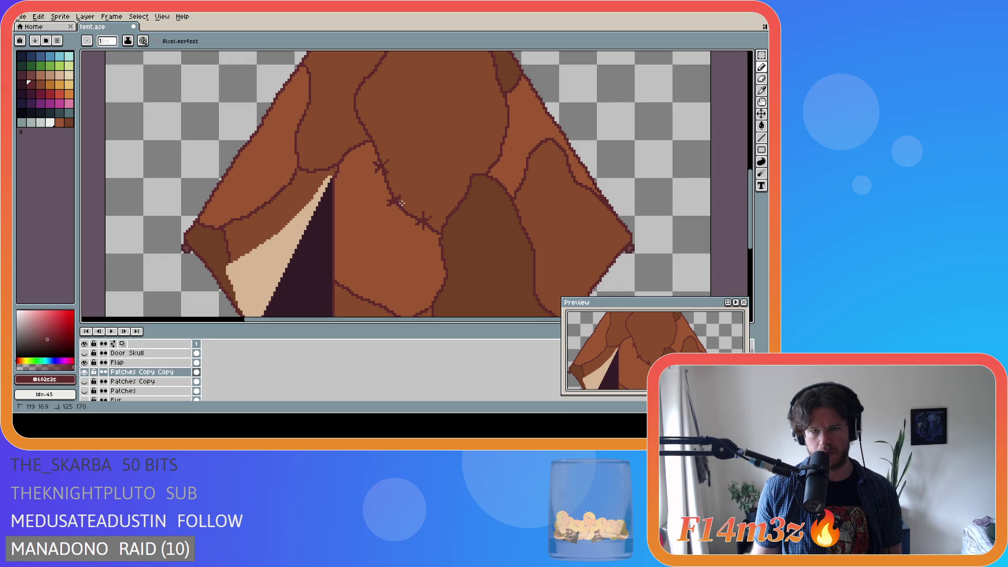
{"action": "key", "text": "ctrl+z"}
{"action": "left_click_drag", "start_coordinate": [401, 195], "coordinate": [392, 207]}
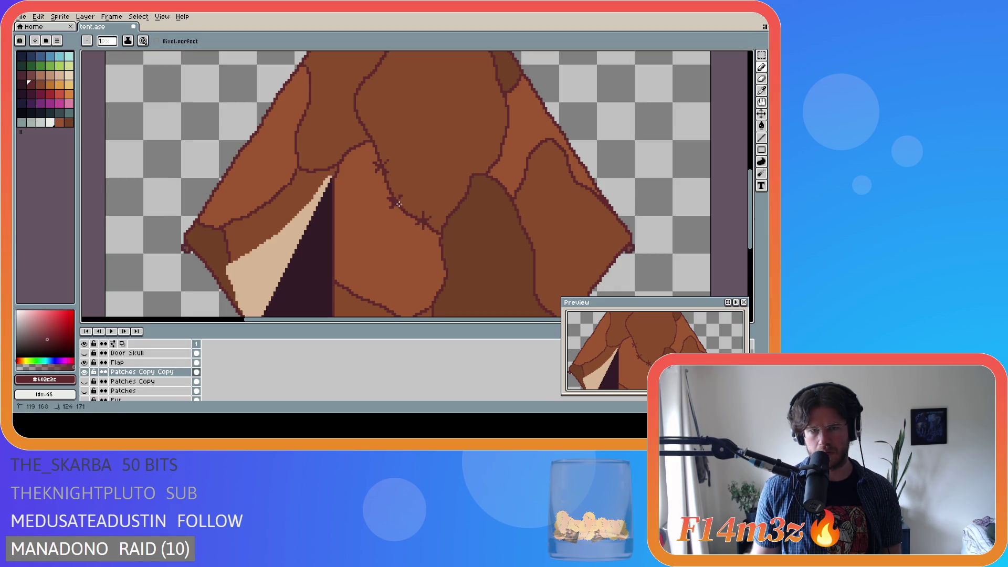
{"action": "key", "text": "ctrl+z"}
{"action": "left_click_drag", "start_coordinate": [401, 196], "coordinate": [392, 207]}
{"action": "key", "text": "ctrl+z"}
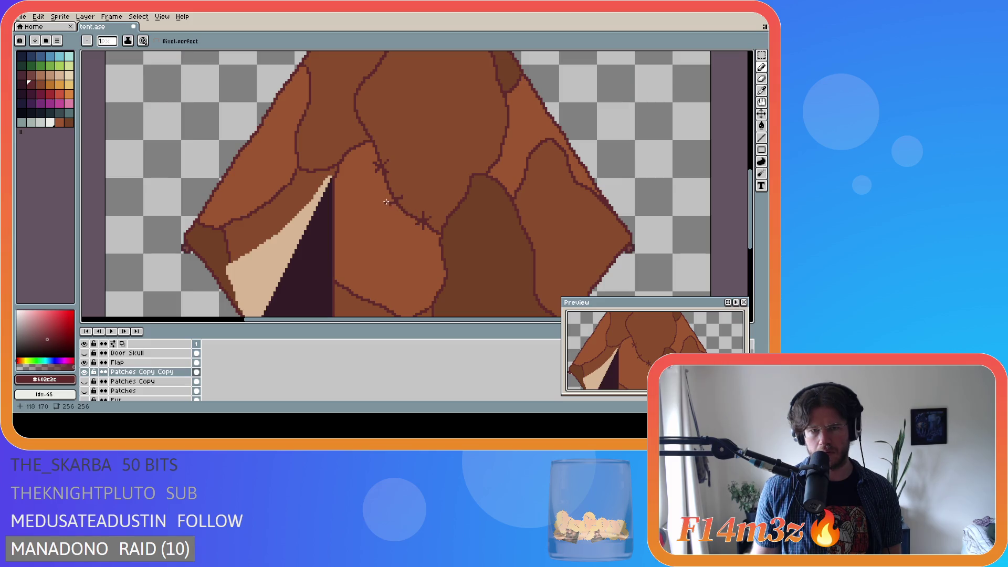
{"action": "mouse_move", "coordinate": [386, 197]}
{"action": "left_mouse_down"}
{"action": "mouse_move", "coordinate": [405, 201]}
{"action": "mouse_move", "coordinate": [404, 193]}
{"action": "left_mouse_up"}
{"action": "key", "text": "ctrl+z"}
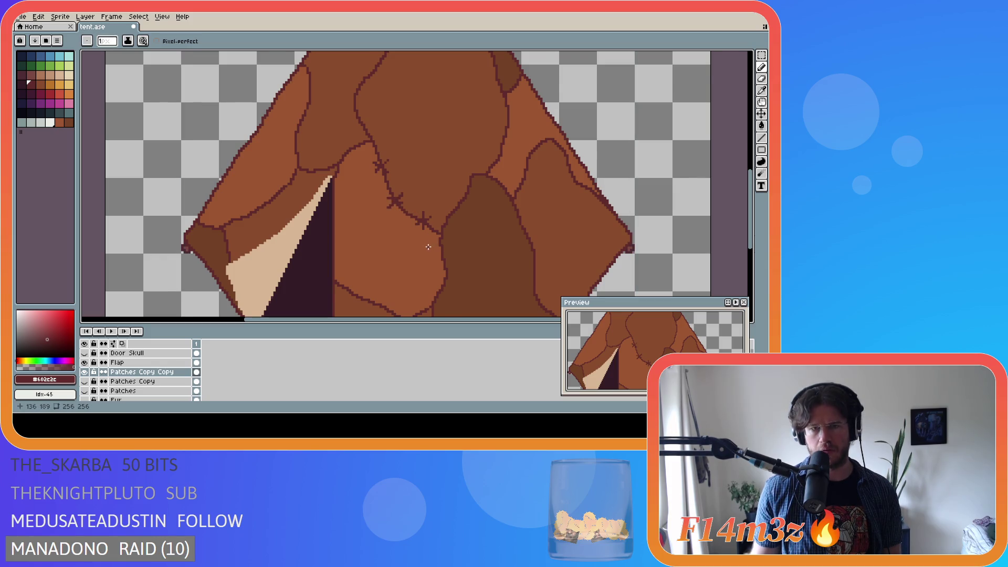
{"action": "scroll", "coordinate": [428, 247], "scroll_direction": "down", "scroll_amount": 3}
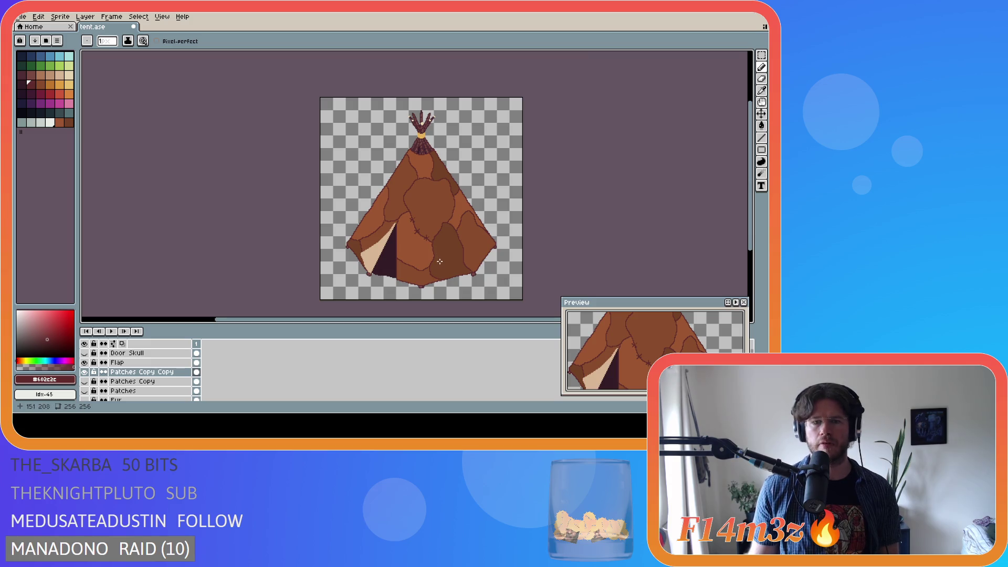
Undo and redo the latest pencil strokes to settle the stitch marks
{"action": "scroll", "coordinate": [440, 261], "scroll_direction": "up", "scroll_amount": 2}
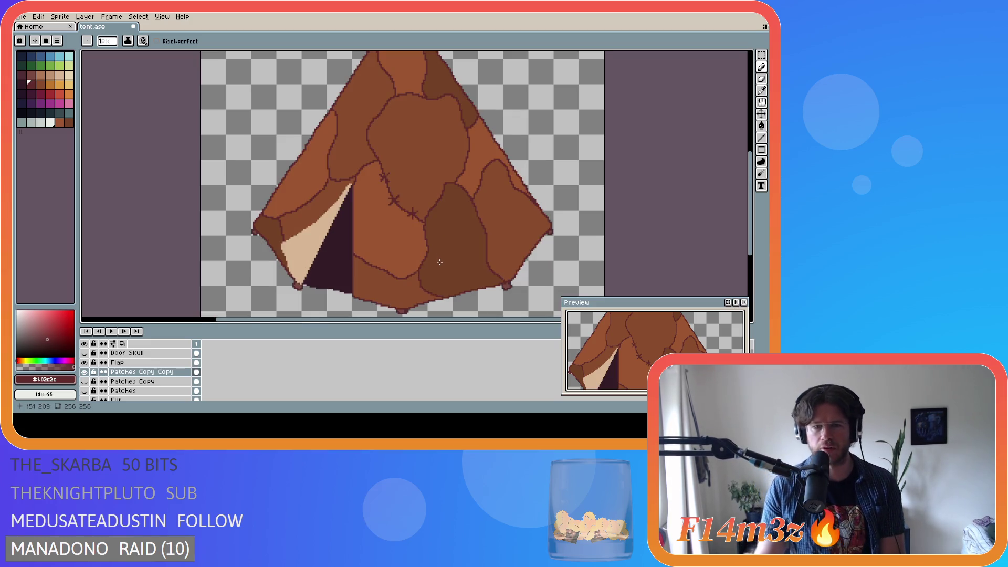
{"action": "scroll", "coordinate": [439, 262], "scroll_direction": "down", "scroll_amount": 2}
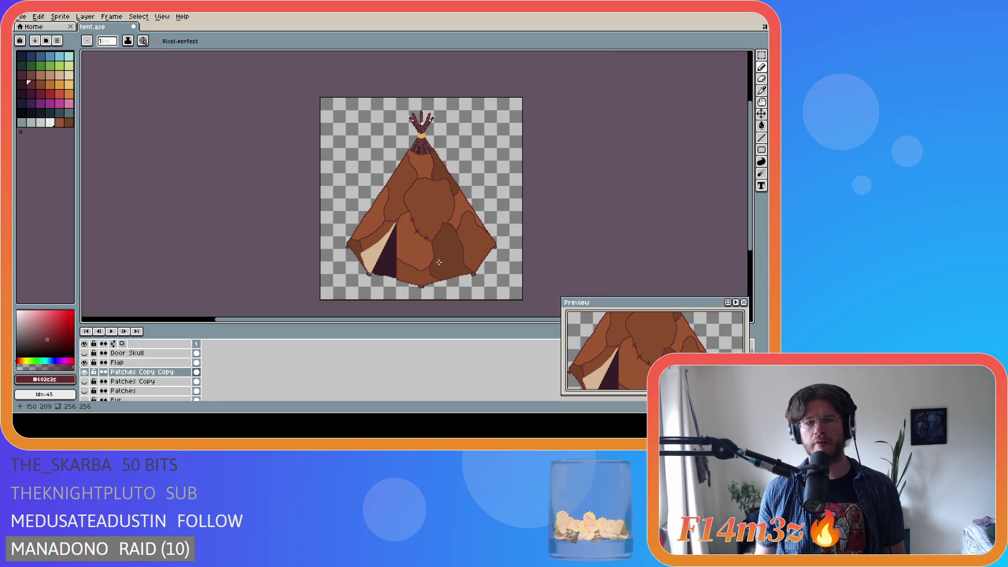
{"action": "scroll", "coordinate": [440, 262], "scroll_direction": "up", "scroll_amount": 2}
{"action": "key", "text": "ctrl+z"}
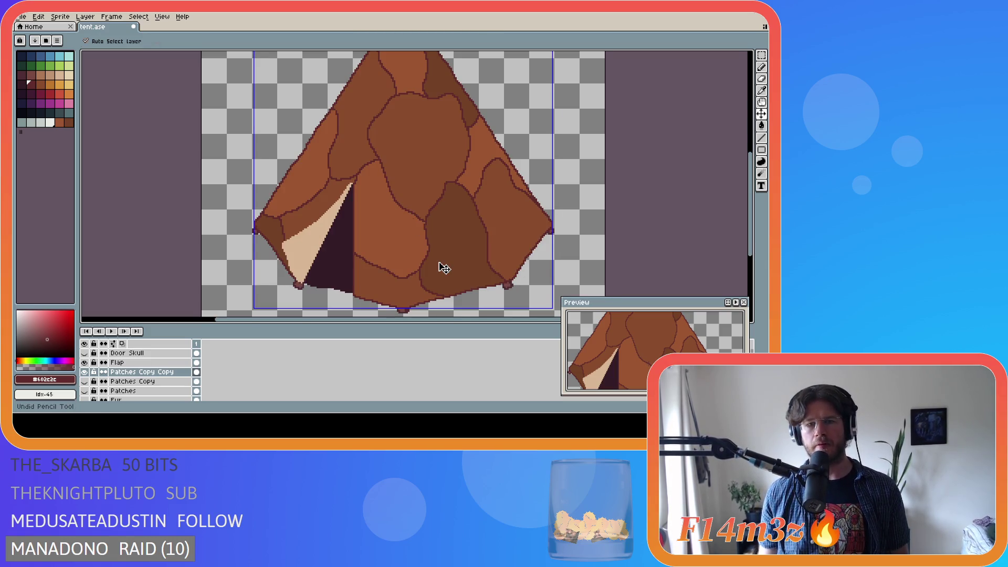
{"action": "scroll", "coordinate": [441, 266], "scroll_direction": "down", "scroll_amount": 2}
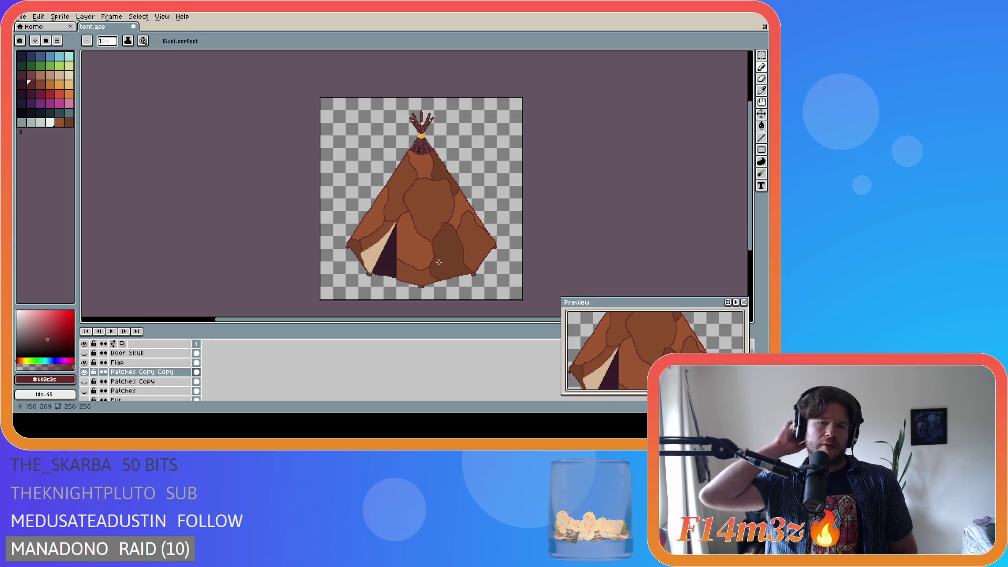
{"action": "key", "text": "ctrl+y"}
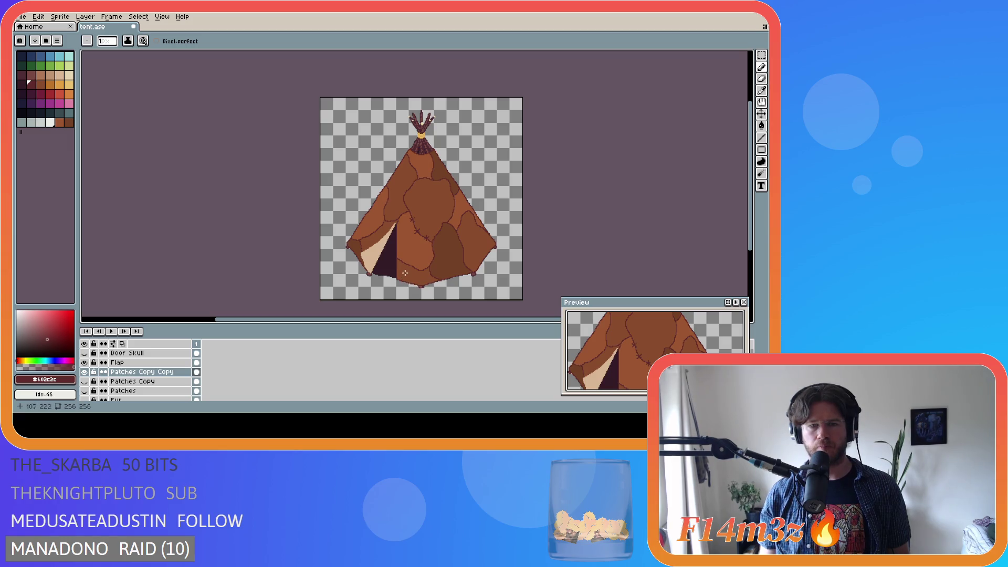
{"action": "key", "text": "v"}
{"action": "key", "text": "ctrl+z"}
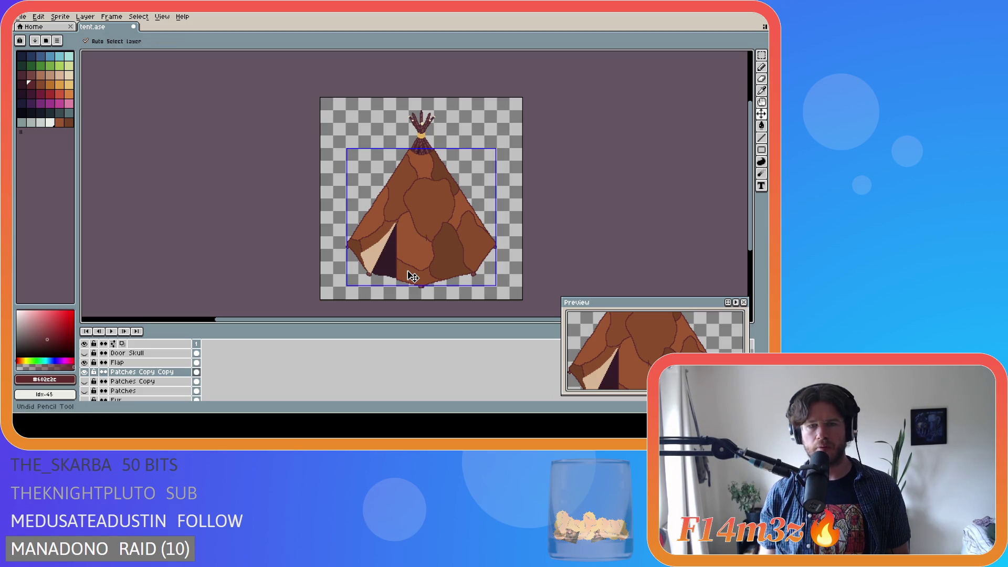
{"action": "key", "text": "b"}
Delete the Patches Copy Copy layer, show Patches Copy, add Layer 10 above it, and save
{"action": "left_click", "coordinate": [151, 380]}
{"action": "left_click", "coordinate": [150, 373]}
{"action": "key", "text": "Delete"}
{"action": "left_click", "coordinate": [84, 372]}
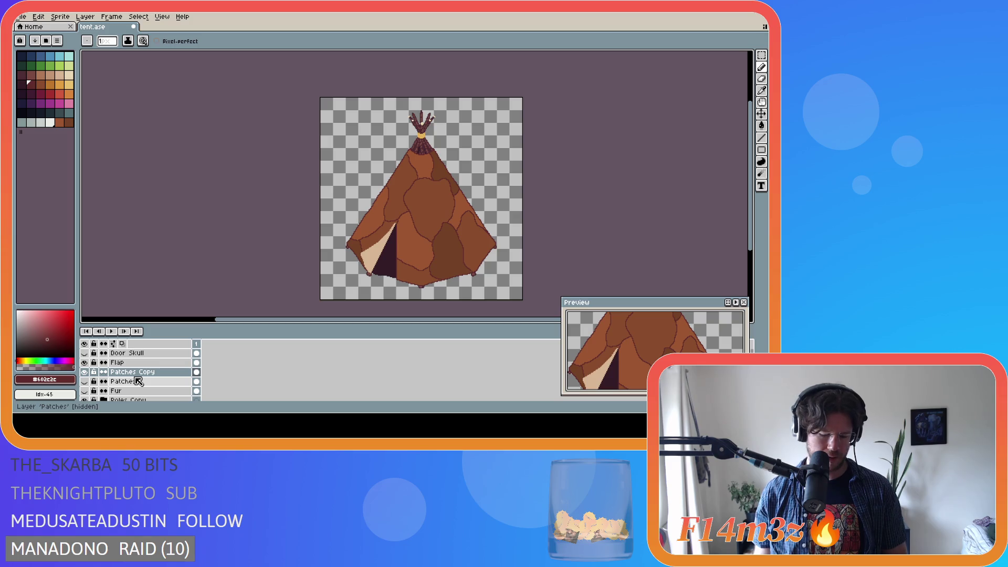
{"action": "key", "text": "shift+n"}
{"action": "key", "text": "ctrl+s"}
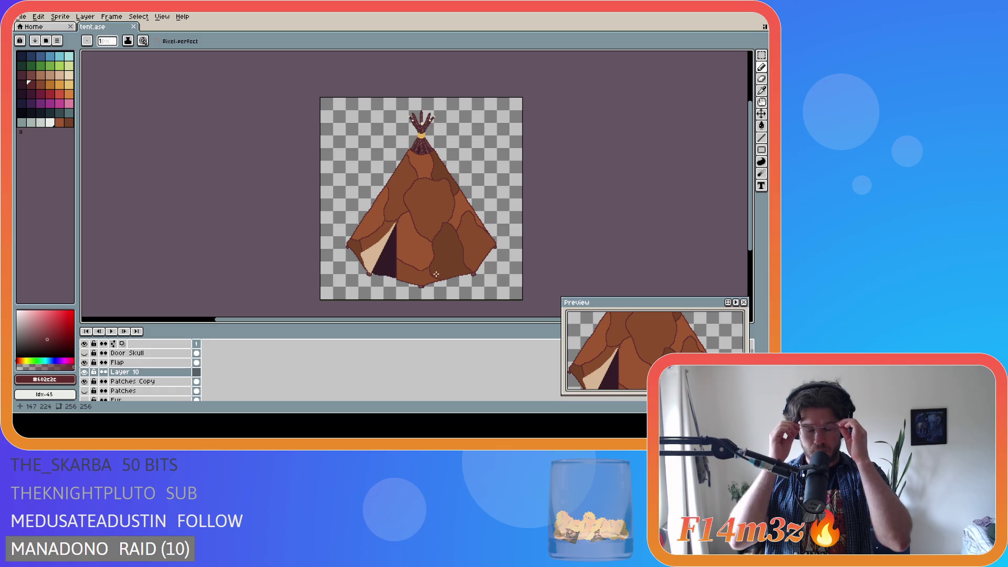
Try several stitch strokes near the central seam junction, undoing each misplaced one
{"action": "scroll", "coordinate": [425, 282], "scroll_direction": "up", "scroll_amount": 2}
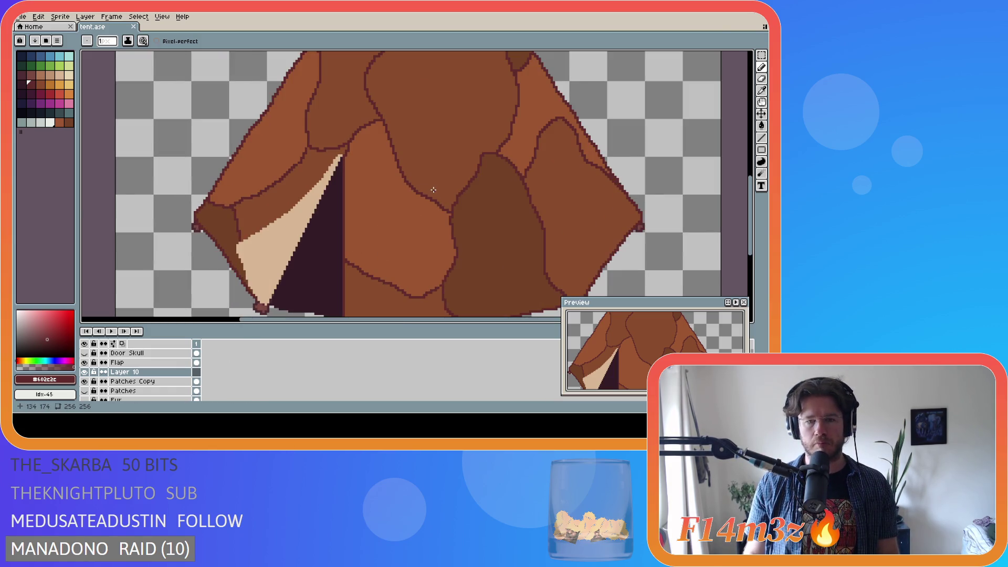
{"action": "left_click_drag", "start_coordinate": [430, 189], "coordinate": [424, 203]}
{"action": "key", "text": "ctrl+z"}
{"action": "mouse_move", "coordinate": [429, 190]}
{"action": "left_mouse_down"}
{"action": "mouse_move", "coordinate": [431, 206]}
{"action": "mouse_move", "coordinate": [436, 197]}
{"action": "left_mouse_up"}
{"action": "scroll", "coordinate": [420, 265], "scroll_direction": "down", "scroll_amount": 4}
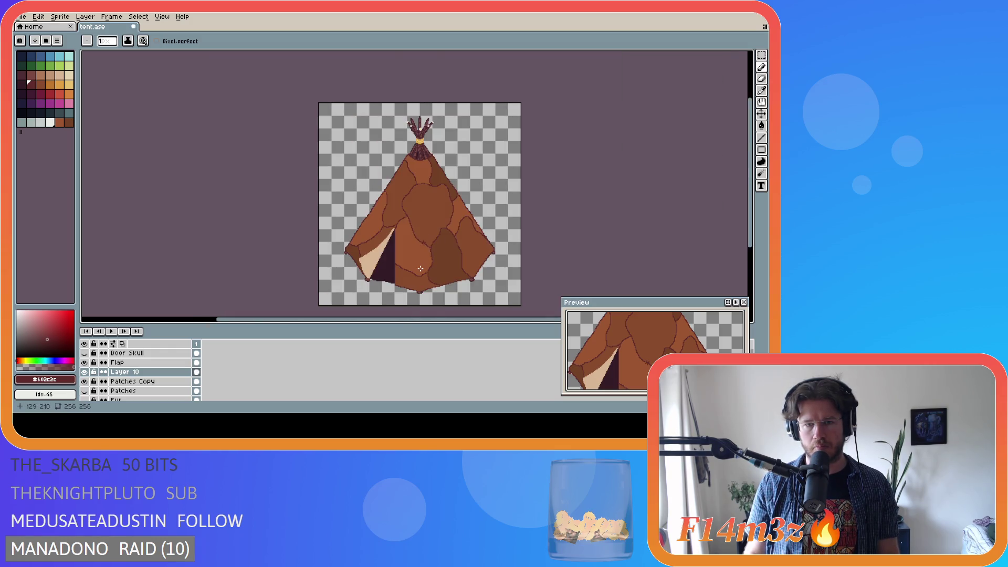
{"action": "scroll", "coordinate": [421, 269], "scroll_direction": "up", "scroll_amount": 4}
{"action": "left_click_drag", "start_coordinate": [429, 156], "coordinate": [435, 173]}
{"action": "key", "text": "ctrl+z"}
{"action": "left_click_drag", "start_coordinate": [440, 161], "coordinate": [419, 171]}
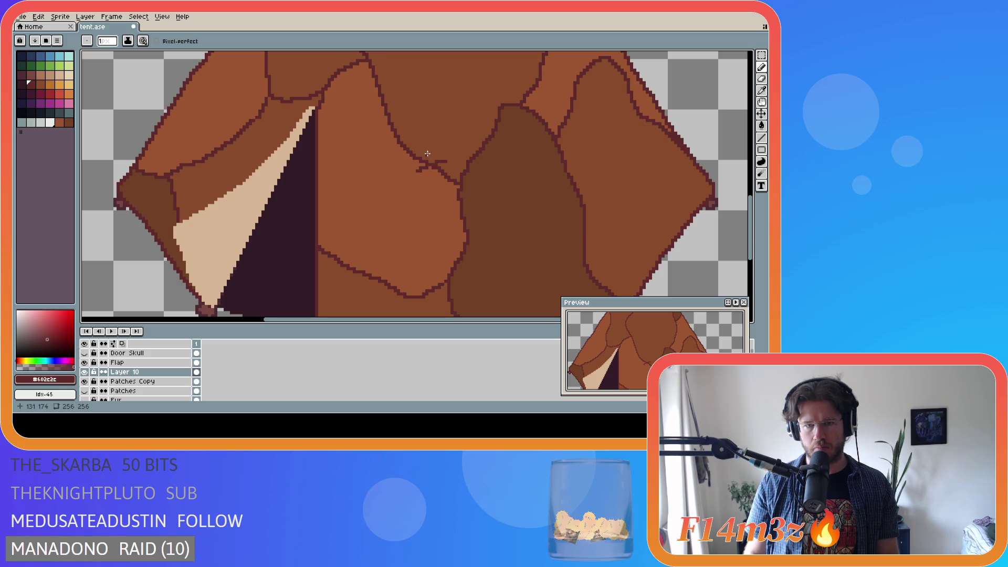
{"action": "scroll", "coordinate": [449, 211], "scroll_direction": "down", "scroll_amount": 1}
{"action": "key", "text": "ctrl+z"}
{"action": "left_click_drag", "start_coordinate": [437, 193], "coordinate": [447, 183]}
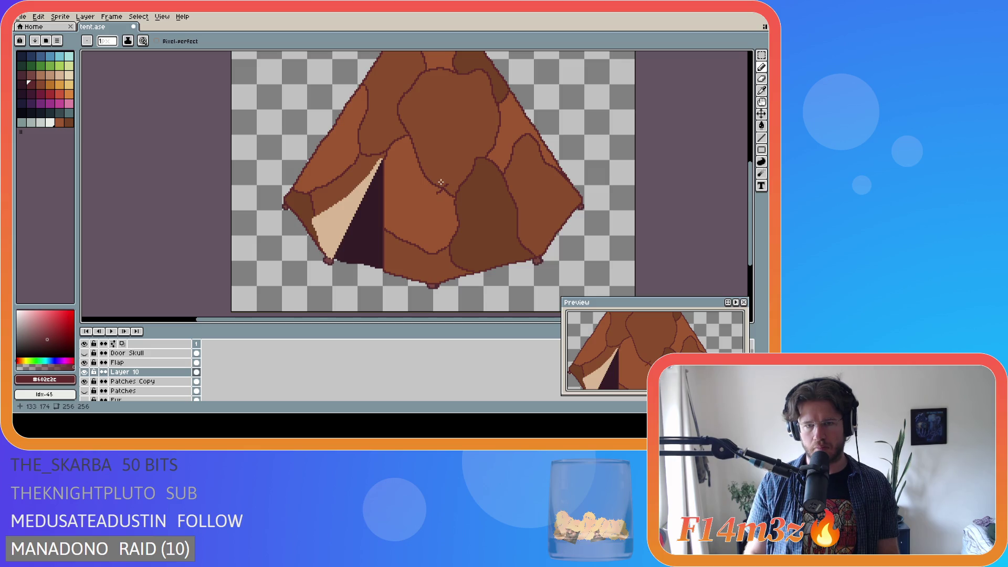
{"action": "key", "text": "ctrl+z"}
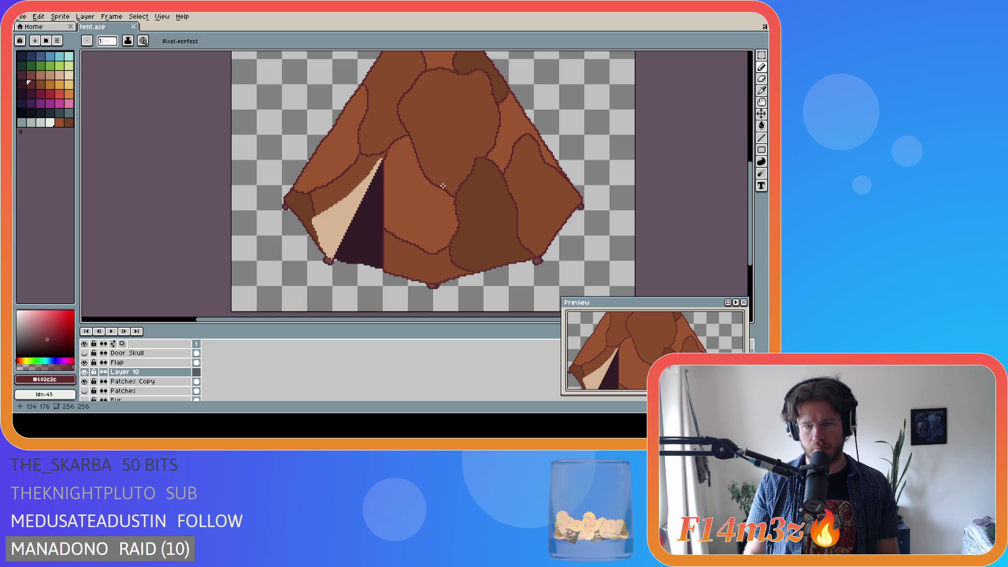
Draw a stitch stroke and pixel across the junction, undoing stray strokes and erases
{"action": "scroll", "coordinate": [450, 186], "scroll_direction": "up", "scroll_amount": 2}
{"action": "left_click_drag", "start_coordinate": [450, 185], "coordinate": [432, 188]}
{"action": "left_click", "coordinate": [434, 176]}
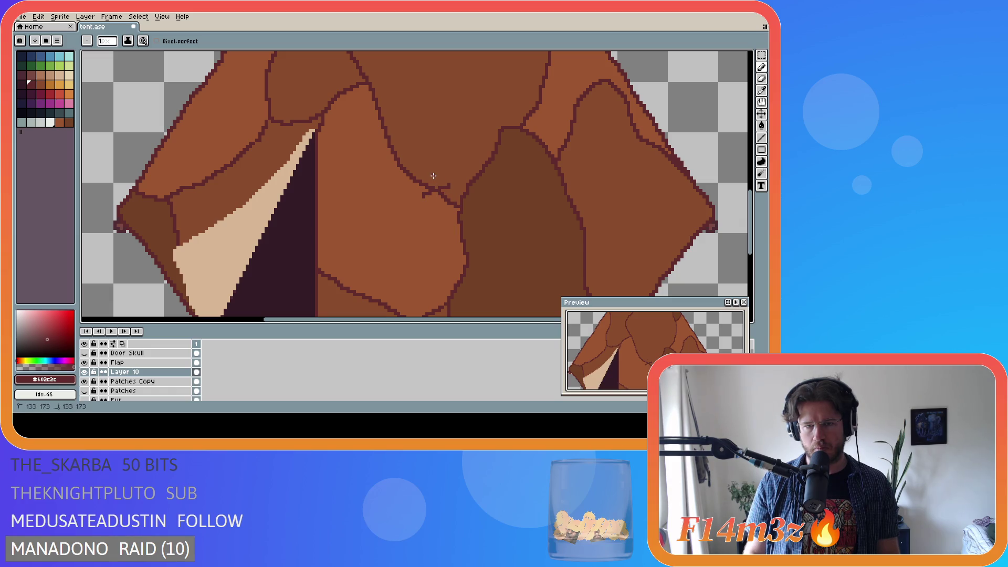
{"action": "scroll", "coordinate": [437, 203], "scroll_direction": "down", "scroll_amount": 2}
{"action": "scroll", "coordinate": [438, 204], "scroll_direction": "up", "scroll_amount": 2}
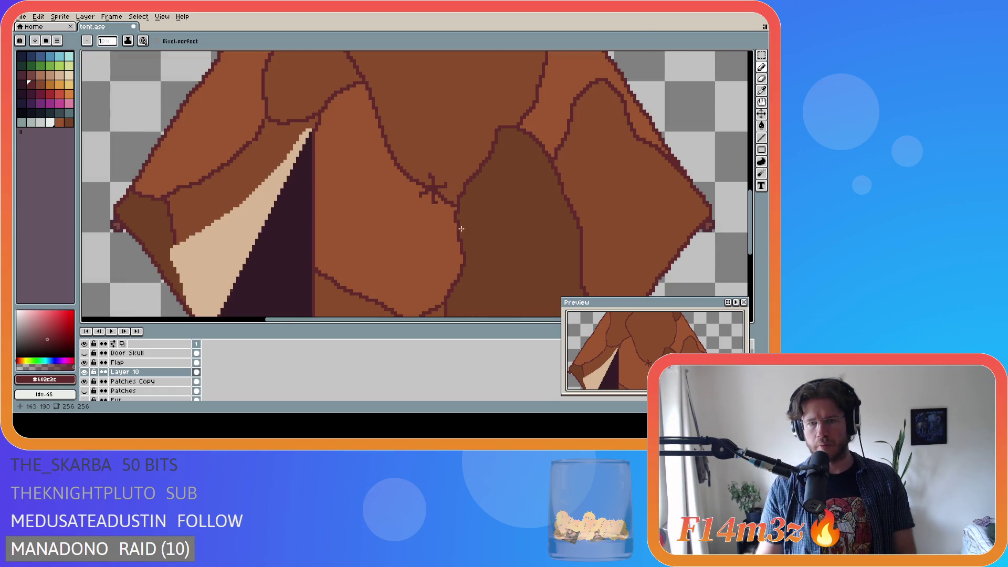
{"action": "key", "text": "e"}
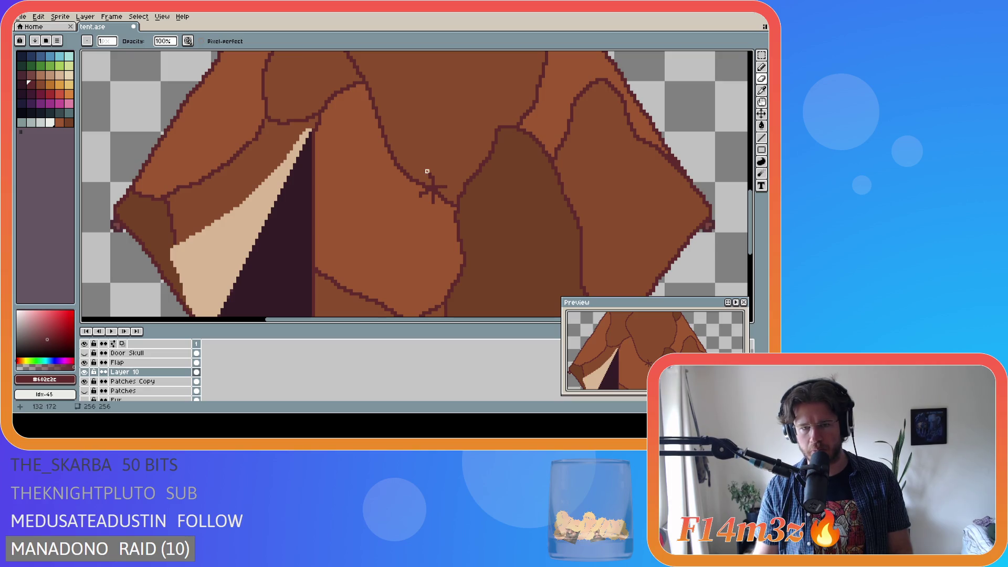
{"action": "scroll", "coordinate": [446, 234], "scroll_direction": "down", "scroll_amount": 1}
{"action": "key", "text": "ctrl+z"}
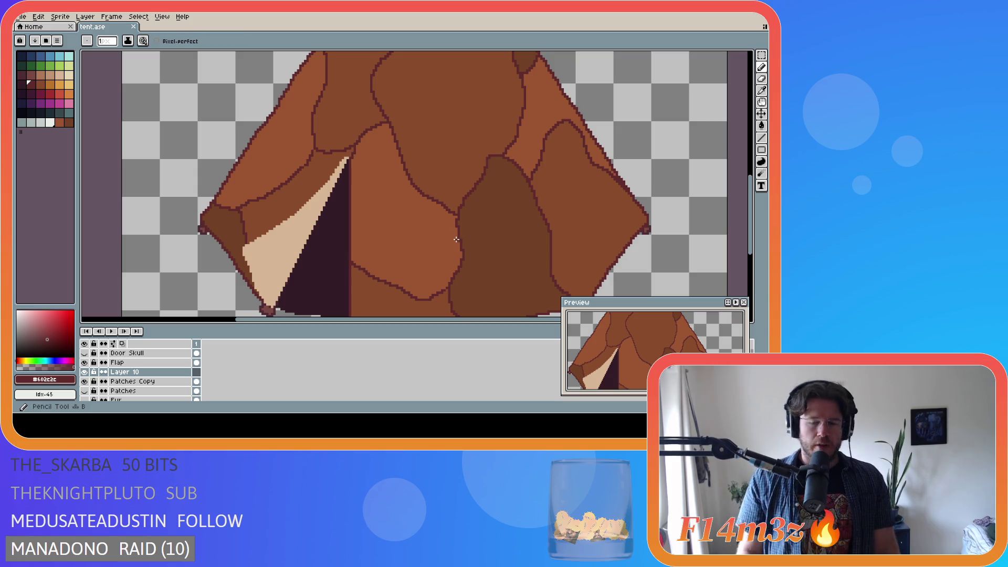
{"action": "key", "text": "ctrl"}
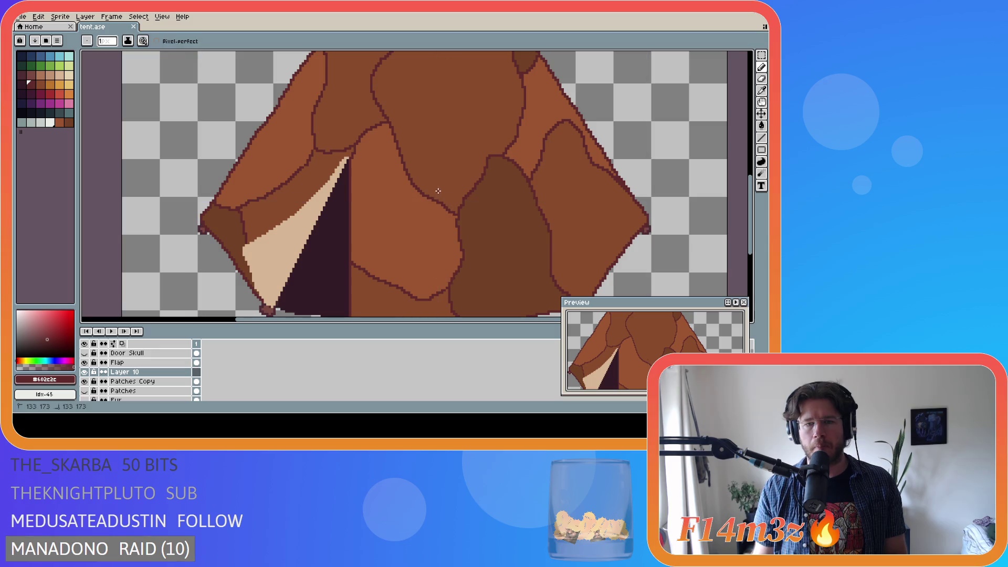
{"action": "left_click_drag", "start_coordinate": [433, 207], "coordinate": [441, 201]}
{"action": "scroll", "coordinate": [412, 239], "scroll_direction": "down", "scroll_amount": 4}
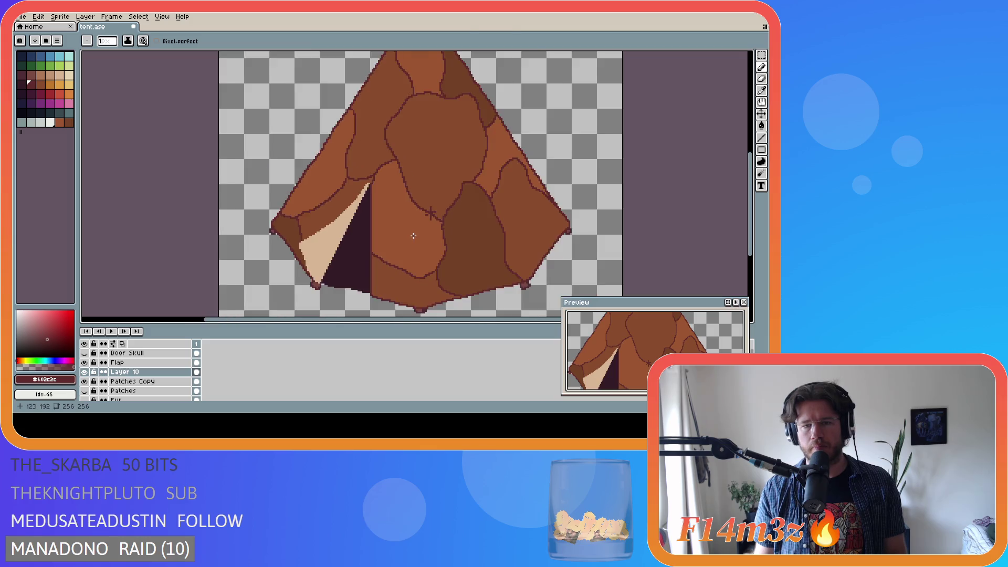
{"action": "scroll", "coordinate": [415, 233], "scroll_direction": "up", "scroll_amount": 5}
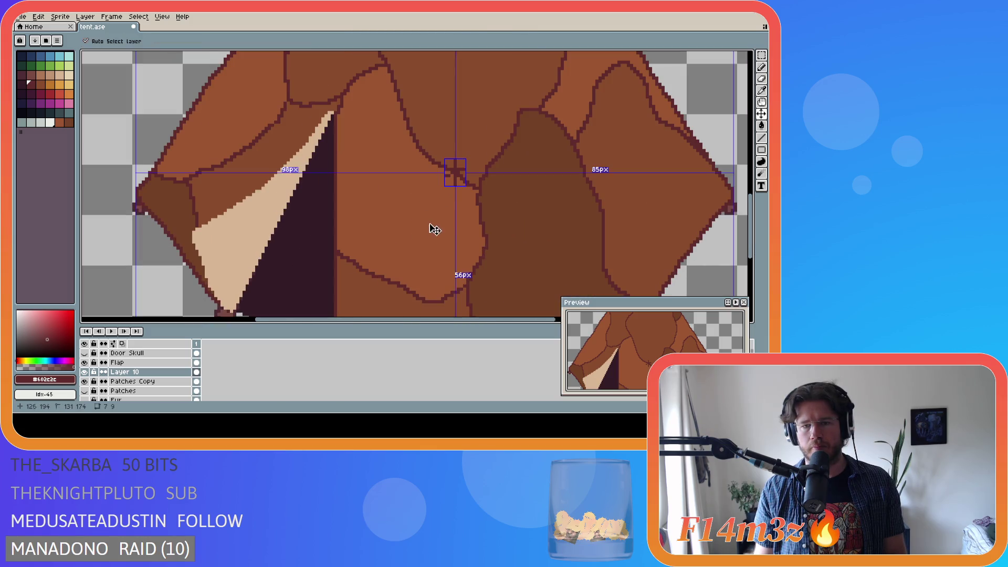
{"action": "scroll", "coordinate": [434, 227], "scroll_direction": "down", "scroll_amount": 3}
{"action": "key", "text": "ctrl+z"}
{"action": "scroll", "coordinate": [467, 206], "scroll_direction": "up", "scroll_amount": 3}
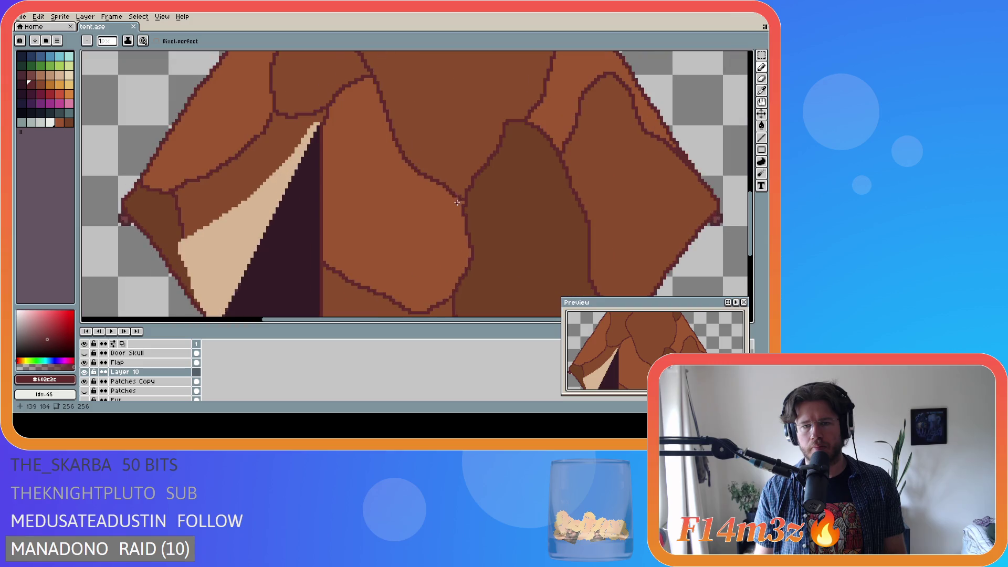
Draw the crossing stitch strokes through the seam junction, then save tent.ase
{"action": "left_click_drag", "start_coordinate": [452, 177], "coordinate": [424, 187]}
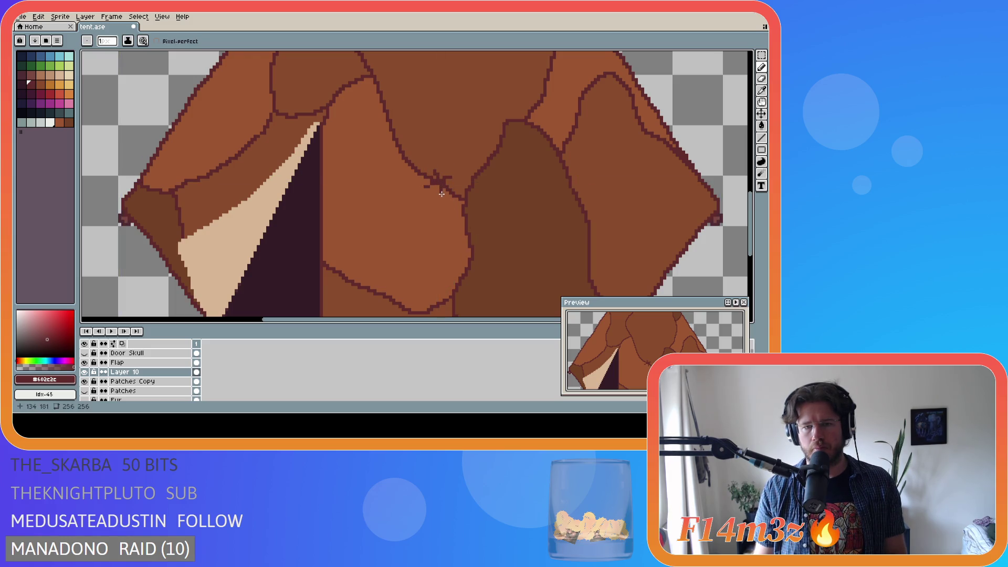
{"action": "left_click_drag", "start_coordinate": [435, 167], "coordinate": [441, 192]}
{"action": "scroll", "coordinate": [455, 198], "scroll_direction": "down", "scroll_amount": 2}
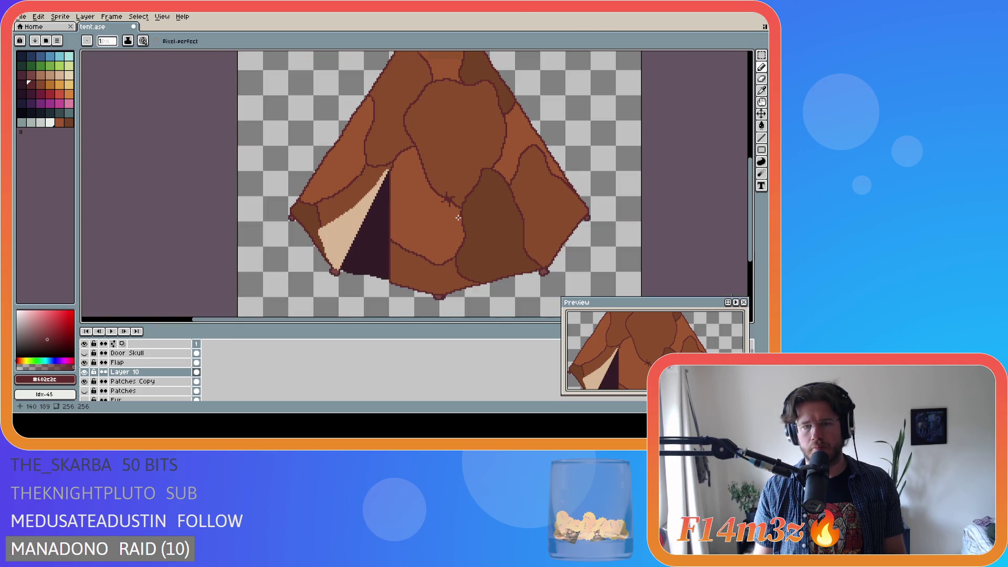
{"action": "scroll", "coordinate": [500, 234], "scroll_direction": "down", "scroll_amount": 2}
{"action": "scroll", "coordinate": [469, 214], "scroll_direction": "up", "scroll_amount": 3}
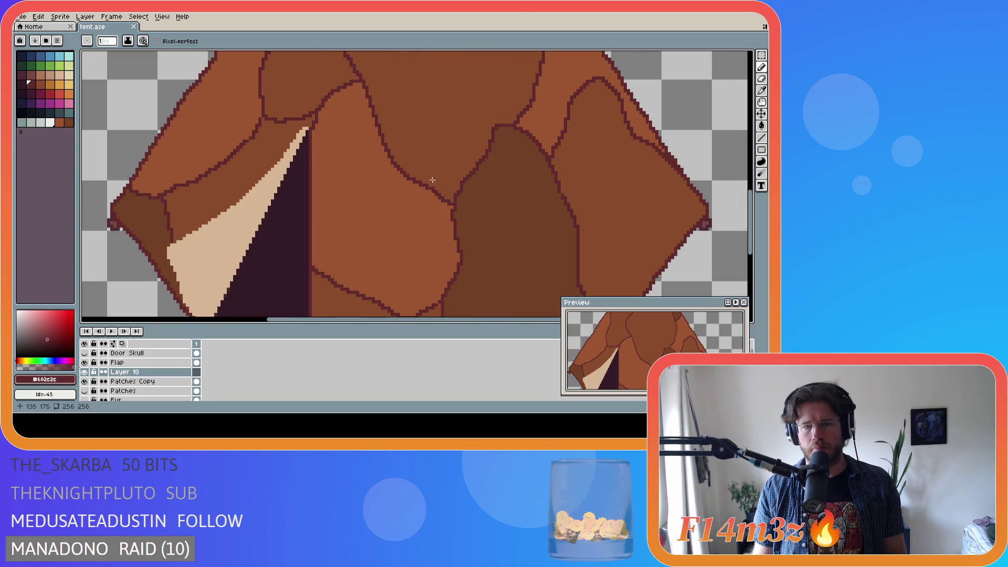
{"action": "left_click_drag", "start_coordinate": [424, 172], "coordinate": [431, 199]}
{"action": "key", "text": "ctrl+z"}
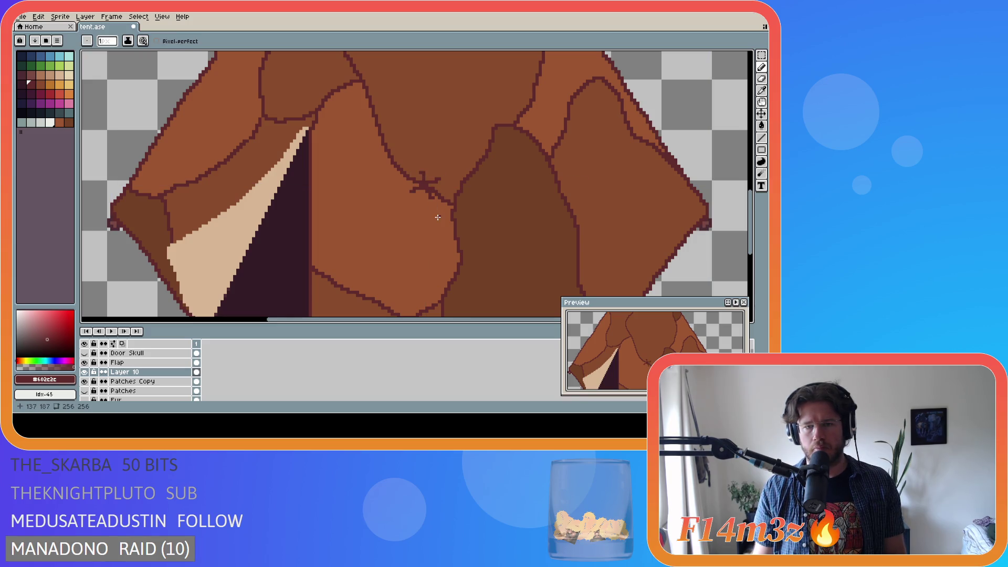
{"action": "scroll", "coordinate": [429, 210], "scroll_direction": "down", "scroll_amount": 5}
{"action": "scroll", "coordinate": [461, 235], "scroll_direction": "up", "scroll_amount": 5}
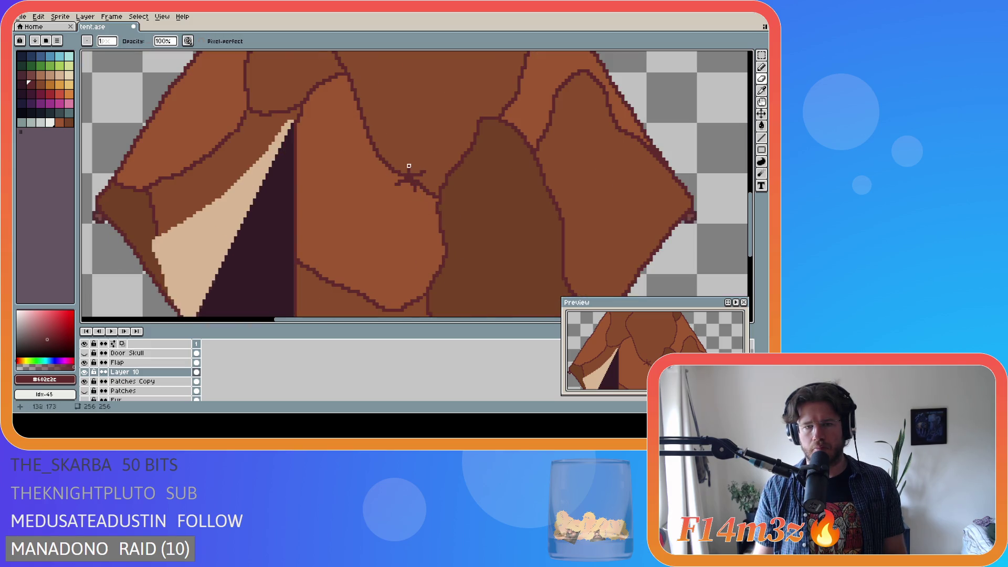
{"action": "scroll", "coordinate": [447, 189], "scroll_direction": "down", "scroll_amount": 4}
{"action": "key", "text": "ctrl+z"}
{"action": "scroll", "coordinate": [486, 219], "scroll_direction": "up", "scroll_amount": 1}
{"action": "scroll", "coordinate": [485, 219], "scroll_direction": "down", "scroll_amount": 1}
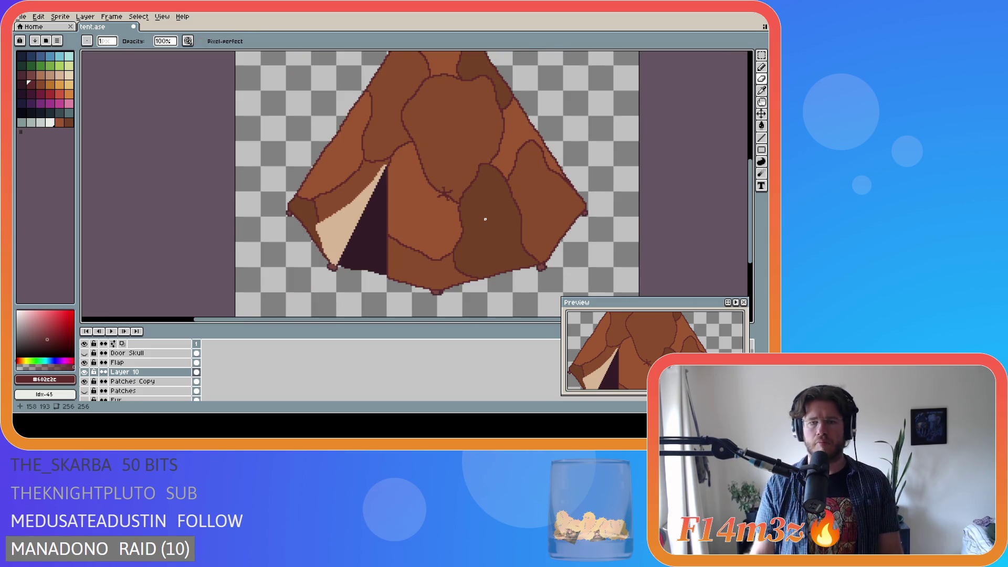
{"action": "scroll", "coordinate": [485, 219], "scroll_direction": "down", "scroll_amount": 2}
{"action": "key", "text": "ctrl+s"}
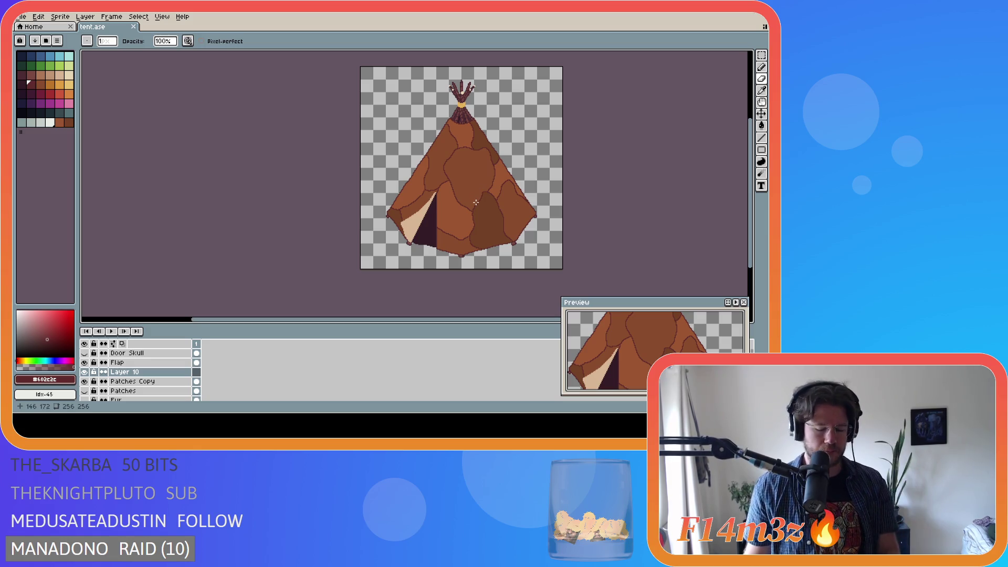
Draw a short vertical stitch stroke by the door seam, undoing stray stitch pixels
{"action": "scroll", "coordinate": [476, 202], "scroll_direction": "up", "scroll_amount": 4}
{"action": "scroll", "coordinate": [409, 175], "scroll_direction": "down", "scroll_amount": 3}
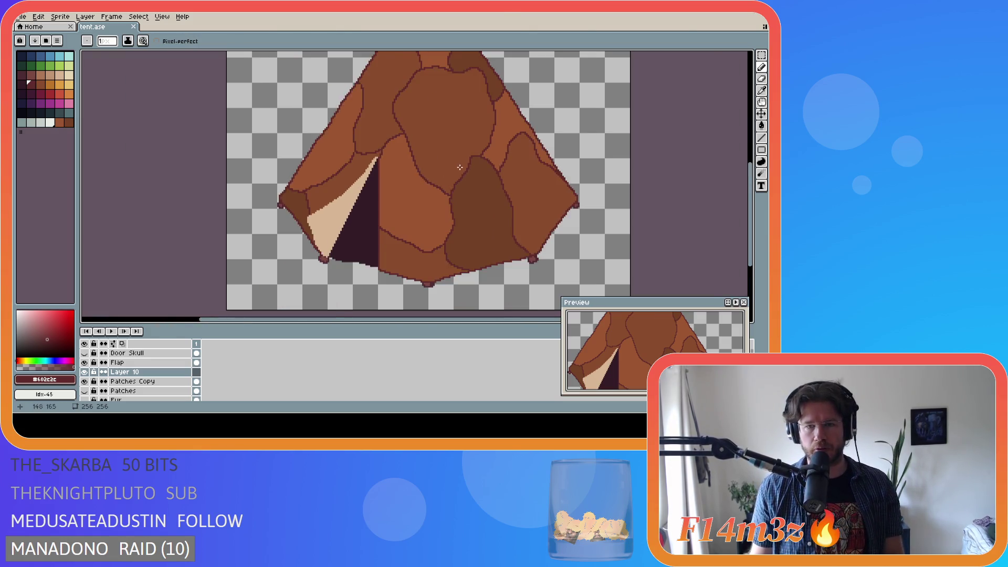
{"action": "scroll", "coordinate": [419, 203], "scroll_direction": "up", "scroll_amount": 3}
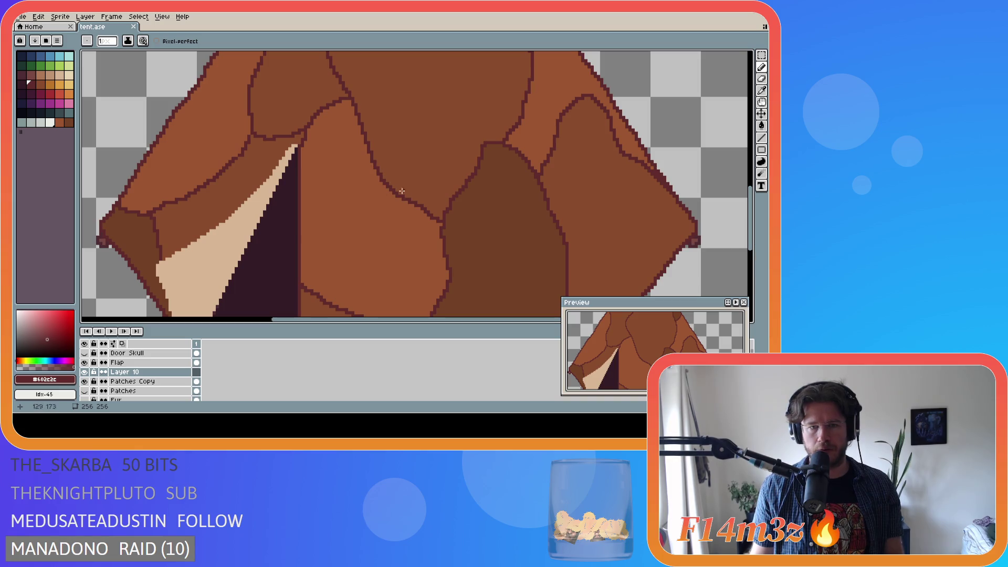
{"action": "left_click_drag", "start_coordinate": [415, 192], "coordinate": [416, 212]}
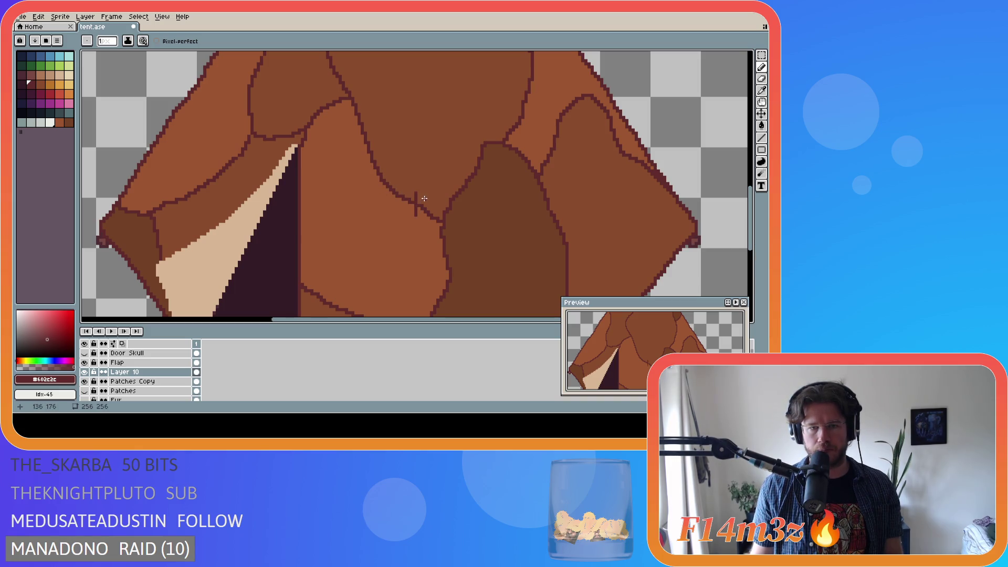
{"action": "scroll", "coordinate": [461, 215], "scroll_direction": "down", "scroll_amount": 3}
{"action": "scroll", "coordinate": [465, 214], "scroll_direction": "up", "scroll_amount": 2}
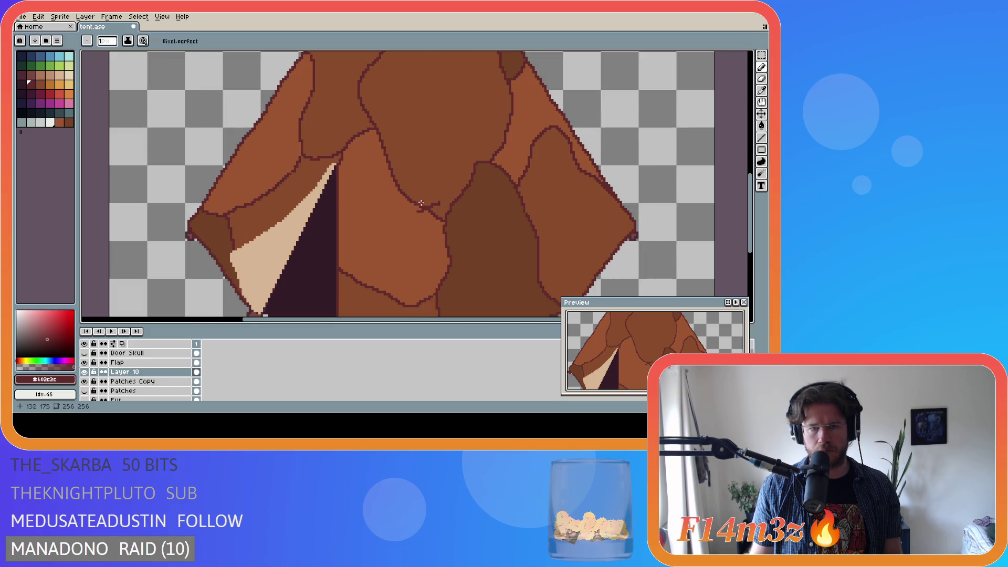
{"action": "key", "text": "ctrl"}
{"action": "left_click", "coordinate": [426, 207]}
{"action": "left_click", "coordinate": [419, 210]}
{"action": "key", "text": "ctrl+z"}
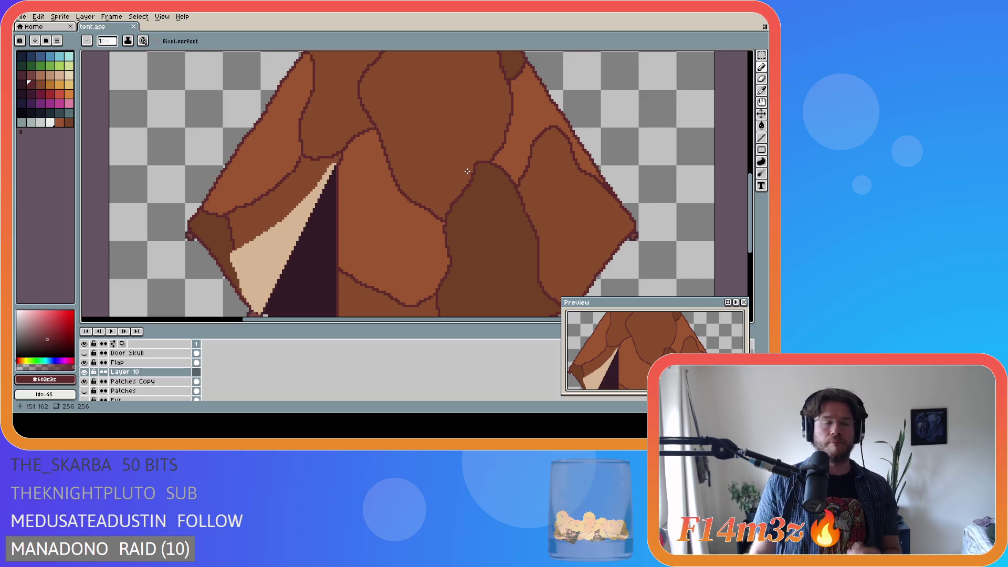
Draw cross-stitch strokes across the seam junction and save tent.ase
{"action": "scroll", "coordinate": [449, 193], "scroll_direction": "down", "scroll_amount": 1}
{"action": "scroll", "coordinate": [449, 193], "scroll_direction": "down", "scroll_amount": 1}
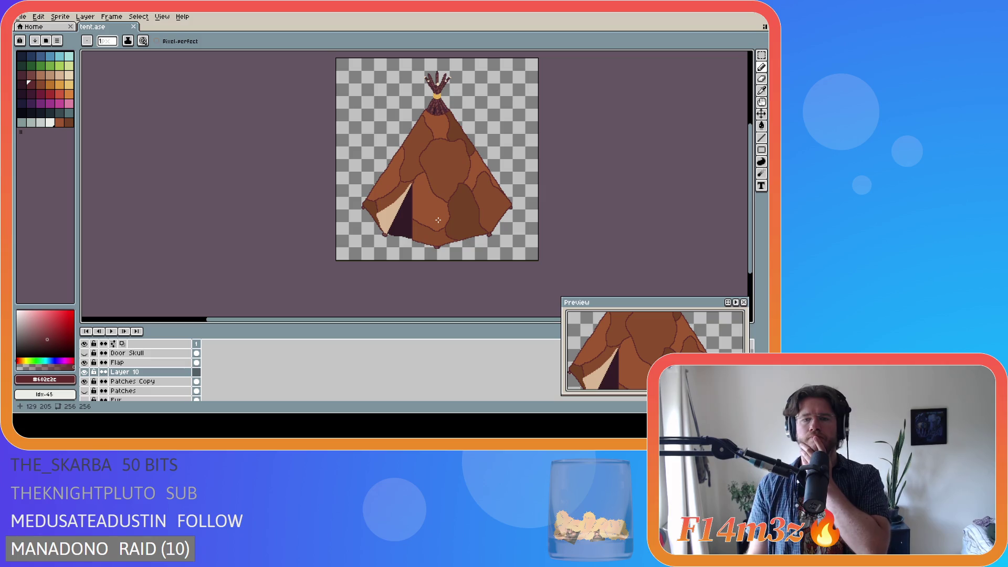
{"action": "scroll", "coordinate": [436, 218], "scroll_direction": "up", "scroll_amount": 1}
{"action": "scroll", "coordinate": [436, 217], "scroll_direction": "down", "scroll_amount": 1}
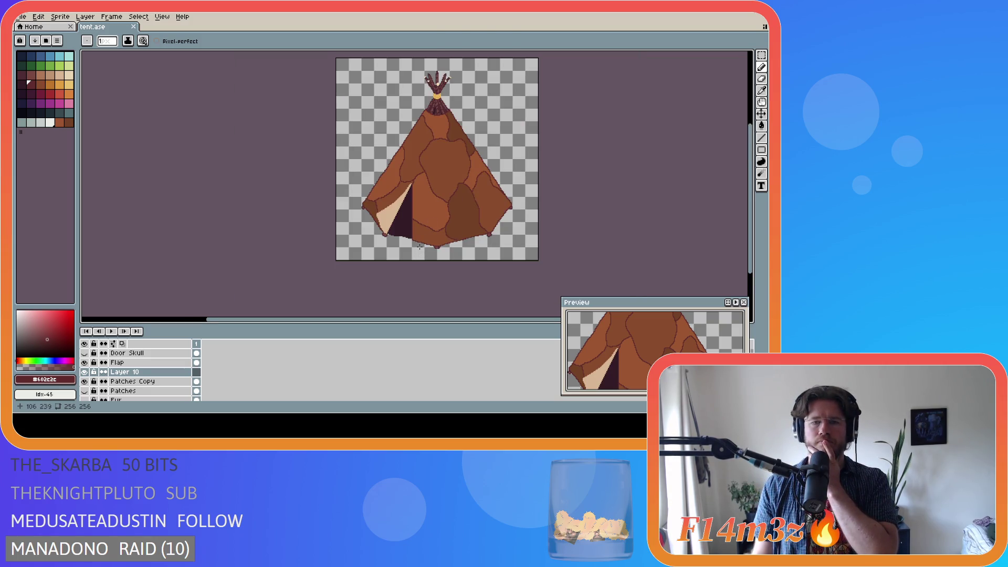
{"action": "scroll", "coordinate": [438, 207], "scroll_direction": "up", "scroll_amount": 2}
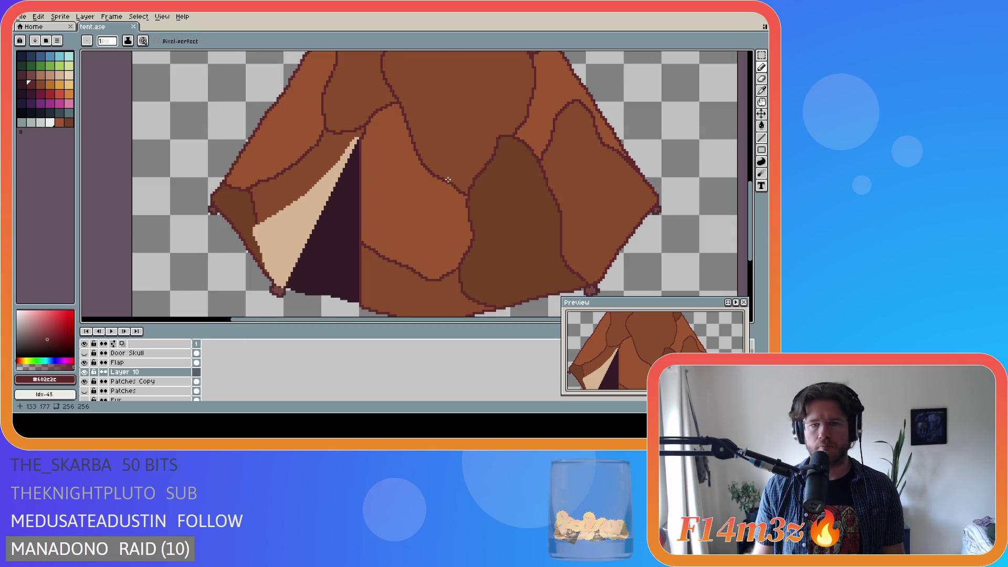
{"action": "mouse_move", "coordinate": [454, 176]}
{"action": "left_mouse_down"}
{"action": "mouse_move", "coordinate": [439, 189]}
{"action": "mouse_move", "coordinate": [446, 179]}
{"action": "mouse_move", "coordinate": [448, 191]}
{"action": "left_mouse_up"}
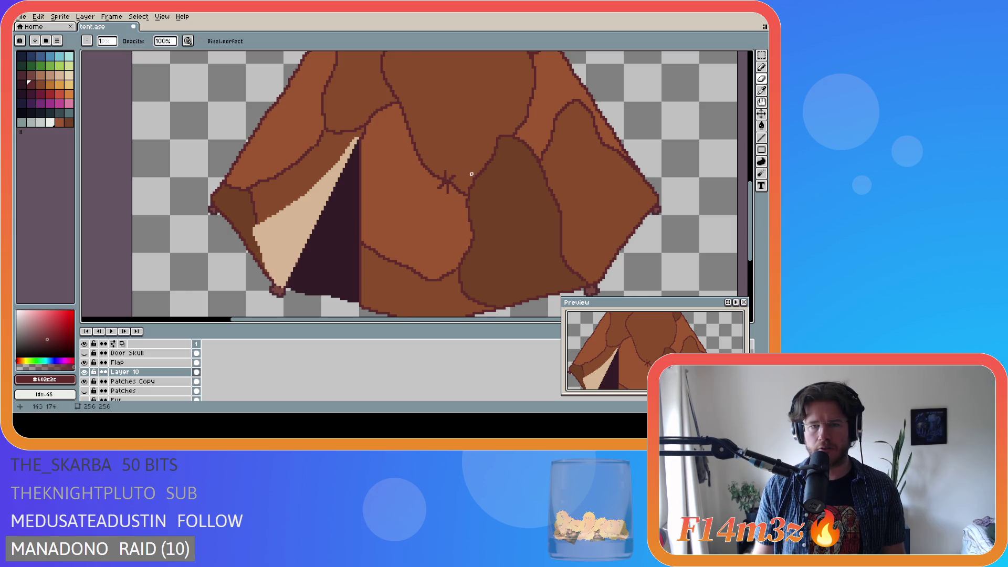
{"action": "scroll", "coordinate": [480, 186], "scroll_direction": "down", "scroll_amount": 2}
{"action": "scroll", "coordinate": [514, 199], "scroll_direction": "up", "scroll_amount": 3}
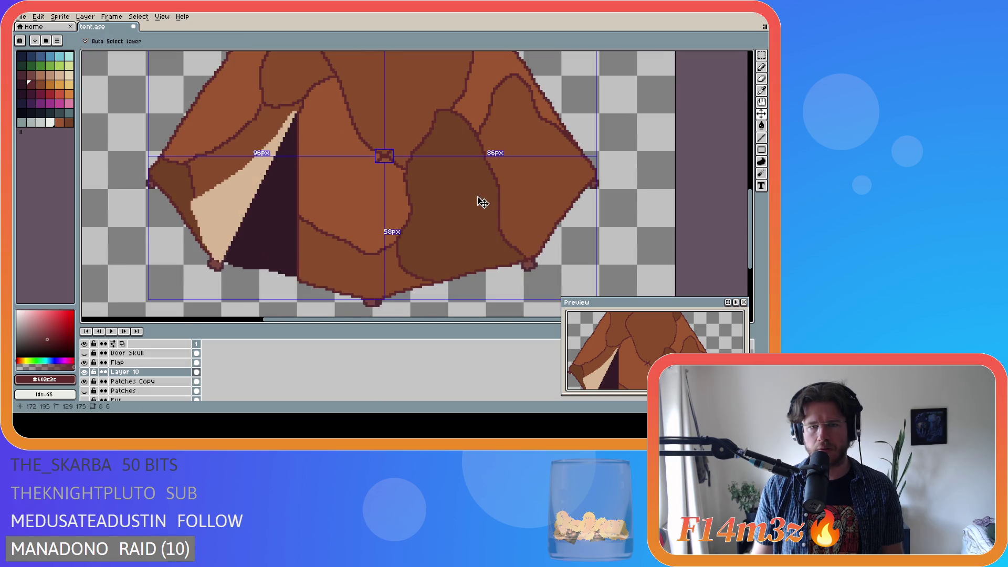
{"action": "key", "text": "ctrl+s"}
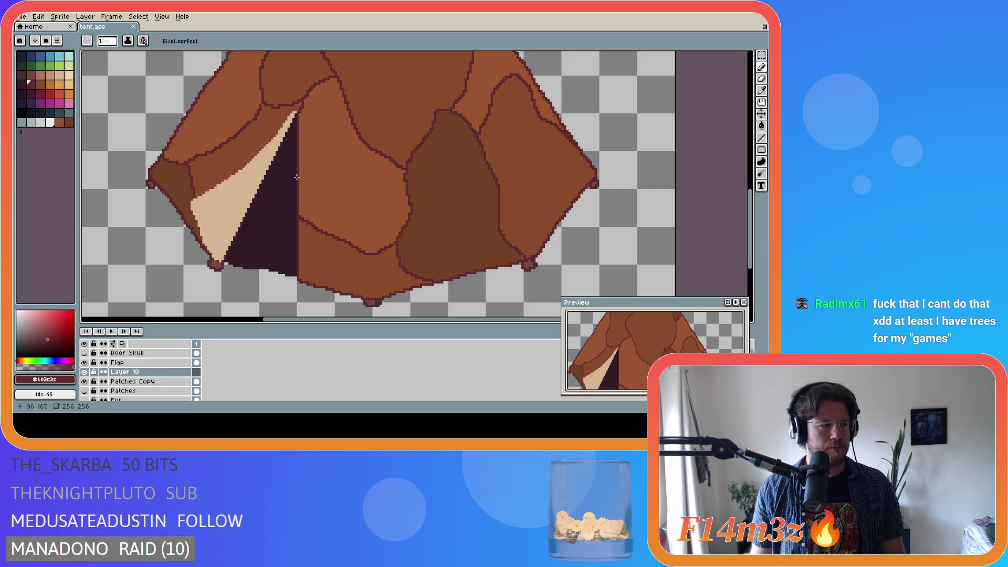
{"action": "scroll", "coordinate": [303, 174], "scroll_direction": "down", "scroll_amount": 1}
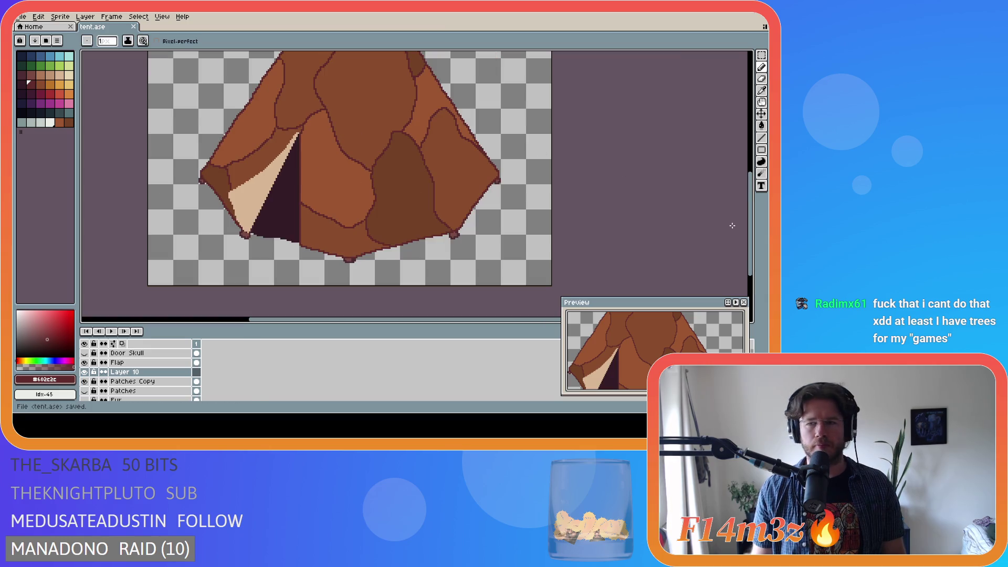
{"action": "left_click_drag", "start_coordinate": [751, 199], "coordinate": [754, 189]}
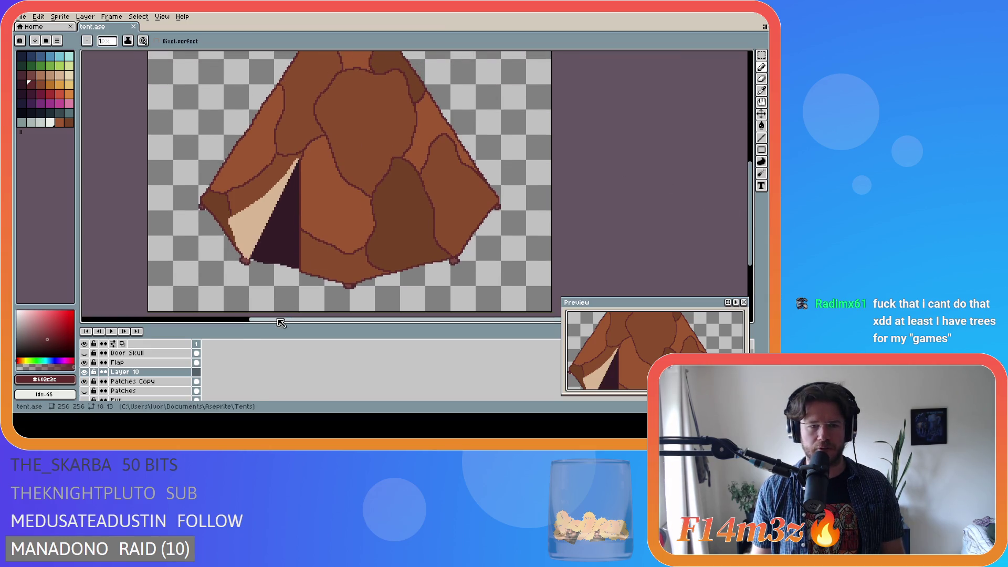
Try a diagonal stitch across the middle seam junction, then undo it
{"action": "scroll", "coordinate": [372, 188], "scroll_direction": "up", "scroll_amount": 2}
{"action": "scroll", "coordinate": [372, 188], "scroll_direction": "up", "scroll_amount": 1}
{"action": "mouse_move", "coordinate": [394, 178]}
{"action": "left_mouse_down"}
{"action": "mouse_move", "coordinate": [352, 196]}
{"action": "mouse_move", "coordinate": [375, 200]}
{"action": "left_mouse_up"}
{"action": "key", "text": "ctrl+d"}
{"action": "key", "text": "b"}
{"action": "key", "text": "ctrl+z"}
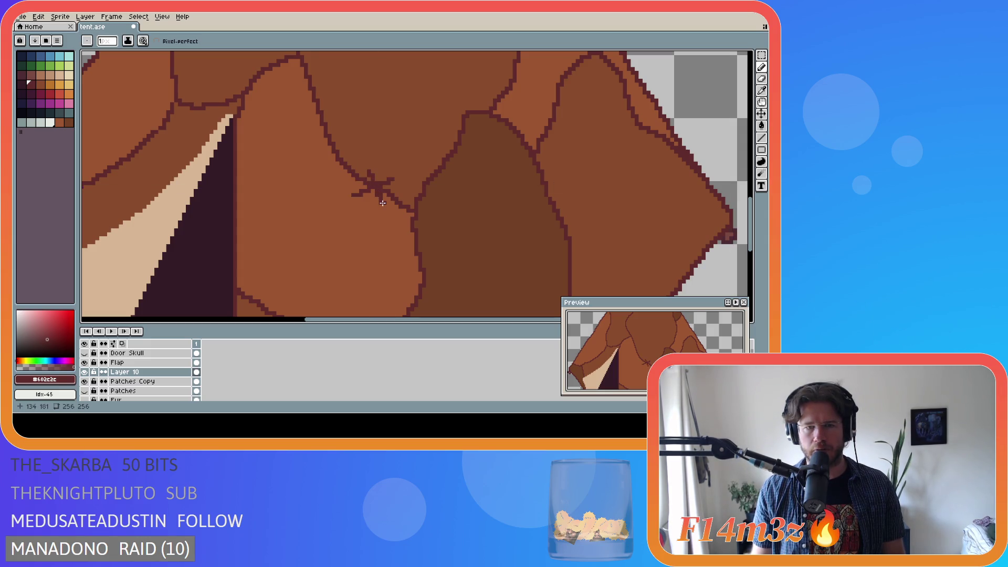
{"action": "scroll", "coordinate": [408, 211], "scroll_direction": "down", "scroll_amount": 3}
{"action": "scroll", "coordinate": [380, 185], "scroll_direction": "up", "scroll_amount": 2}
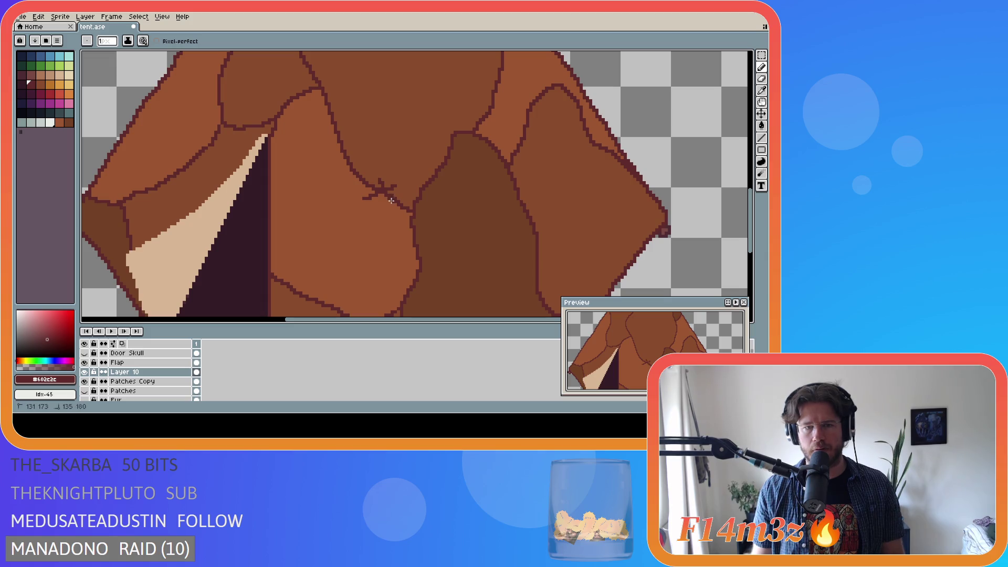
{"action": "scroll", "coordinate": [410, 208], "scroll_direction": "down", "scroll_amount": 1}
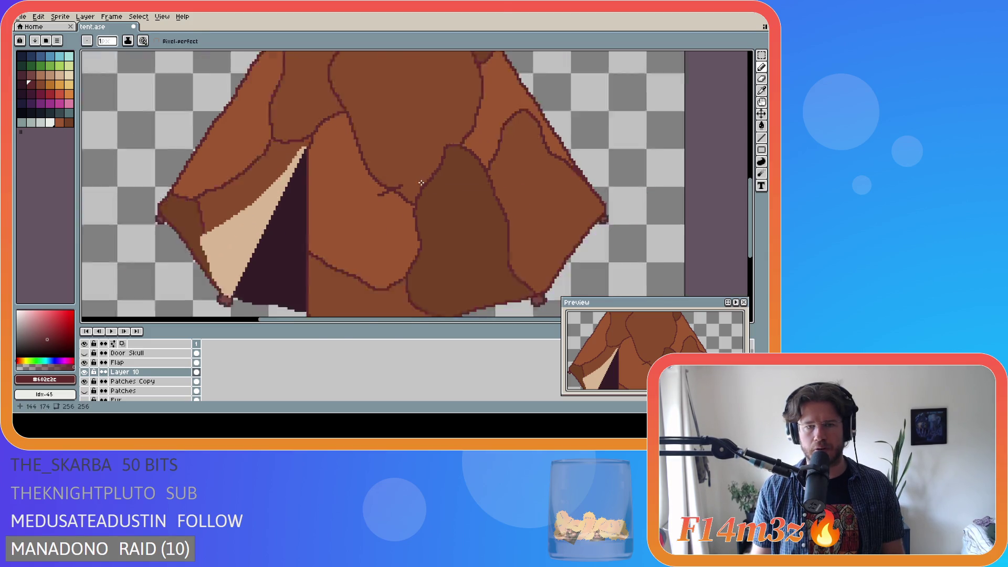
{"action": "scroll", "coordinate": [398, 187], "scroll_direction": "up", "scroll_amount": 1}
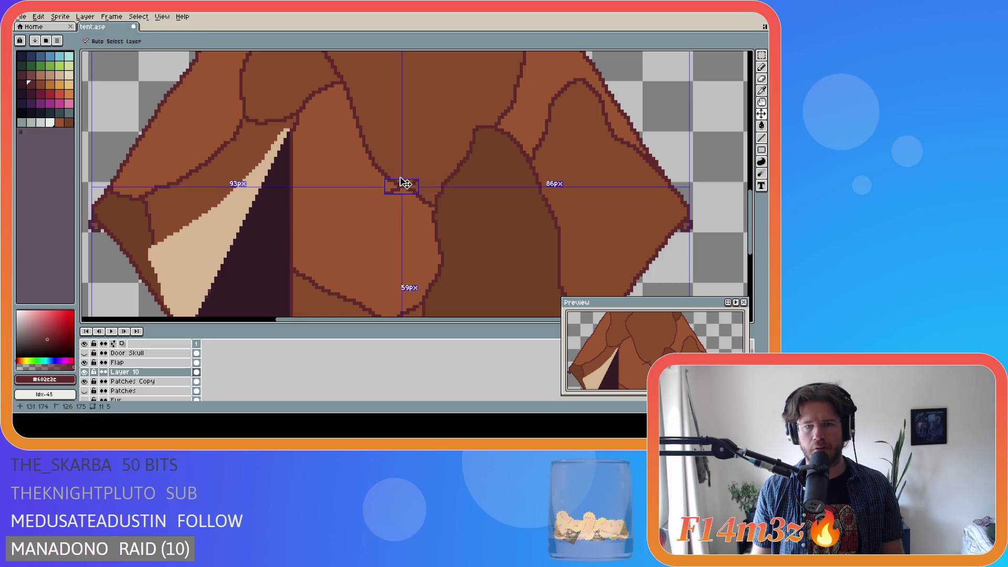
Replace the star-shaped stitch with a short dark stitch at the seam junction and save tent.ase
{"action": "key", "text": "ctrl"}
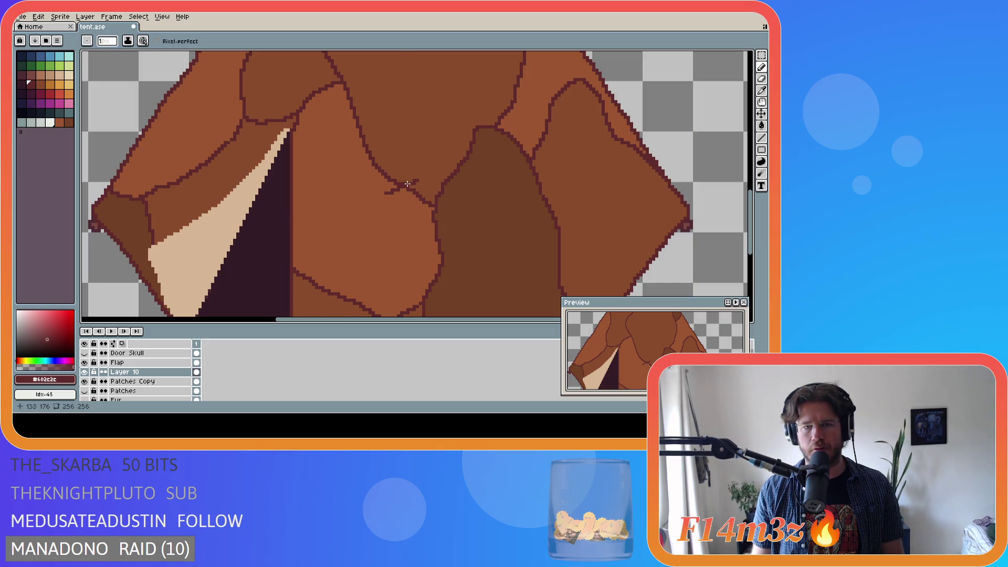
{"action": "scroll", "coordinate": [447, 238], "scroll_direction": "down", "scroll_amount": 1}
{"action": "scroll", "coordinate": [447, 238], "scroll_direction": "down", "scroll_amount": 3}
{"action": "scroll", "coordinate": [447, 238], "scroll_direction": "up", "scroll_amount": 3}
{"action": "key", "text": "ctrl+z"}
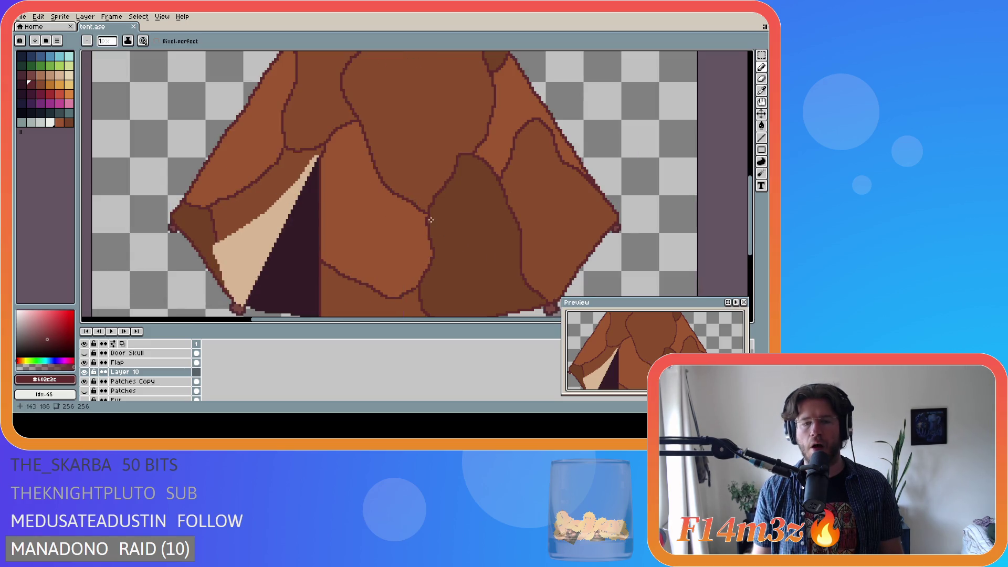
{"action": "scroll", "coordinate": [419, 207], "scroll_direction": "up", "scroll_amount": 1}
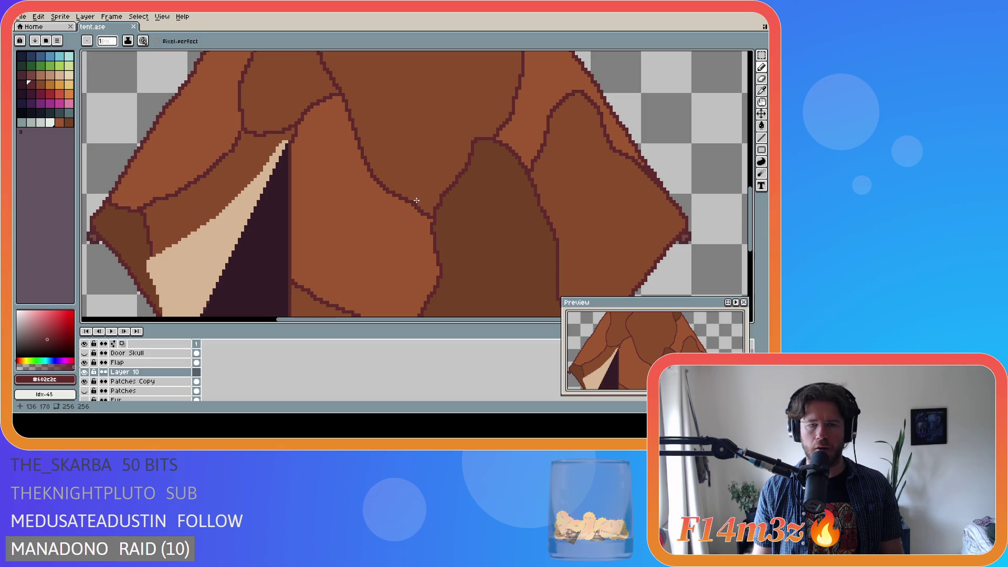
{"action": "mouse_move", "coordinate": [415, 196]}
{"action": "left_mouse_down"}
{"action": "mouse_move", "coordinate": [392, 205]}
{"action": "mouse_move", "coordinate": [403, 184]}
{"action": "mouse_move", "coordinate": [408, 214]}
{"action": "left_mouse_up"}
{"action": "key", "text": "ctrl+s"}
Remove the stitch's straight lower stroke, briefly trying the eraser before returning to the pencil
{"action": "key", "text": "ctrl+z"}
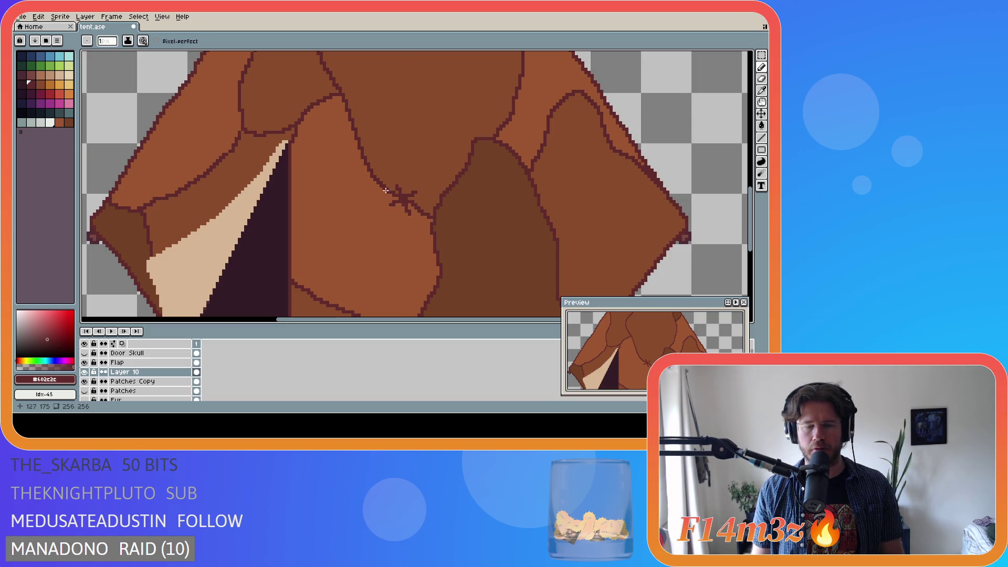
{"action": "key", "text": "e"}
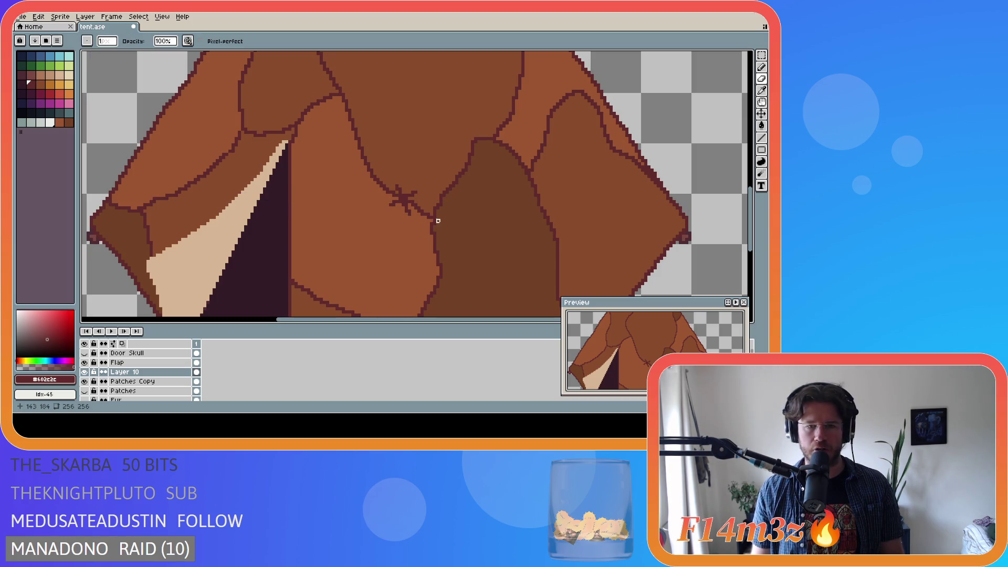
{"action": "scroll", "coordinate": [401, 202], "scroll_direction": "down", "scroll_amount": 1}
{"action": "key", "text": "b"}
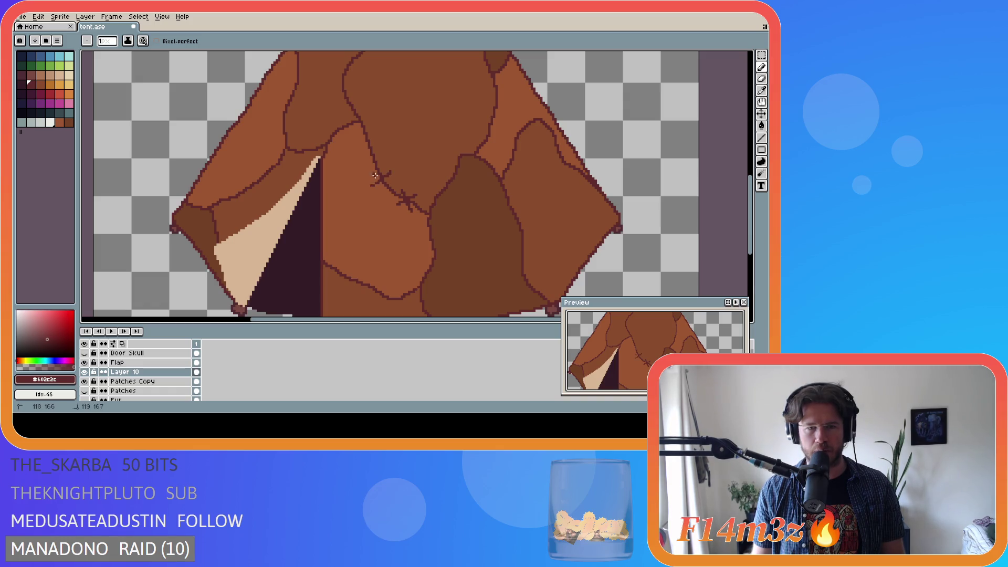
Undo the last cross-stitch mark and try a diagonal stitch across the seam, then undo it
{"action": "key", "text": "ctrl+z"}
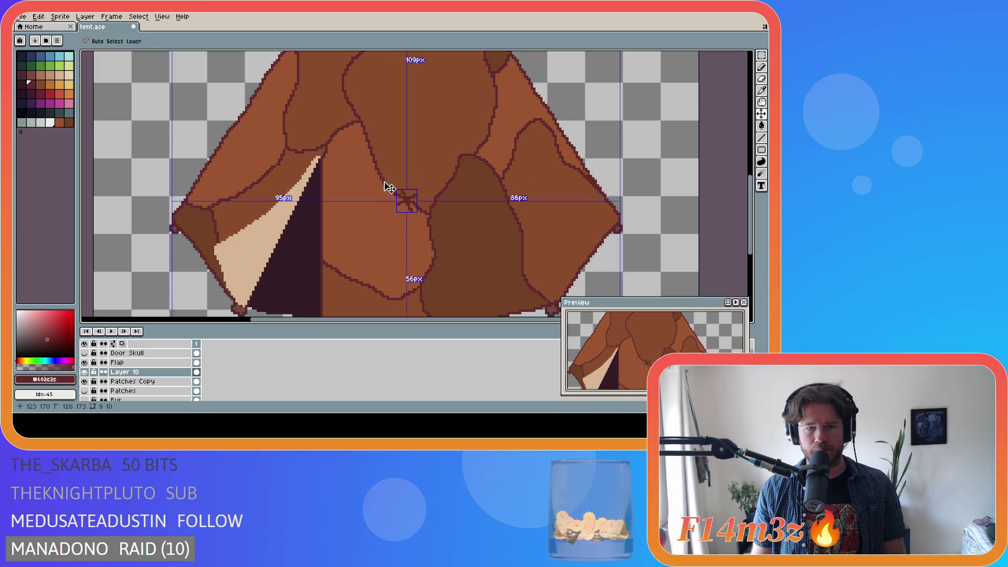
{"action": "key", "text": "ctrl+z"}
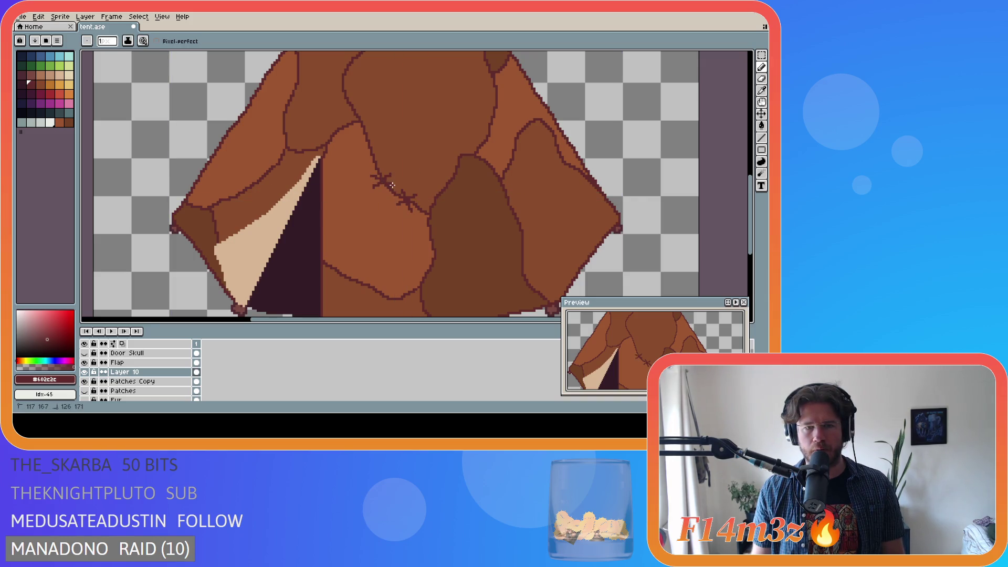
{"action": "left_click_drag", "start_coordinate": [390, 170], "coordinate": [381, 184]}
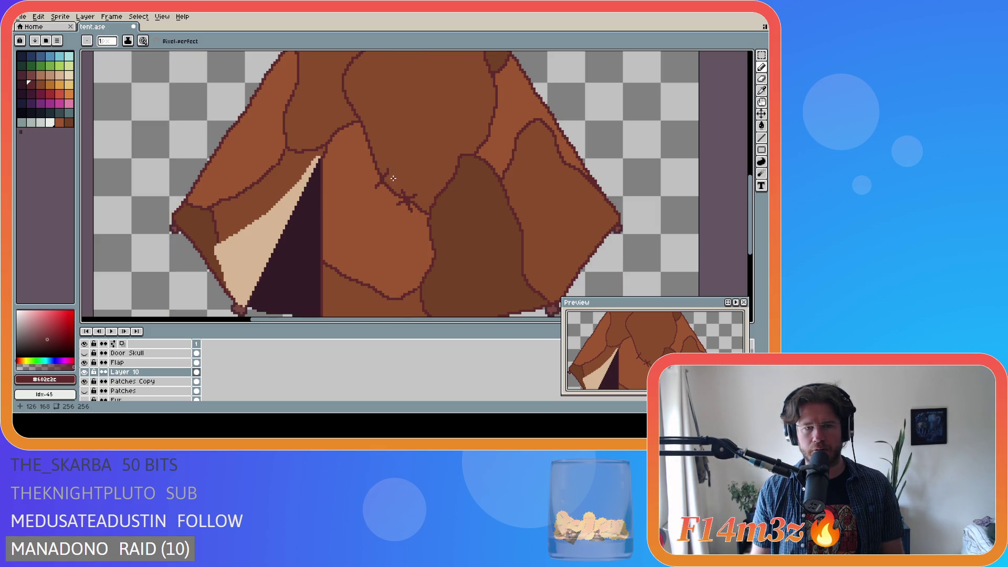
{"action": "key", "text": "ctrl+z"}
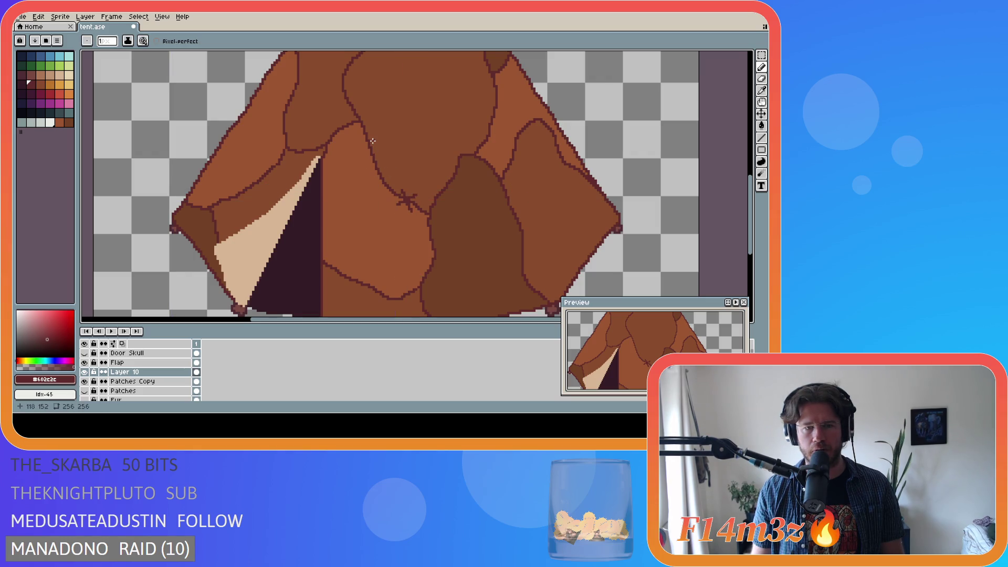
Draw a diagonal stitch higher up the seam, remove part of the middle cross, and save tent.ase
{"action": "mouse_move", "coordinate": [374, 140]}
{"action": "left_mouse_down"}
{"action": "mouse_move", "coordinate": [365, 150]}
{"action": "mouse_move", "coordinate": [376, 153]}
{"action": "mouse_move", "coordinate": [375, 191]}
{"action": "mouse_move", "coordinate": [380, 183]}
{"action": "left_mouse_up"}
{"action": "scroll", "coordinate": [437, 193], "scroll_direction": "down", "scroll_amount": 3}
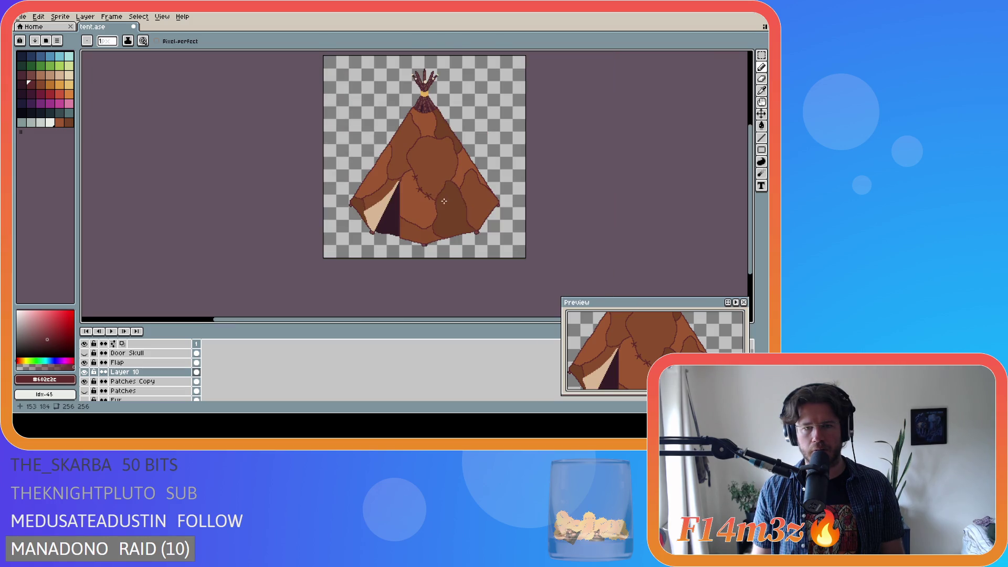
{"action": "scroll", "coordinate": [431, 202], "scroll_direction": "up", "scroll_amount": 2}
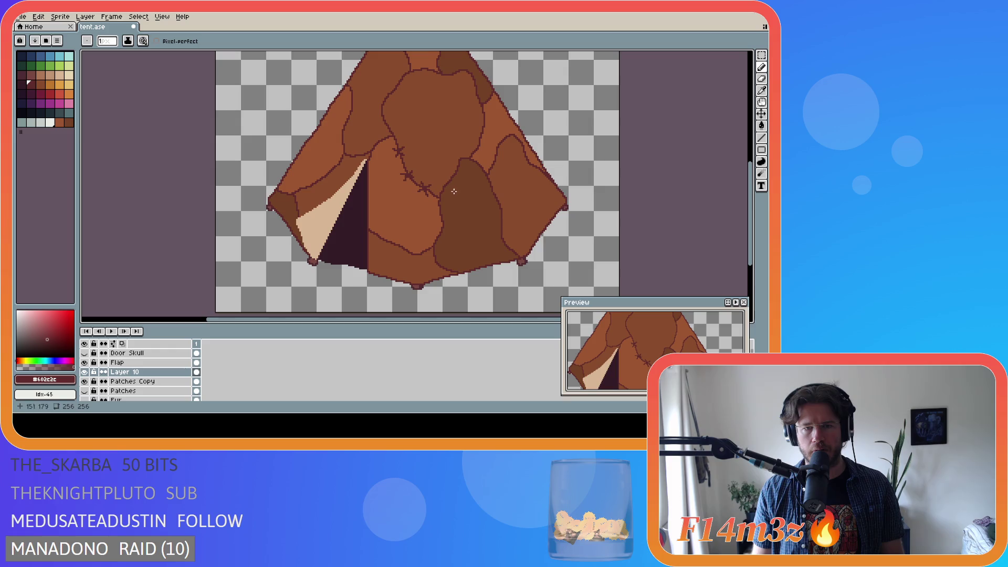
{"action": "scroll", "coordinate": [438, 179], "scroll_direction": "up", "scroll_amount": 2}
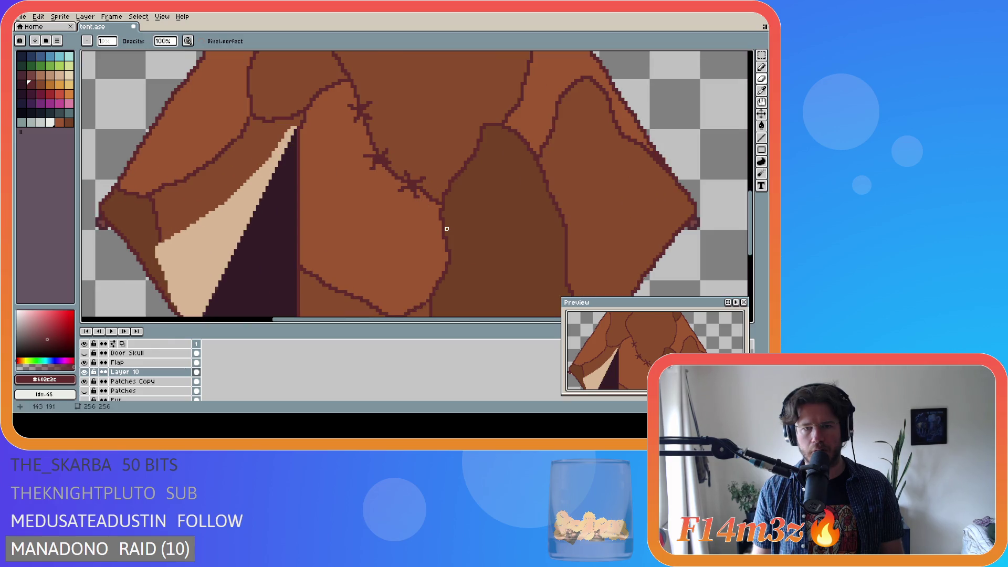
{"action": "scroll", "coordinate": [421, 203], "scroll_direction": "down", "scroll_amount": 3}
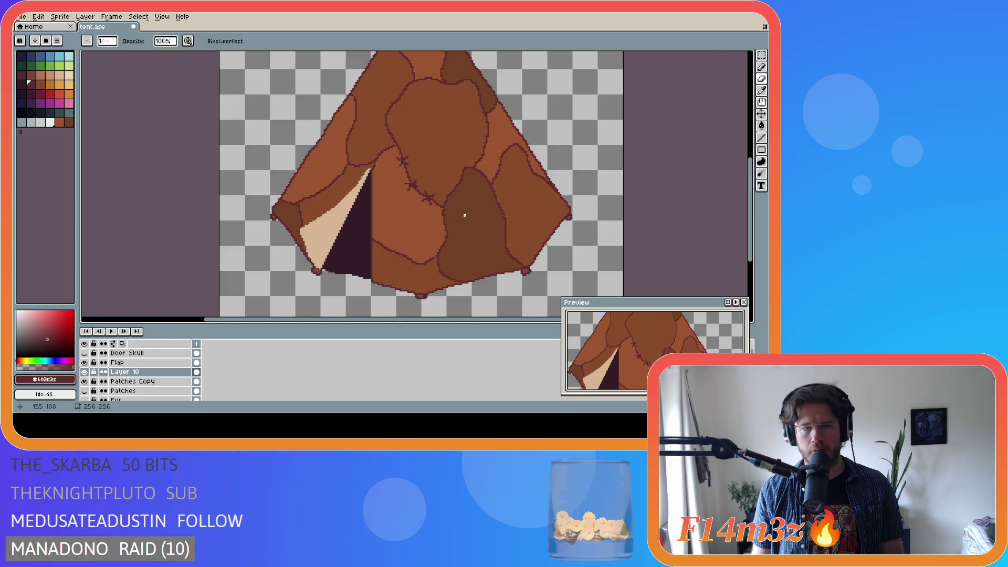
{"action": "scroll", "coordinate": [410, 202], "scroll_direction": "up", "scroll_amount": 2}
{"action": "key", "text": "ctrl+z"}
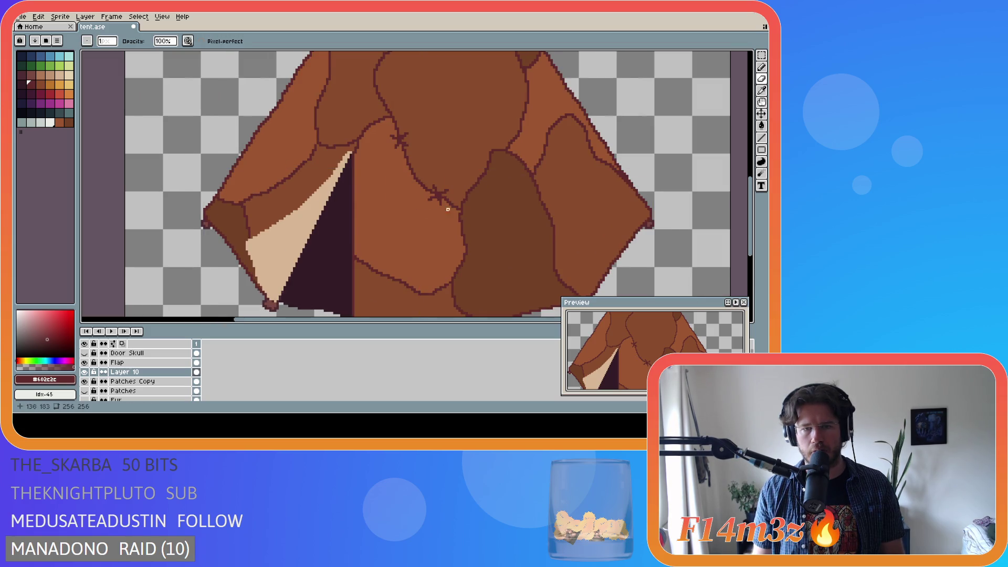
{"action": "key", "text": "ctrl+s"}
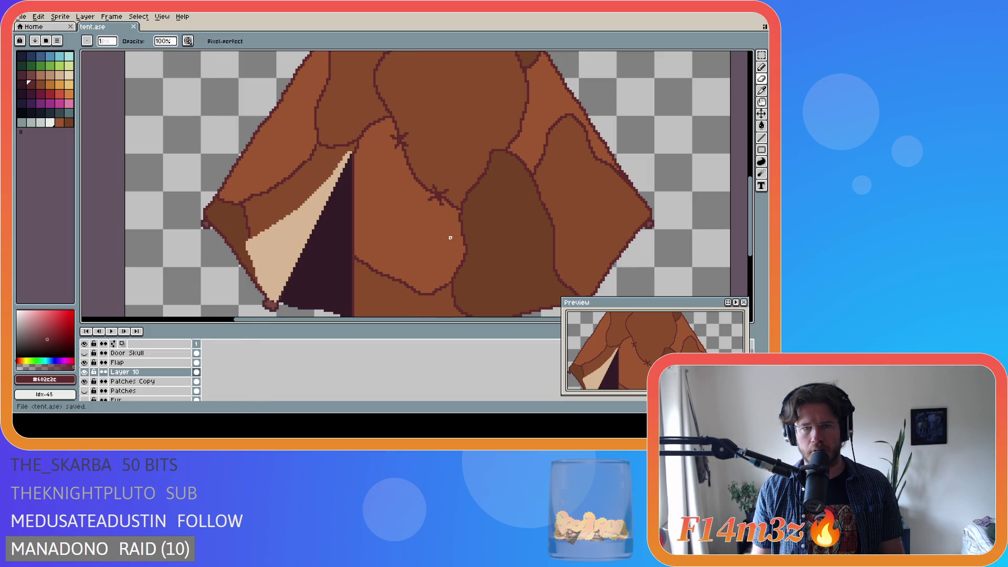
{"action": "scroll", "coordinate": [448, 221], "scroll_direction": "down", "scroll_amount": 1}
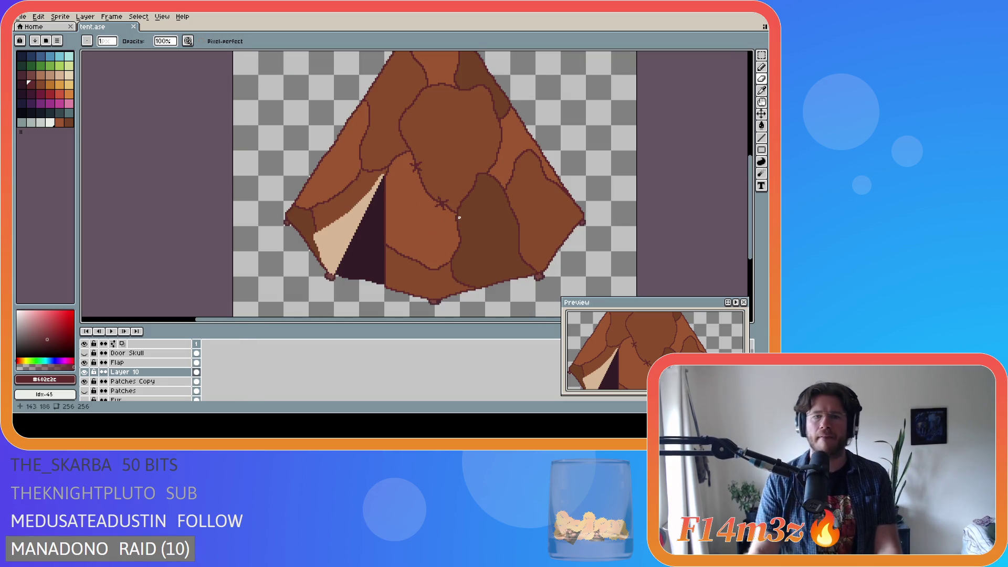
Delete the cross mark on the seam with a rectangular selection, then try and undo a down-left stitch
{"action": "key", "text": "m"}
{"action": "left_click_drag", "start_coordinate": [395, 145], "coordinate": [437, 182]}
{"action": "key", "text": "Delete"}
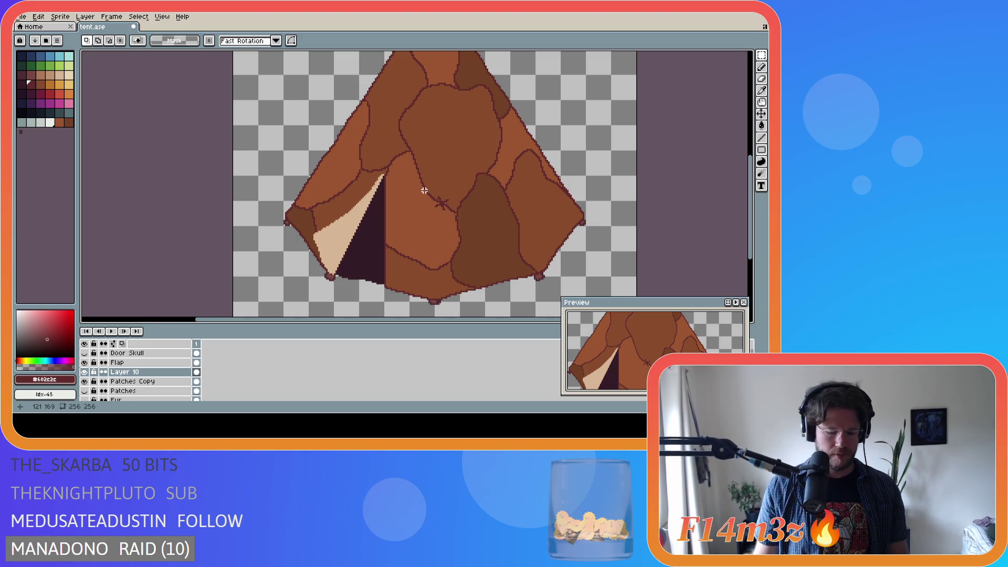
{"action": "key", "text": "b"}
{"action": "left_click_drag", "start_coordinate": [412, 169], "coordinate": [421, 160]}
{"action": "scroll", "coordinate": [419, 161], "scroll_direction": "up", "scroll_amount": 1}
{"action": "key", "text": "ctrl+z"}
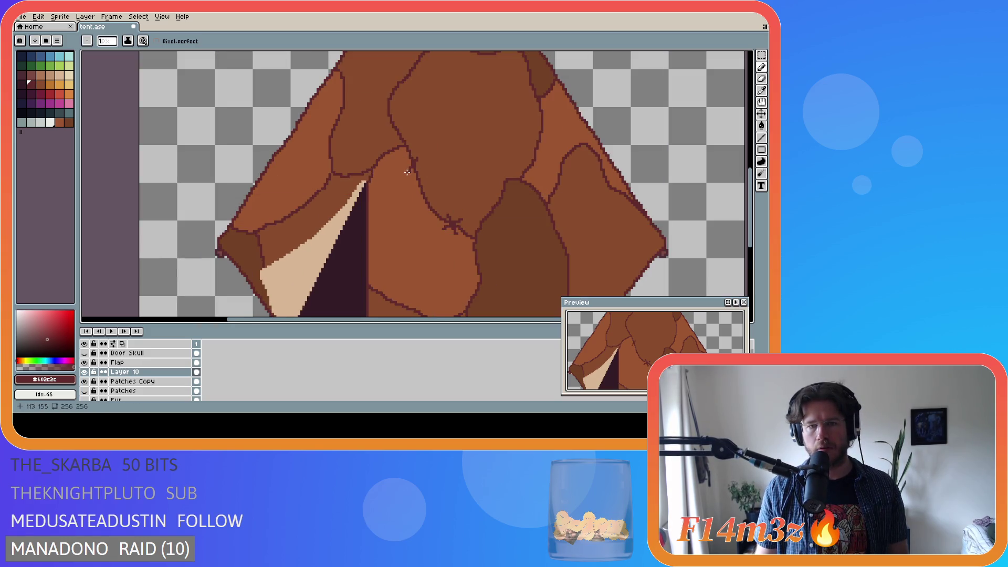
Try straight stitch lines, then undo them so only the upper and lower crosses remain
{"action": "left_click", "coordinate": [415, 163], "text": "shift"}
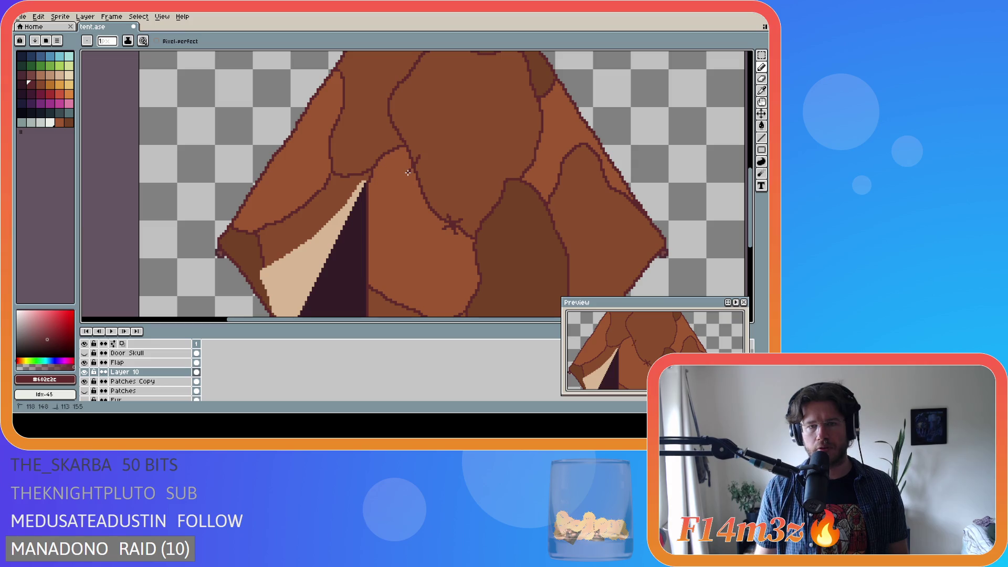
{"action": "key", "text": "ctrl+z"}
{"action": "left_click", "coordinate": [408, 170], "text": "shift"}
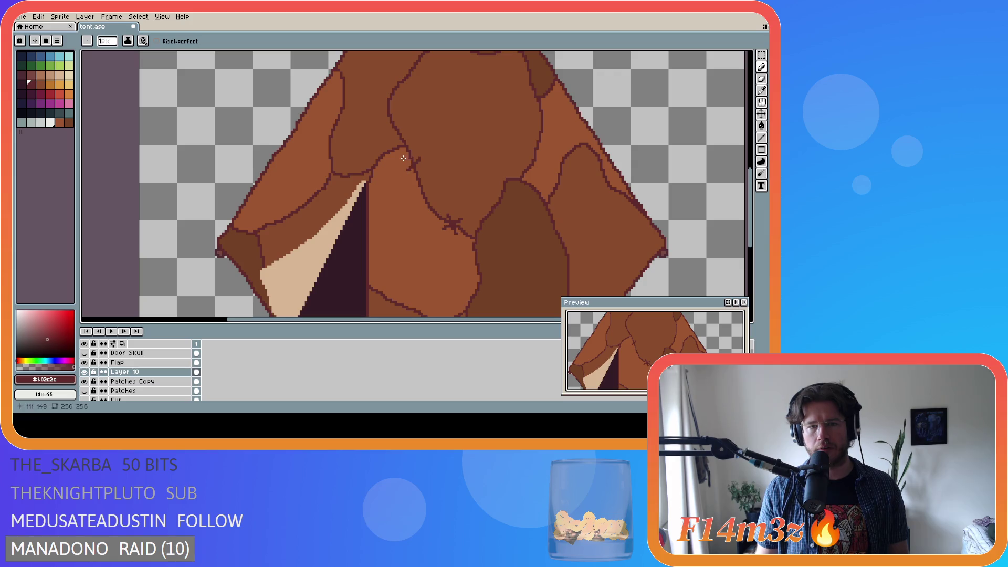
{"action": "key", "text": "ctrl+z"}
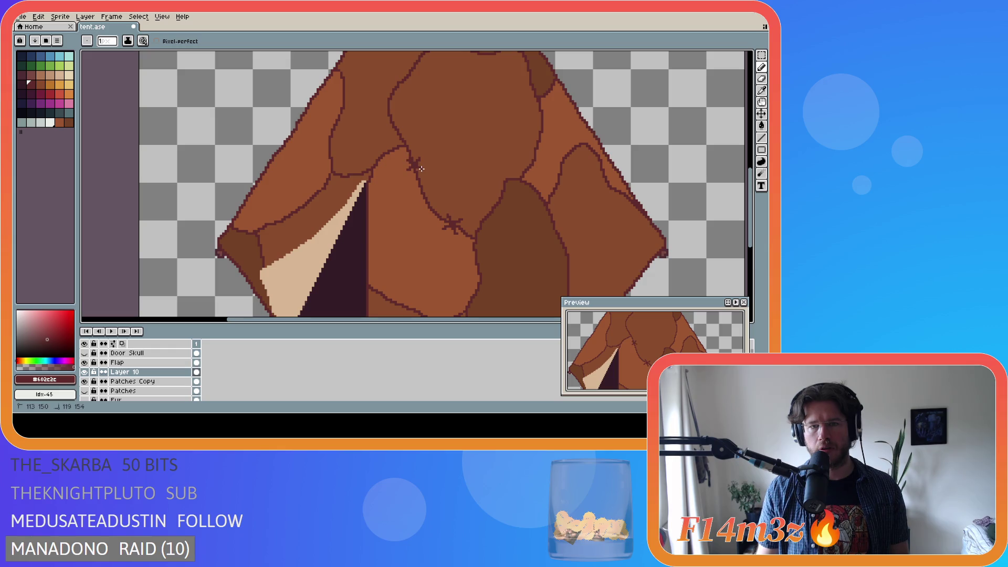
{"action": "scroll", "coordinate": [516, 202], "scroll_direction": "down", "scroll_amount": 2}
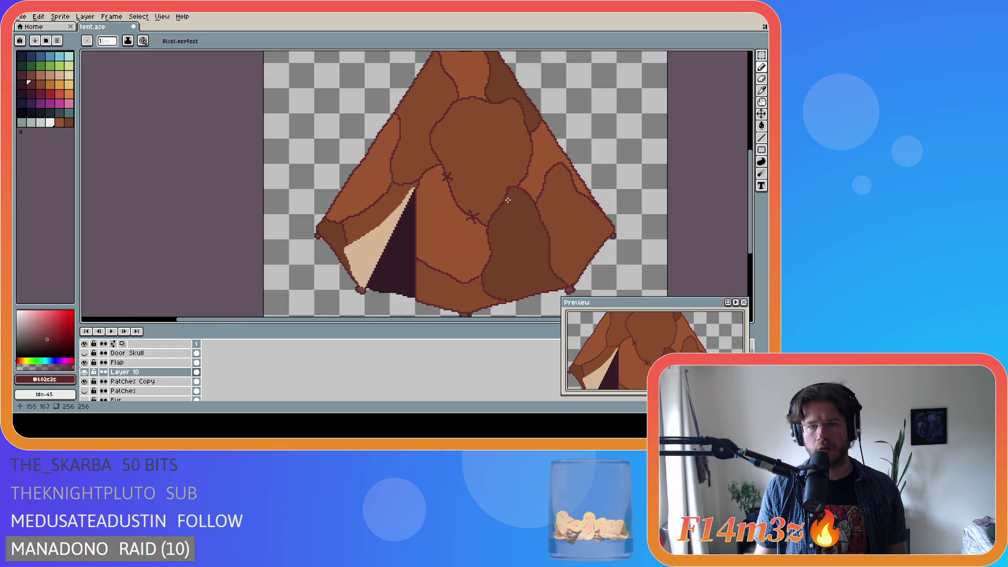
{"action": "scroll", "coordinate": [477, 209], "scroll_direction": "up", "scroll_amount": 2}
{"action": "key", "text": "ctrl+z"}
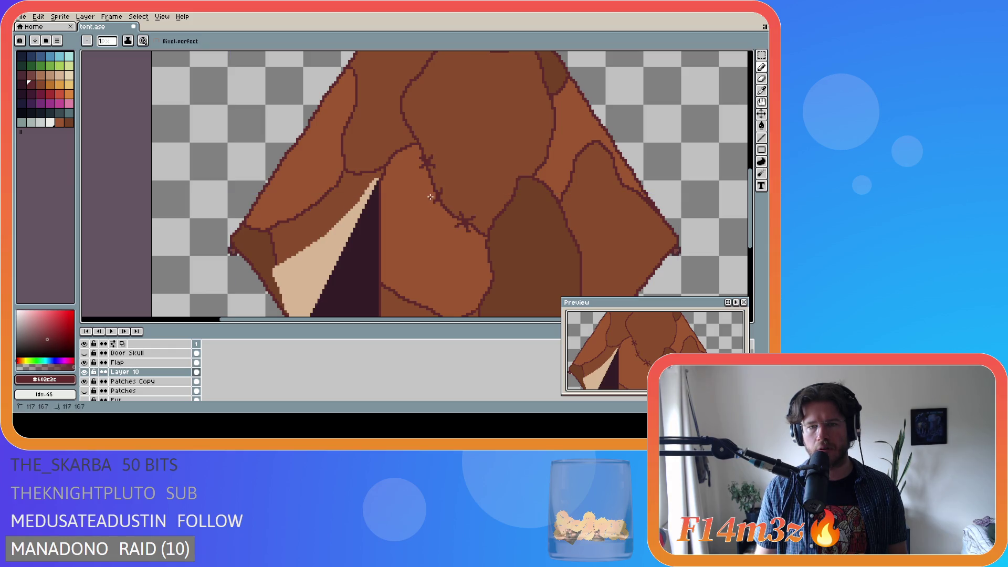
{"action": "key", "text": "ctrl+y"}
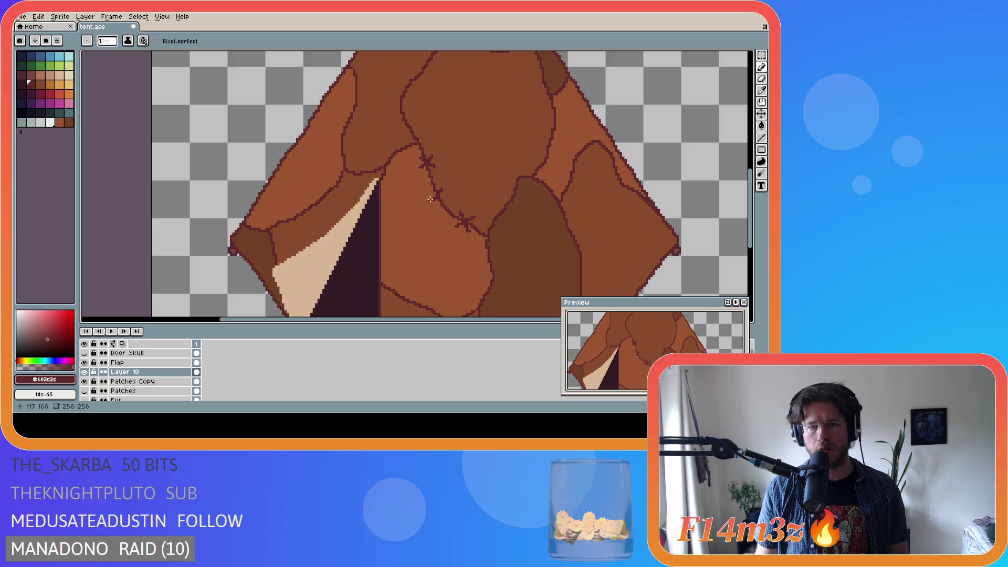
{"action": "key", "text": "ctrl+z"}
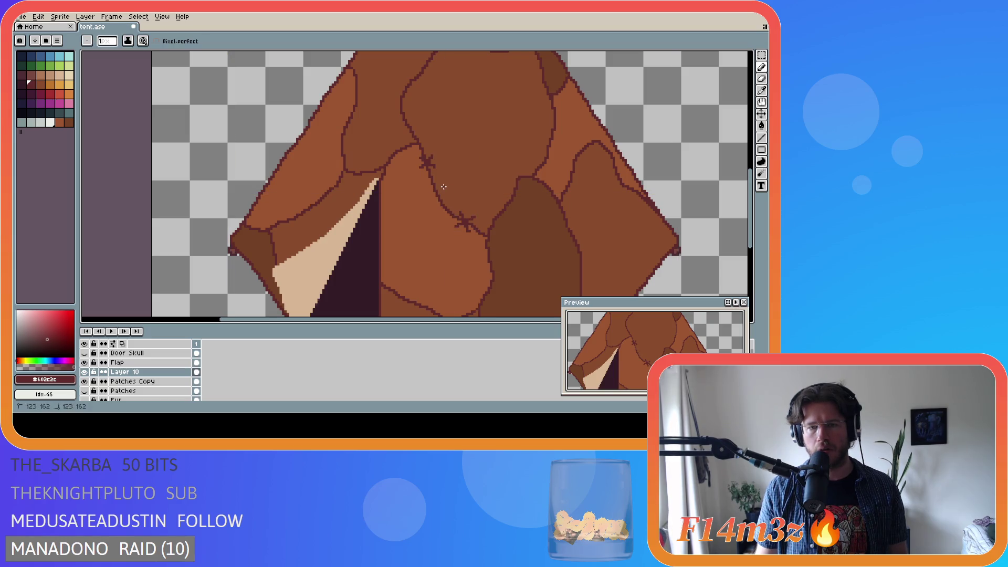
{"action": "key", "text": "ctrl+z"}
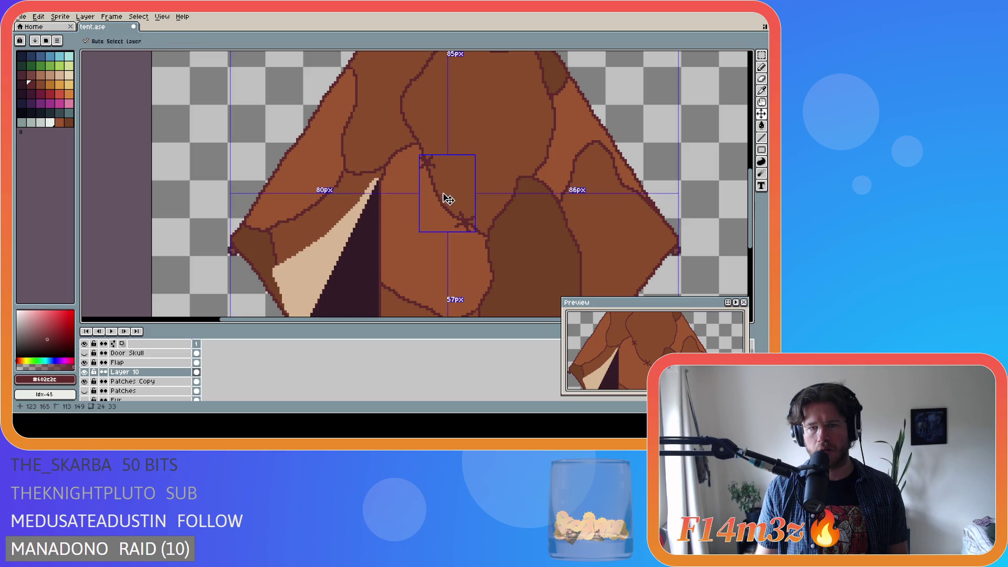
Draw a diagonal stitch on the seam between the two existing crosses
{"action": "key", "text": "ctrl+z"}
{"action": "key", "text": "ctrl+z"}
{"action": "mouse_move", "coordinate": [444, 190]}
{"action": "left_mouse_down"}
{"action": "mouse_move", "coordinate": [437, 200]}
{"action": "mouse_move", "coordinate": [448, 197]}
{"action": "left_mouse_up"}
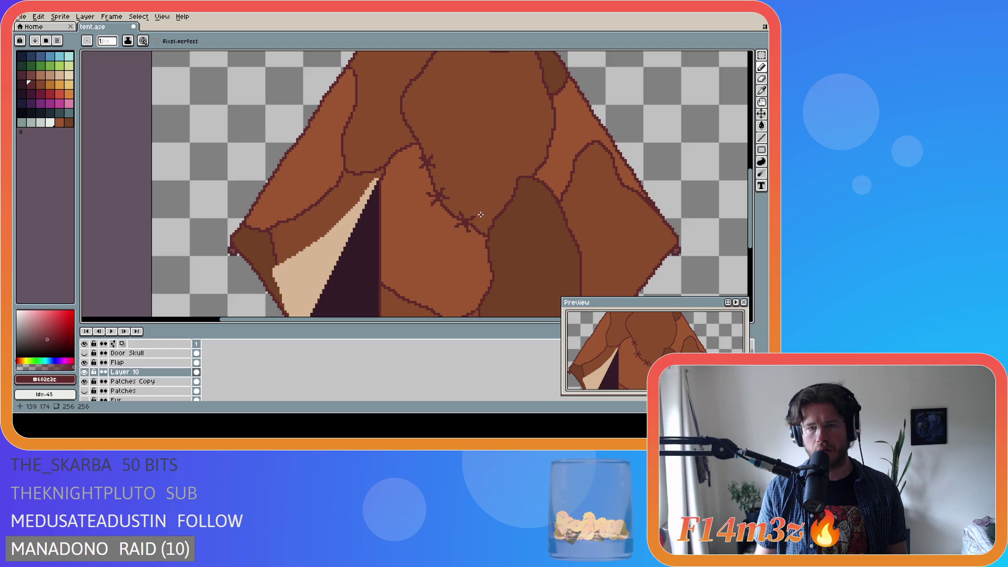
{"action": "key", "text": "ctrl+z"}
{"action": "left_click_drag", "start_coordinate": [444, 190], "coordinate": [431, 206]}
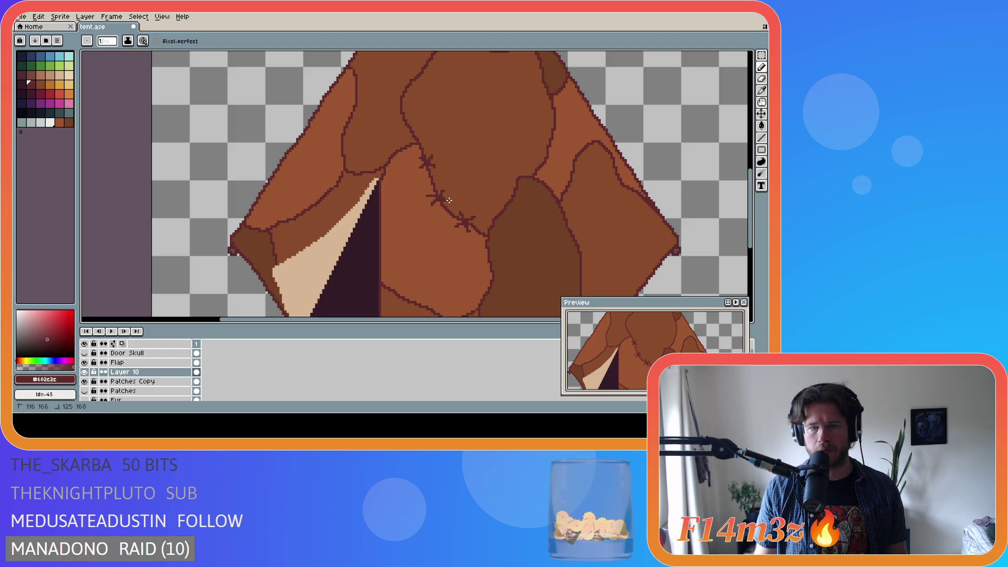
{"action": "key", "text": "ctrl+z"}
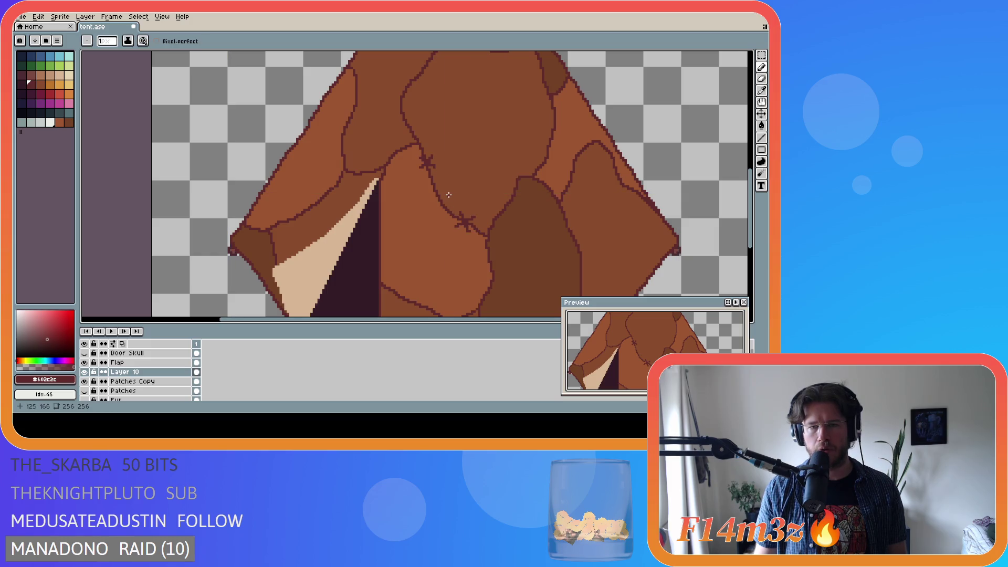
{"action": "left_click_drag", "start_coordinate": [444, 192], "coordinate": [433, 205]}
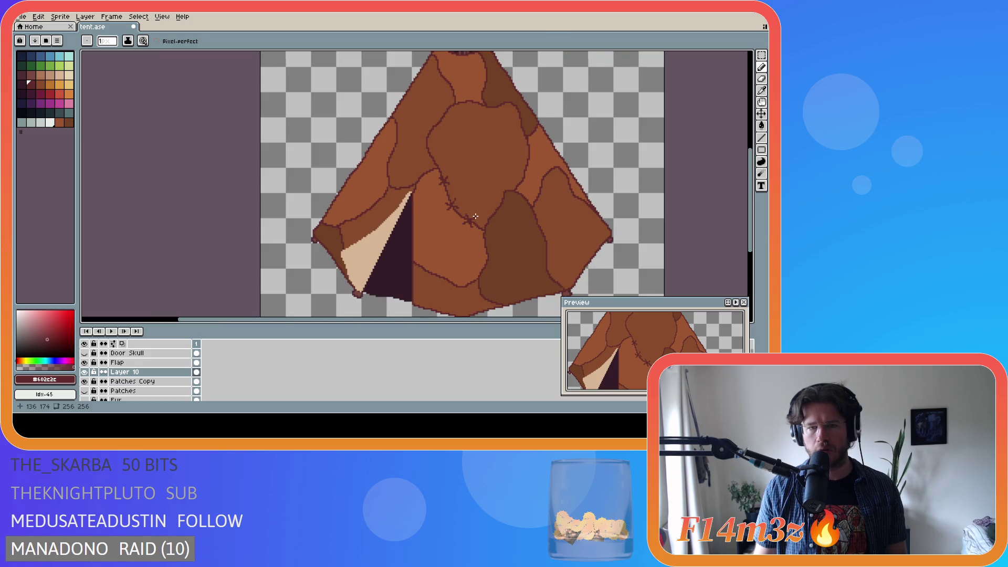
{"action": "scroll", "coordinate": [497, 194], "scroll_direction": "down", "scroll_amount": 1}
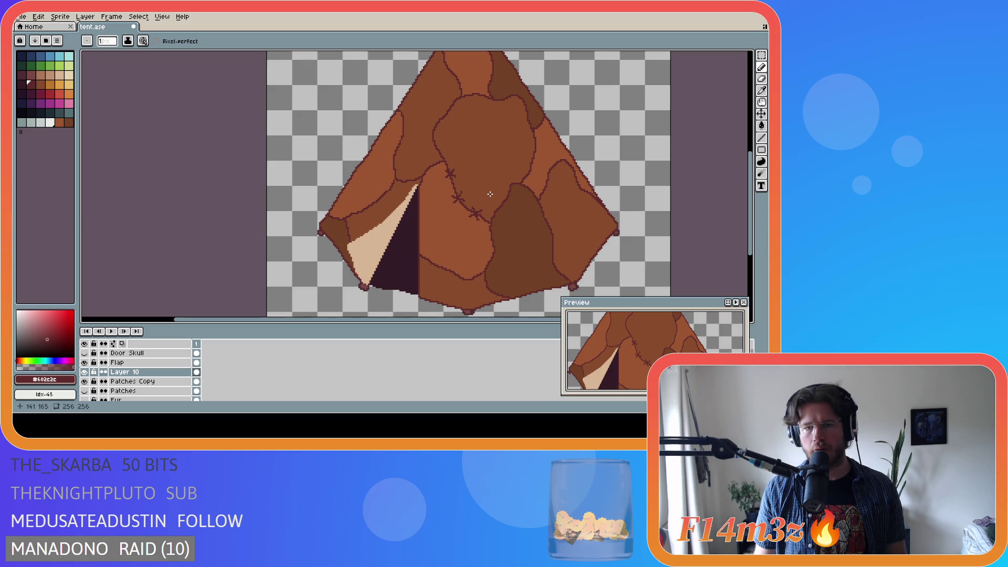
{"action": "scroll", "coordinate": [454, 185], "scroll_direction": "up", "scroll_amount": 2}
Nudge the new middle stitch up one pixel and clear the selection
{"action": "left_click_drag", "start_coordinate": [450, 175], "coordinate": [495, 214]}
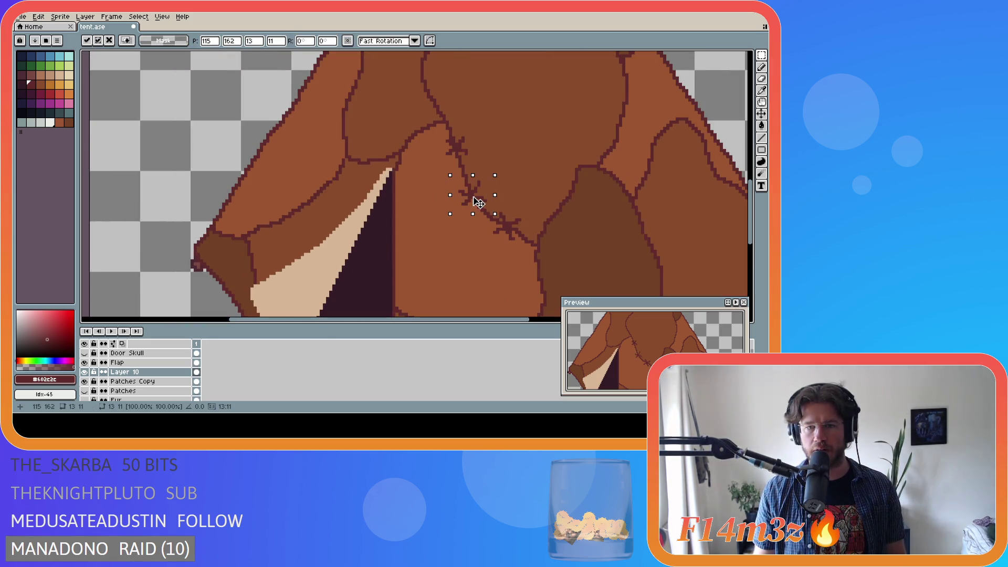
{"action": "key", "text": "Up"}
{"action": "key", "text": "ctrl+d"}
{"action": "key", "text": "b"}
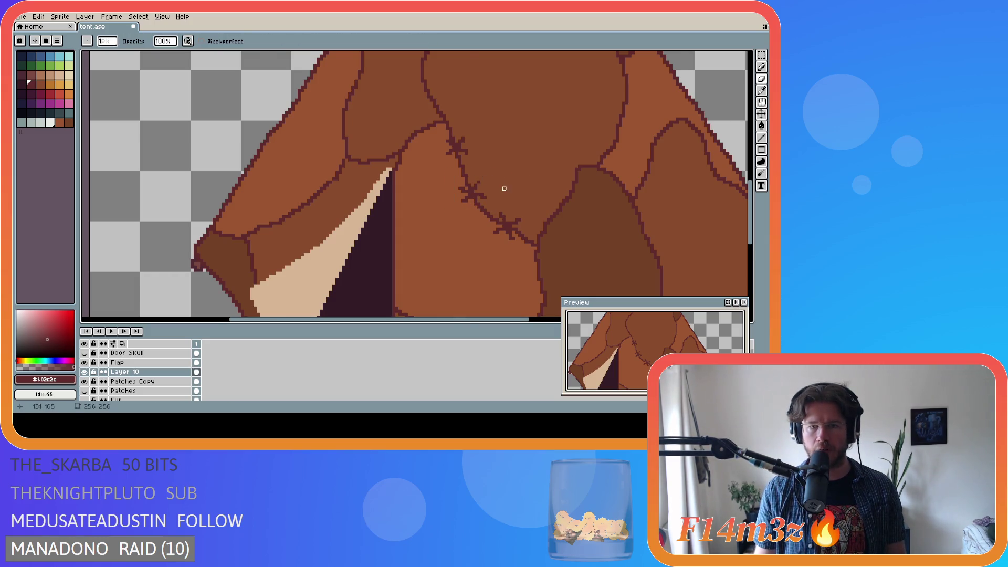
{"action": "scroll", "coordinate": [505, 188], "scroll_direction": "down", "scroll_amount": 2}
{"action": "key", "text": "ctrl+z"}
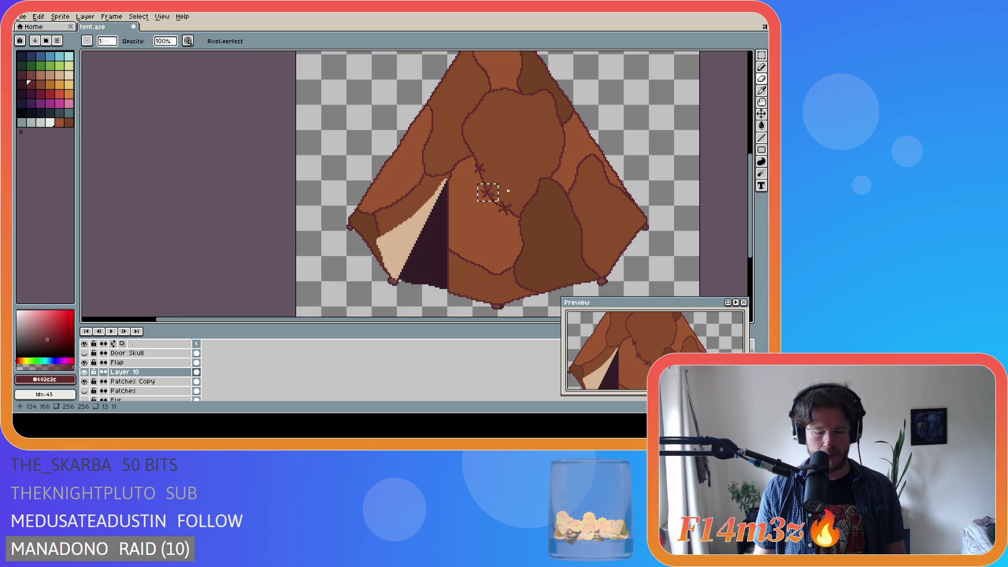
{"action": "key", "text": "m"}
{"action": "key", "text": "ctrl+d"}
{"action": "scroll", "coordinate": [502, 196], "scroll_direction": "up", "scroll_amount": 2}
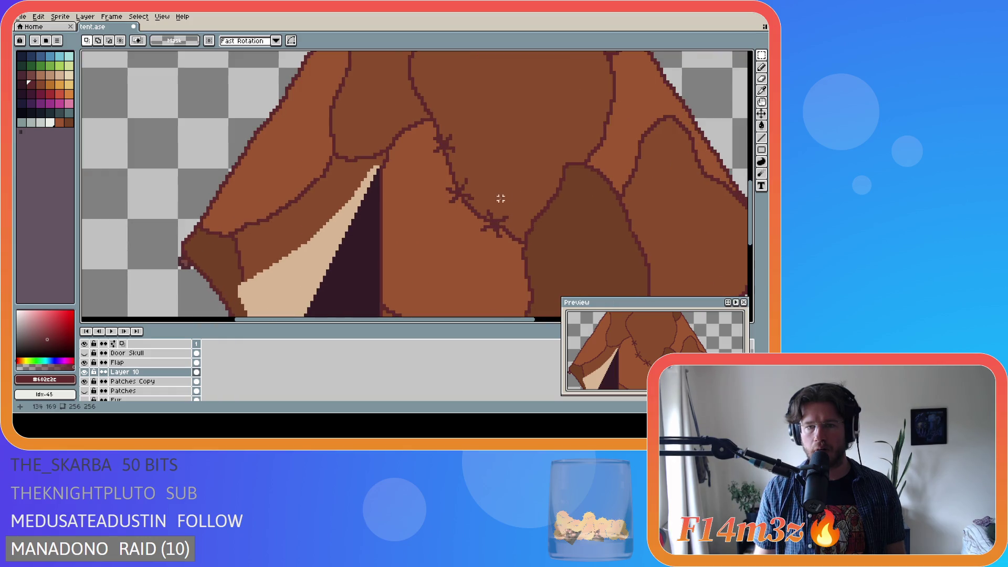
Reselect the middle stitch mark to adjust it, deselect, and save tent.ase
{"action": "mouse_move", "coordinate": [482, 208]}
{"action": "left_mouse_down"}
{"action": "mouse_move", "coordinate": [435, 174]}
{"action": "mouse_move", "coordinate": [459, 192]}
{"action": "left_mouse_up"}
{"action": "key", "text": "ctrl+d"}
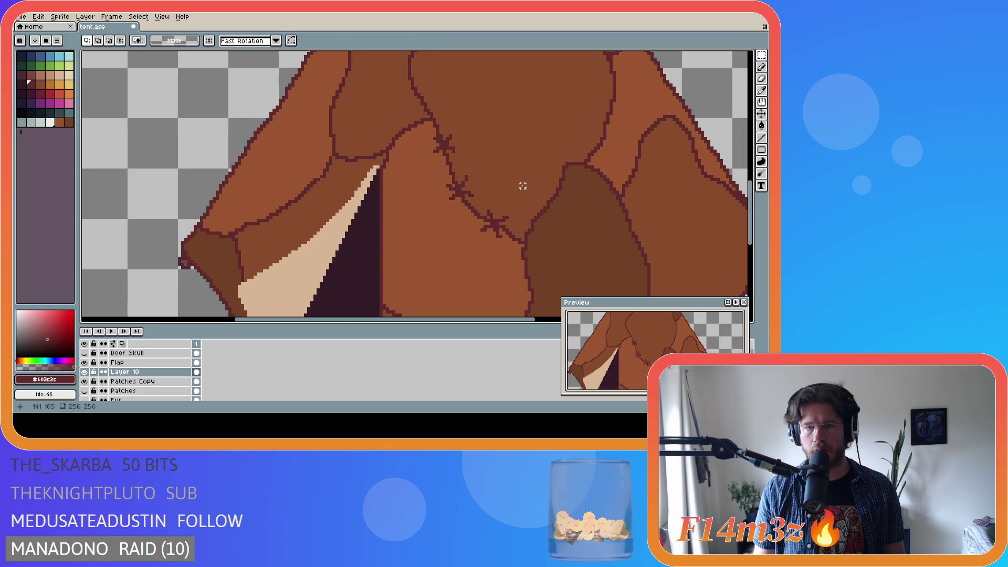
{"action": "scroll", "coordinate": [523, 186], "scroll_direction": "down", "scroll_amount": 2}
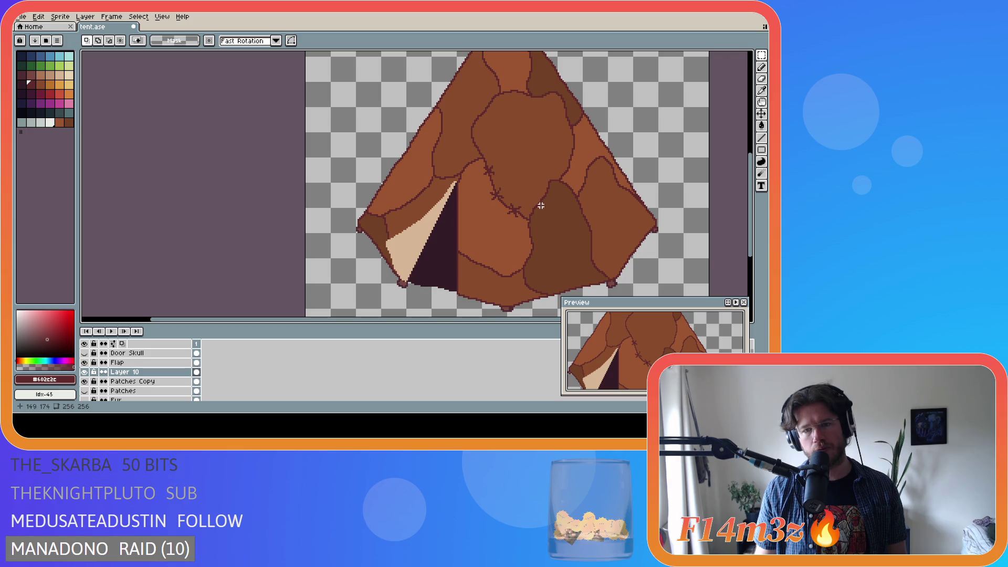
{"action": "scroll", "coordinate": [541, 205], "scroll_direction": "up", "scroll_amount": 3}
{"action": "key", "text": "b"}
{"action": "scroll", "coordinate": [494, 181], "scroll_direction": "down", "scroll_amount": 3}
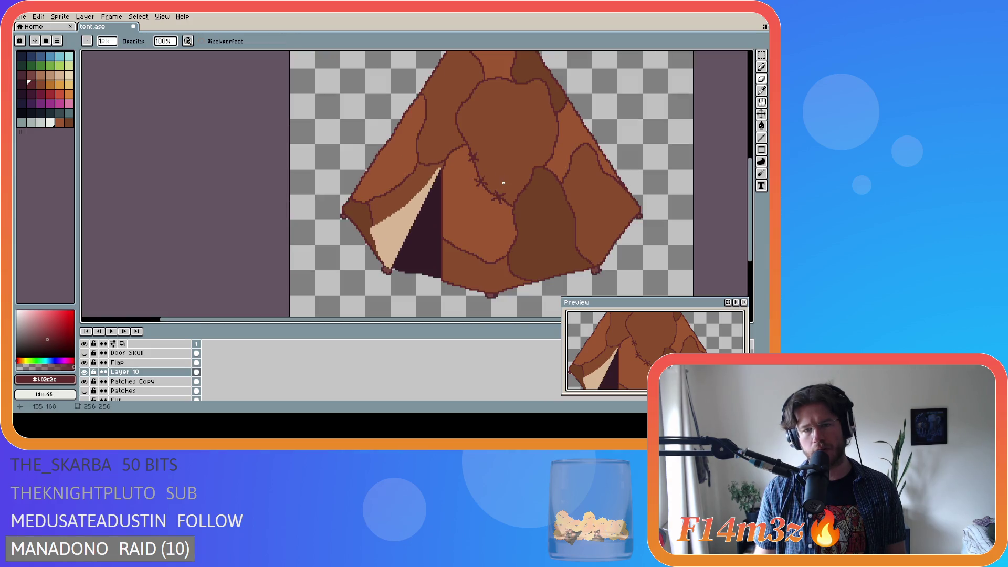
{"action": "key", "text": "ctrl"}
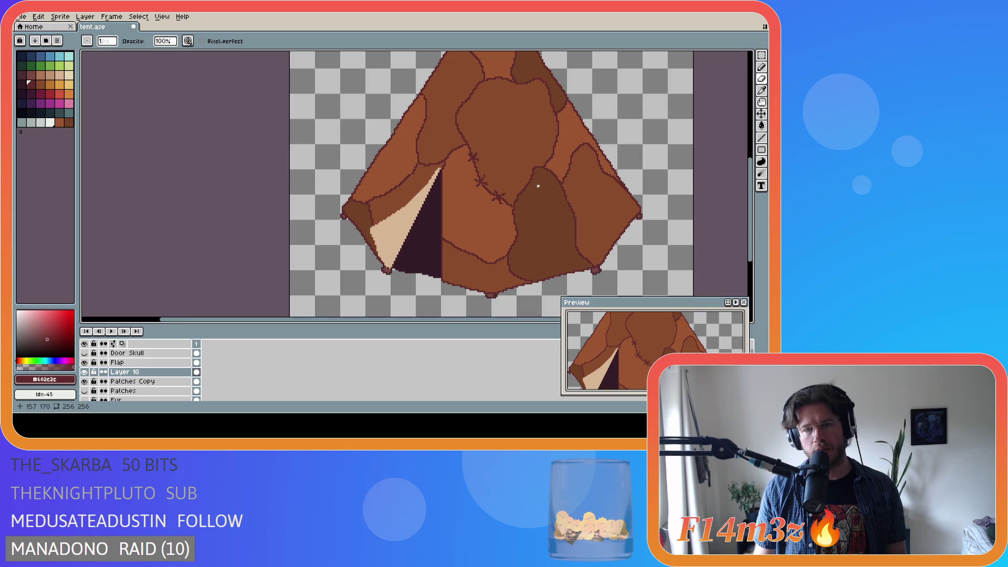
{"action": "key", "text": "ctrl"}
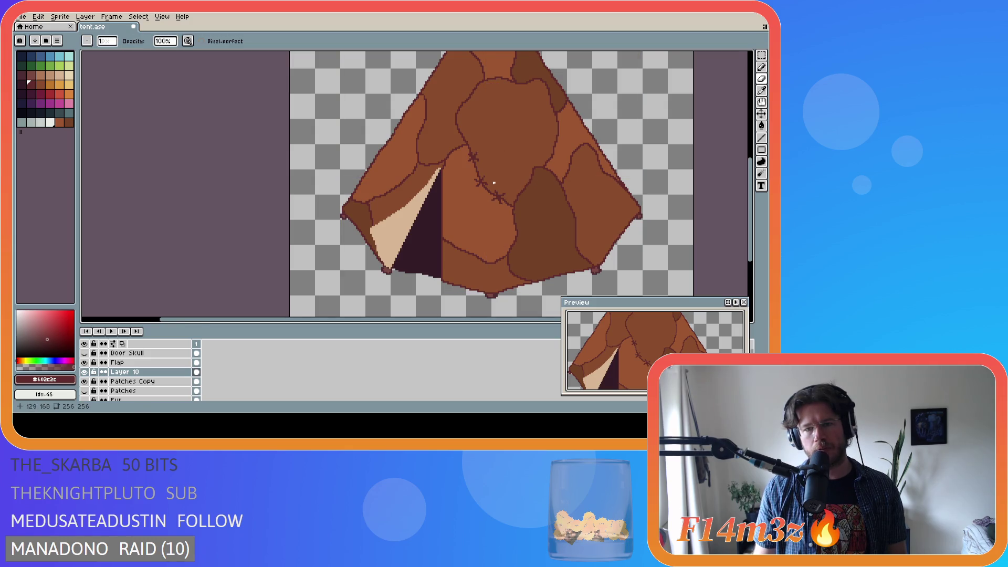
{"action": "scroll", "coordinate": [494, 183], "scroll_direction": "up", "scroll_amount": 4}
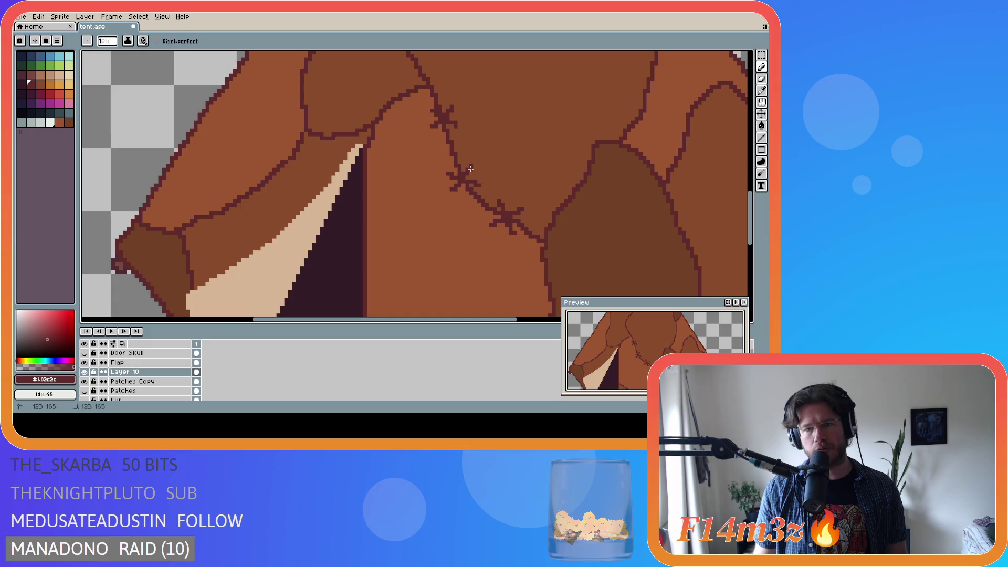
{"action": "scroll", "coordinate": [471, 169], "scroll_direction": "down", "scroll_amount": 3}
{"action": "key", "text": "ctrl+s"}
{"action": "scroll", "coordinate": [541, 183], "scroll_direction": "up", "scroll_amount": 1}
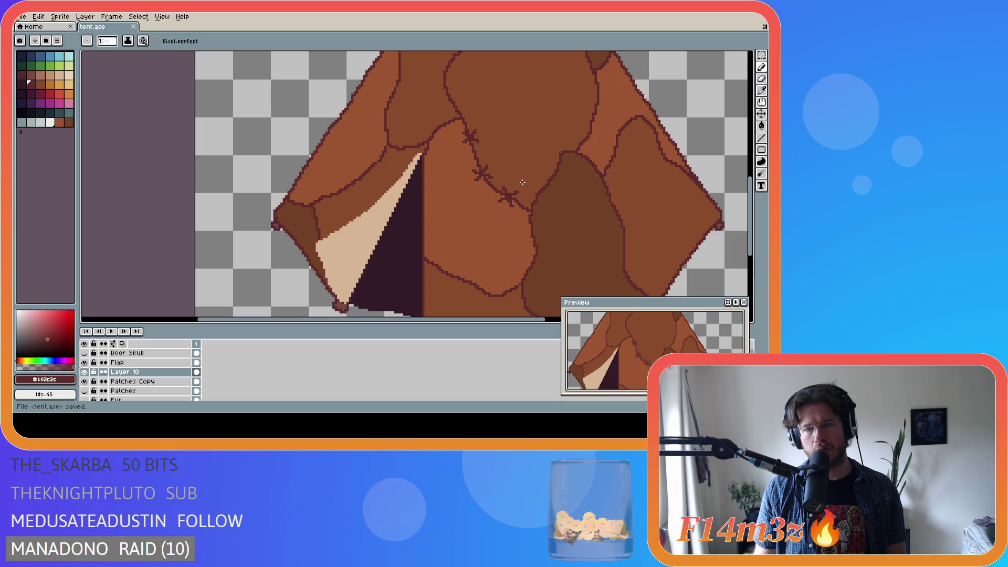
Select and deselect the area around a stitch, then save tent.ase
{"action": "scroll", "coordinate": [445, 146], "scroll_direction": "down", "scroll_amount": 3}
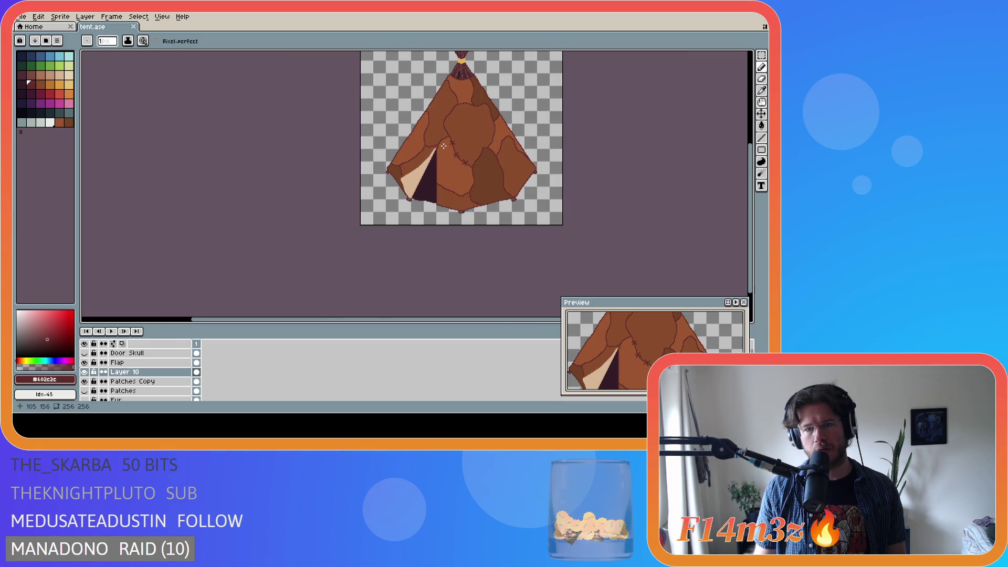
{"action": "scroll", "coordinate": [429, 170], "scroll_direction": "up", "scroll_amount": 1}
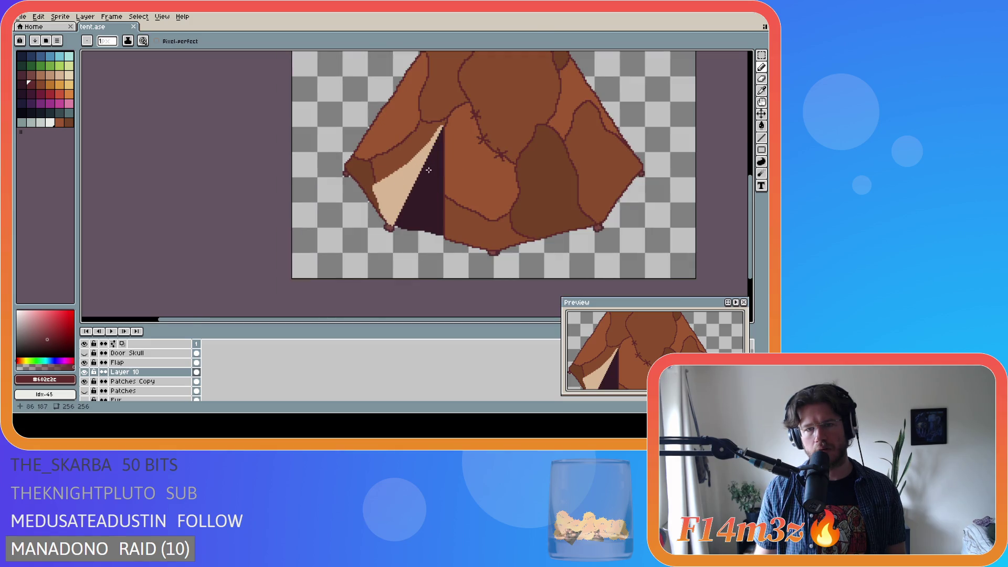
{"action": "scroll", "coordinate": [429, 170], "scroll_direction": "down", "scroll_amount": 1}
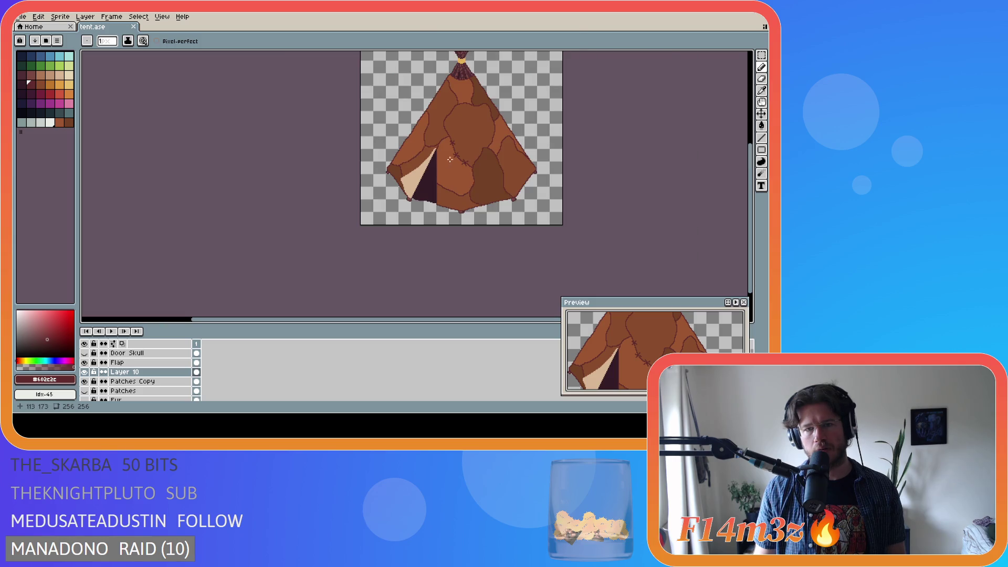
{"action": "scroll", "coordinate": [450, 159], "scroll_direction": "up", "scroll_amount": 2}
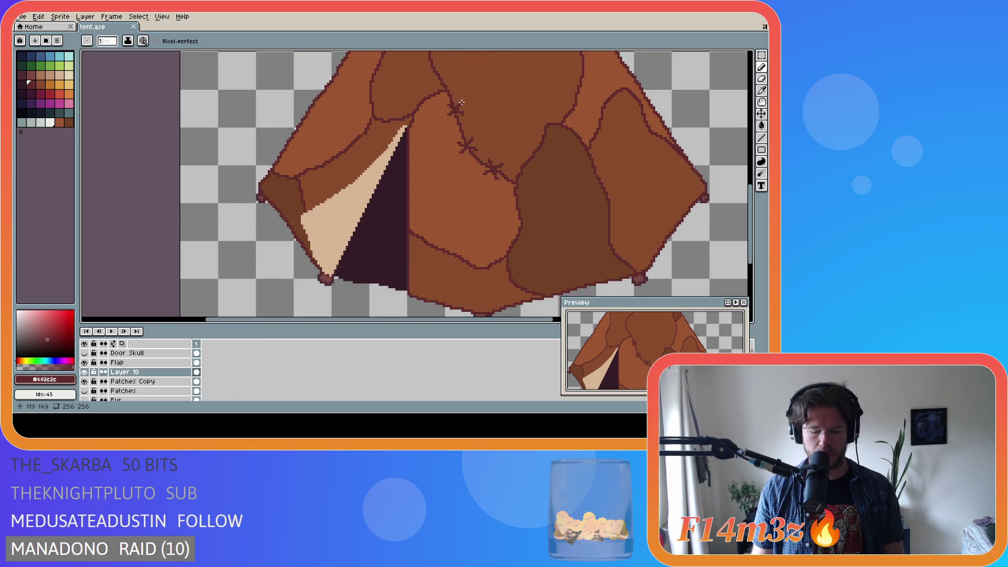
{"action": "key", "text": "m"}
{"action": "left_click_drag", "start_coordinate": [429, 95], "coordinate": [477, 132]}
{"action": "key", "text": "ctrl+d"}
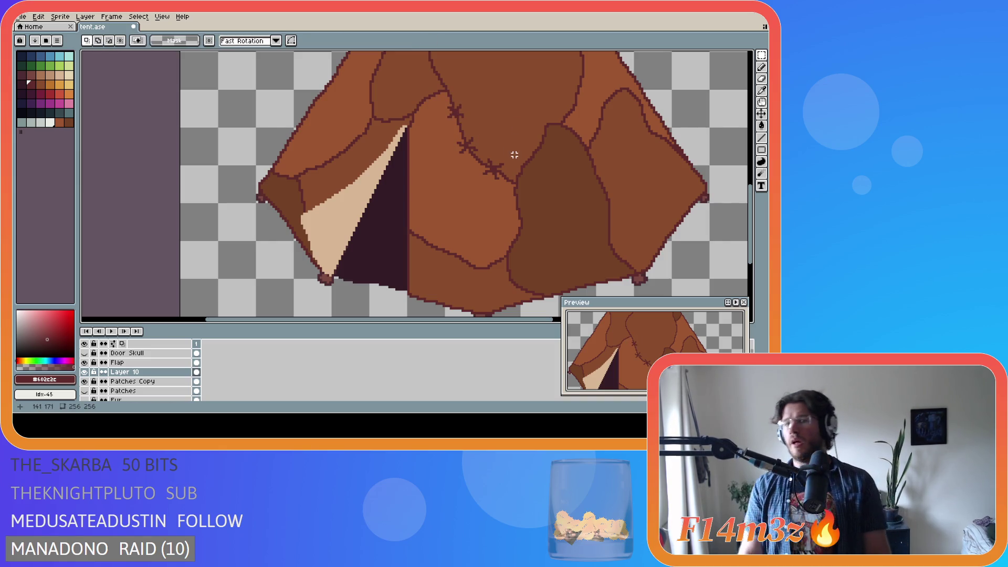
{"action": "scroll", "coordinate": [515, 155], "scroll_direction": "down", "scroll_amount": 1}
{"action": "key", "text": "ctrl+s"}
Rename Layer 10 to 'Stitches' in Layer Properties
{"action": "scroll", "coordinate": [561, 150], "scroll_direction": "down", "scroll_amount": 1}
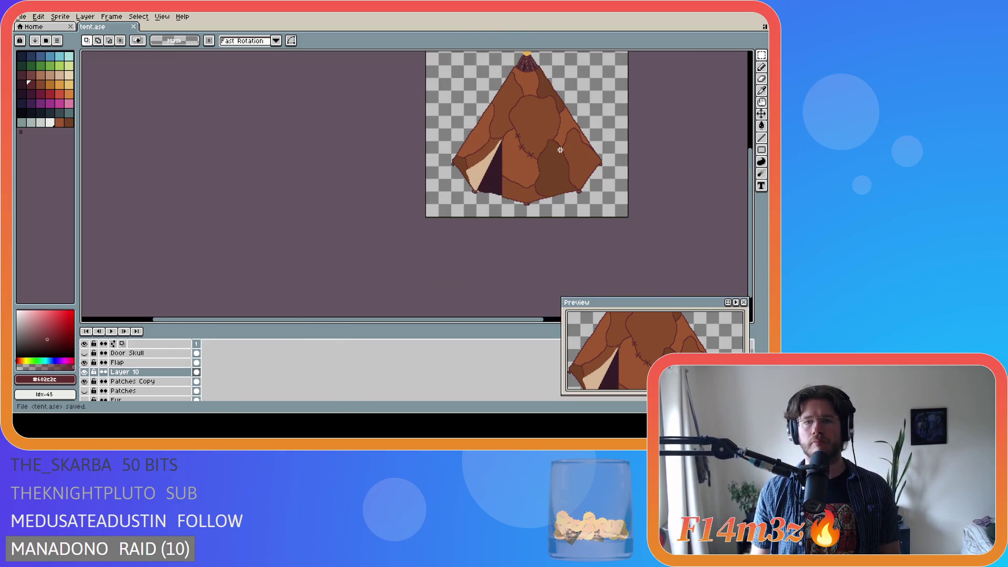
{"action": "scroll", "coordinate": [563, 145], "scroll_direction": "up", "scroll_amount": 1}
{"action": "scroll", "coordinate": [562, 145], "scroll_direction": "up", "scroll_amount": 1}
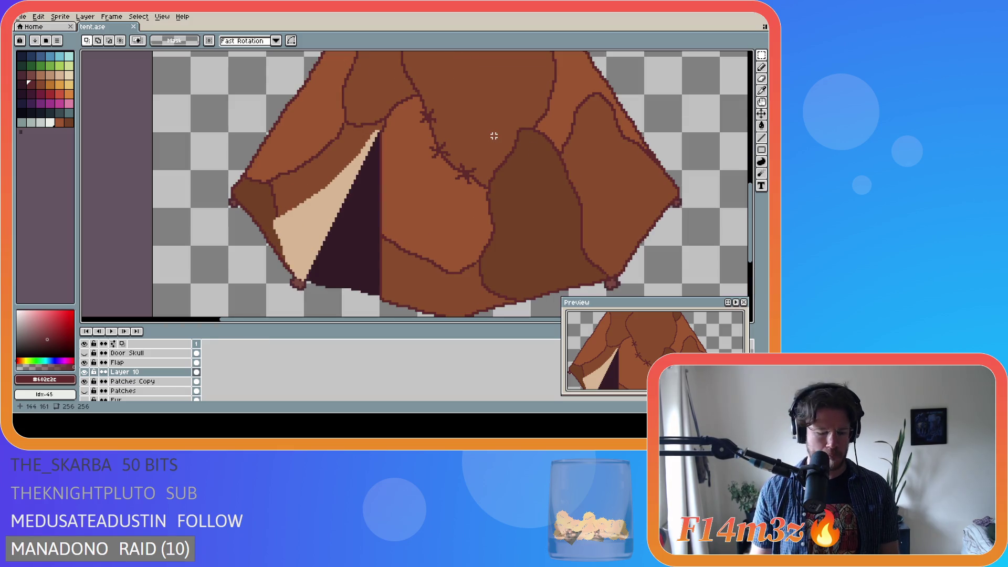
{"action": "key", "text": "b"}
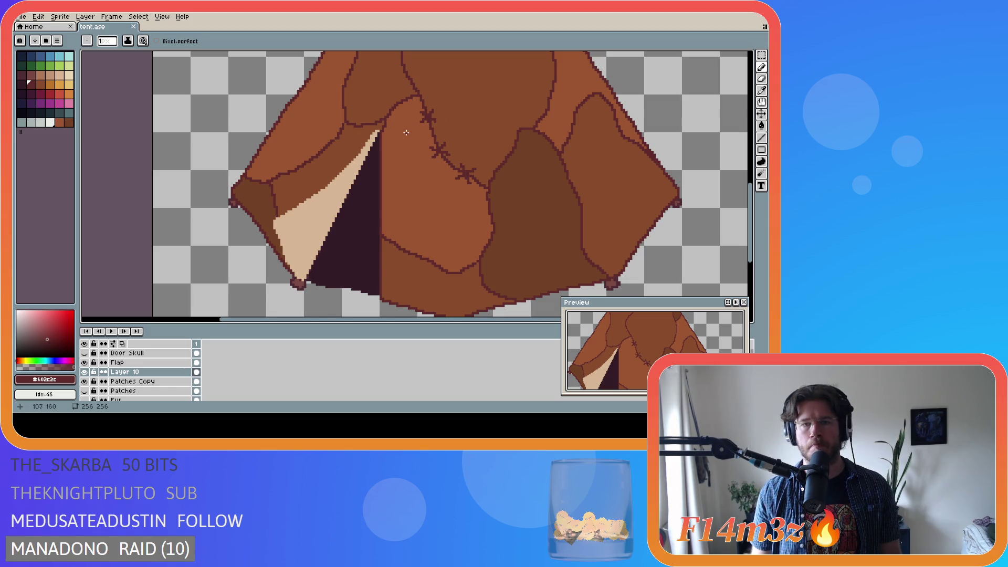
{"action": "scroll", "coordinate": [467, 160], "scroll_direction": "down", "scroll_amount": 1}
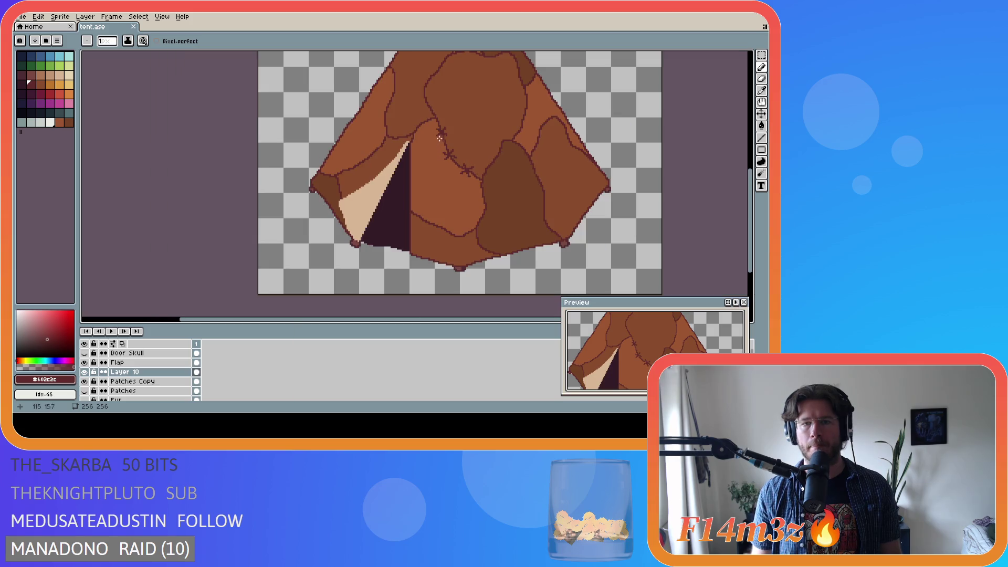
{"action": "scroll", "coordinate": [439, 138], "scroll_direction": "up", "scroll_amount": 1}
{"action": "scroll", "coordinate": [453, 144], "scroll_direction": "up", "scroll_amount": 1}
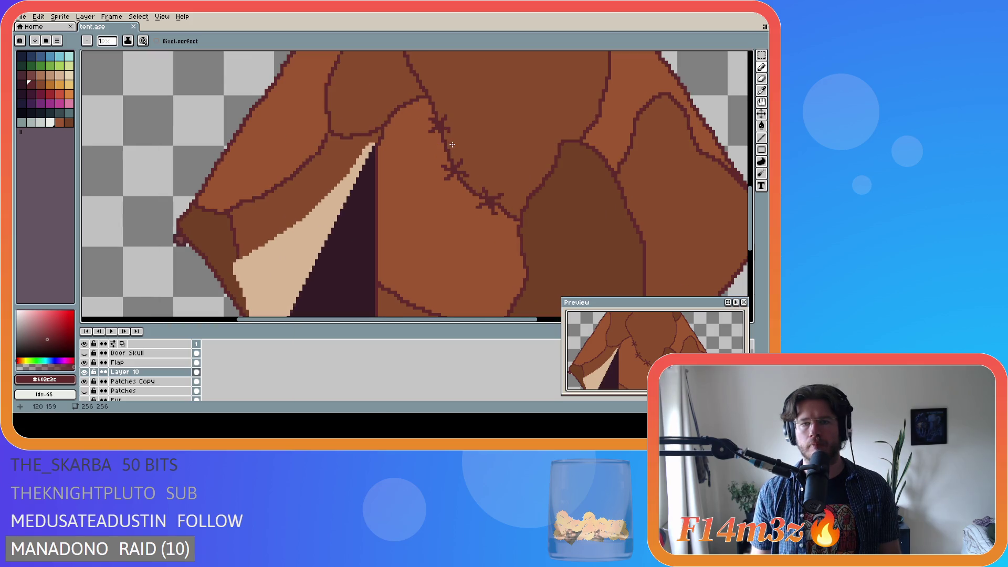
{"action": "scroll", "coordinate": [431, 127], "scroll_direction": "up", "scroll_amount": 1}
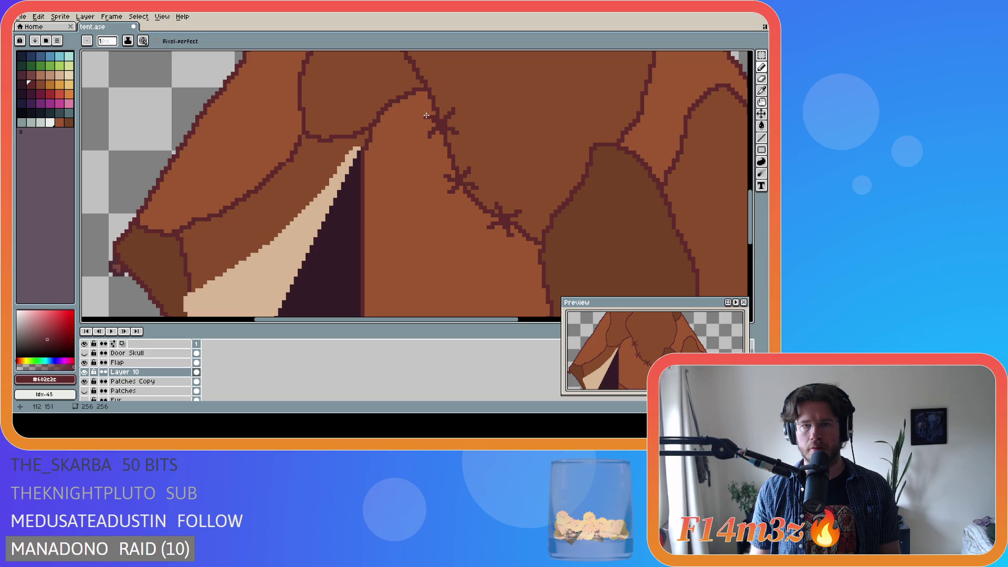
{"action": "scroll", "coordinate": [531, 154], "scroll_direction": "down", "scroll_amount": 4}
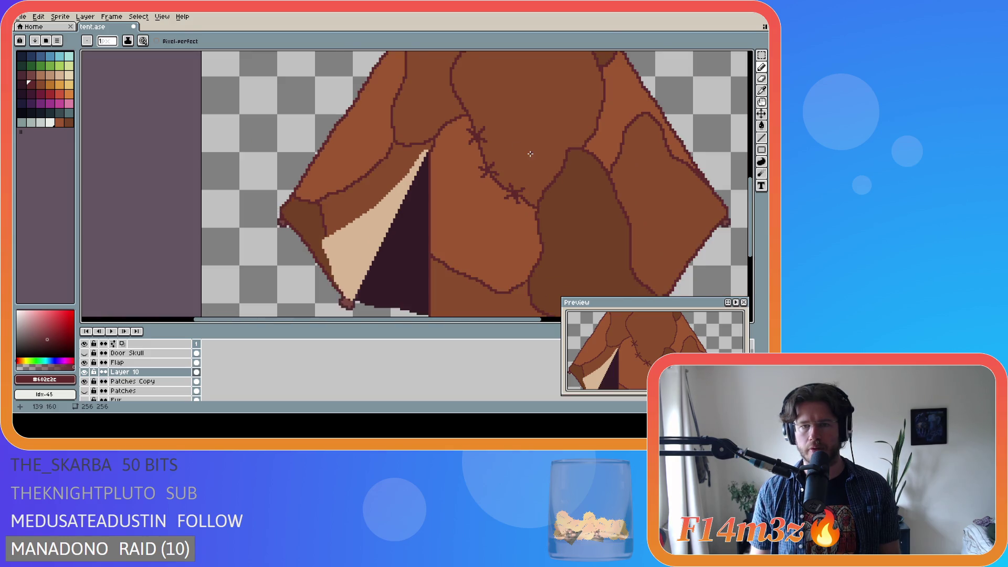
{"action": "scroll", "coordinate": [560, 169], "scroll_direction": "down", "scroll_amount": 2}
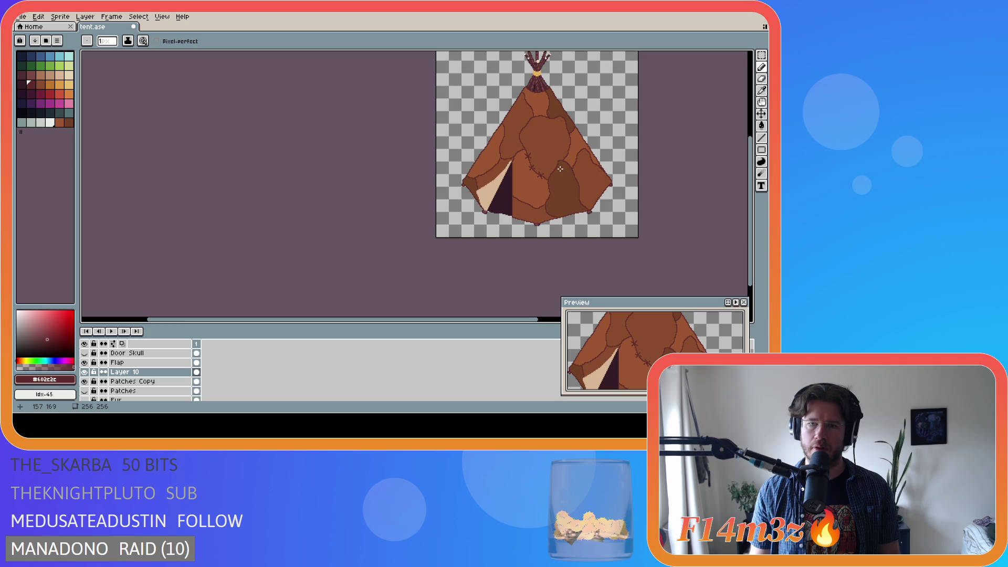
{"action": "scroll", "coordinate": [560, 169], "scroll_direction": "up", "scroll_amount": 2}
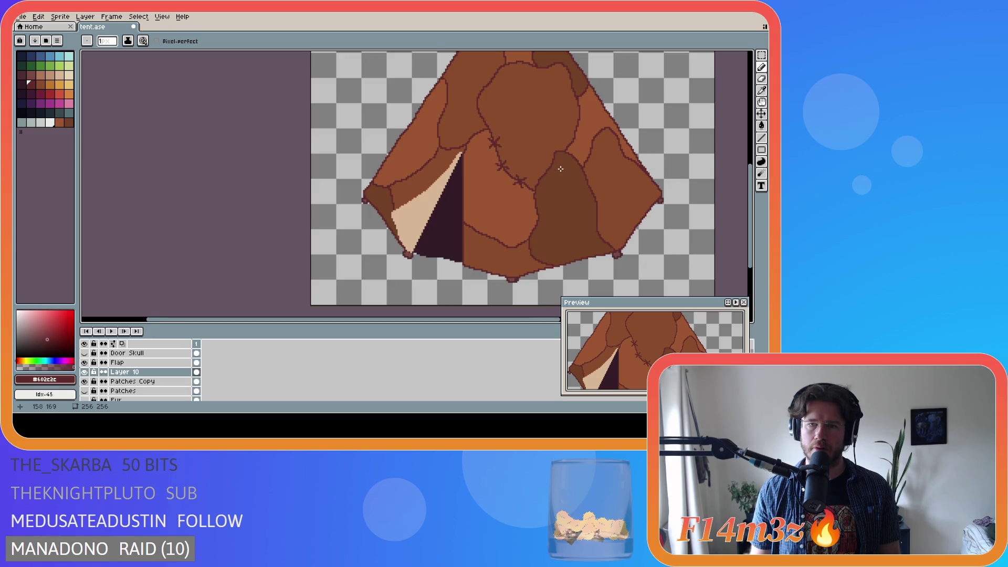
{"action": "scroll", "coordinate": [561, 169], "scroll_direction": "down", "scroll_amount": 2}
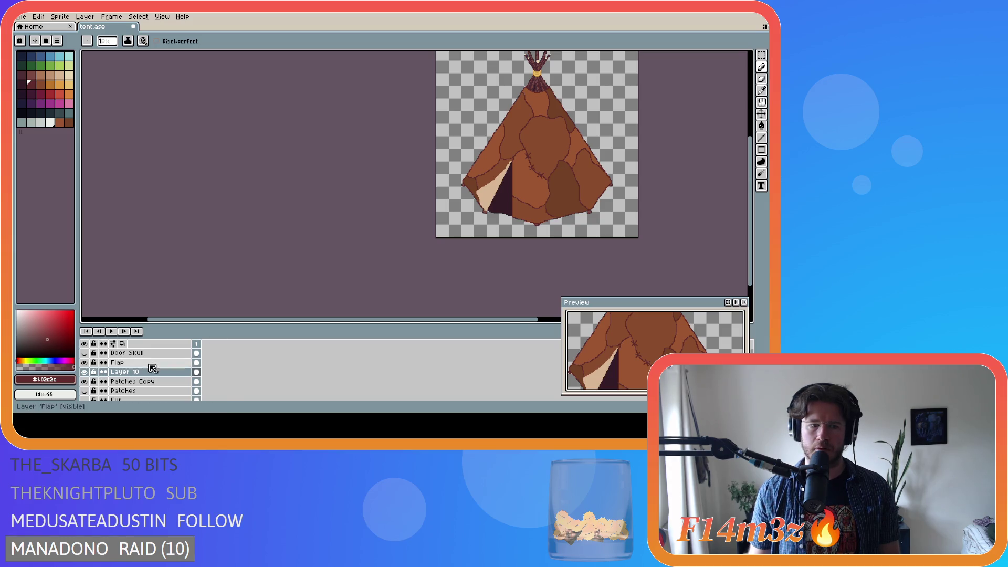
{"action": "double_click", "coordinate": [124, 372]}
{"action": "type", "text": "Stitches"}
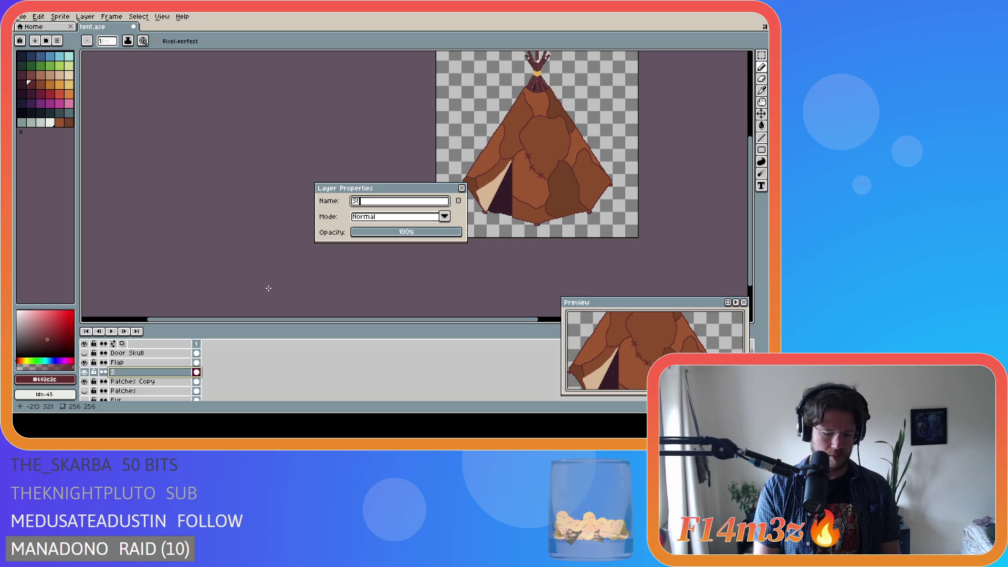
{"action": "key", "text": "Return"}
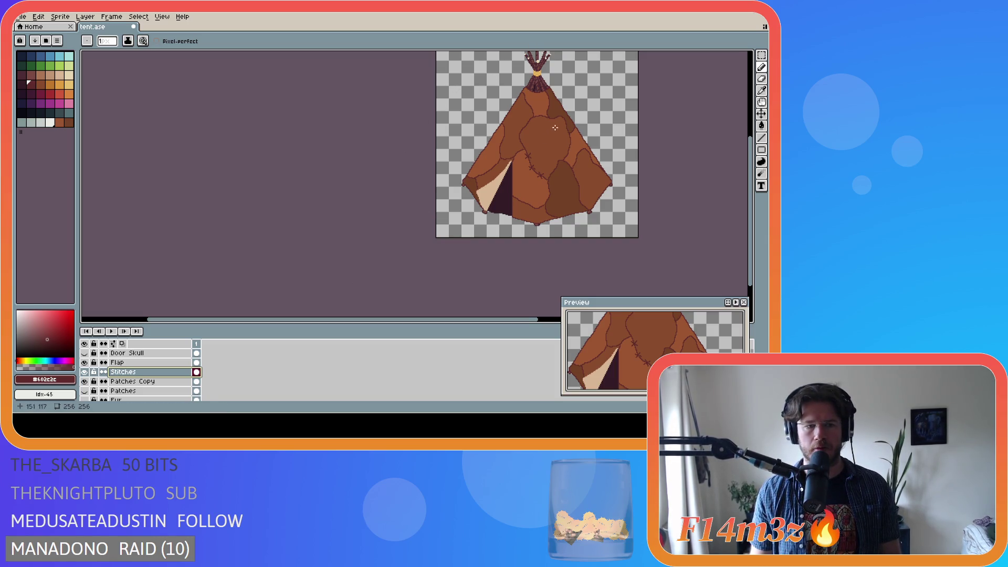
{"action": "scroll", "coordinate": [577, 136], "scroll_direction": "up", "scroll_amount": 2}
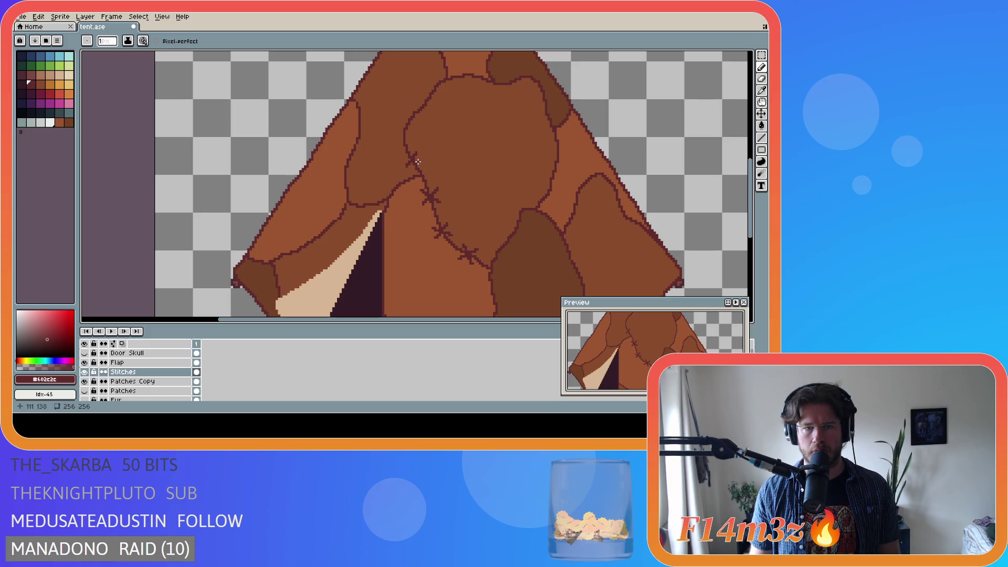
Add a stitch mark on the upper seam beside the central patch and save tent.ase
{"action": "left_click", "coordinate": [420, 161]}
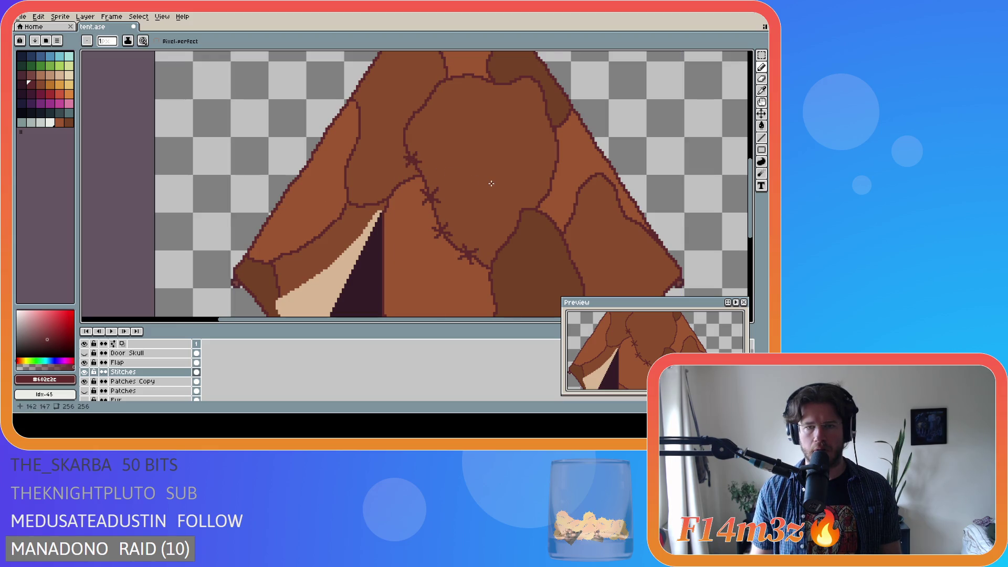
{"action": "scroll", "coordinate": [491, 183], "scroll_direction": "down", "scroll_amount": 2}
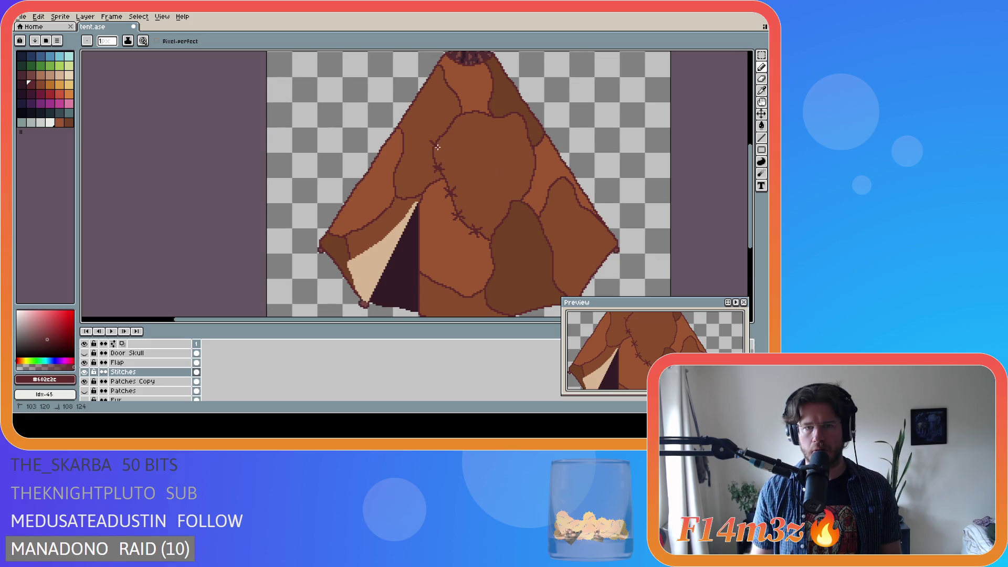
{"action": "scroll", "coordinate": [435, 149], "scroll_direction": "up", "scroll_amount": 1}
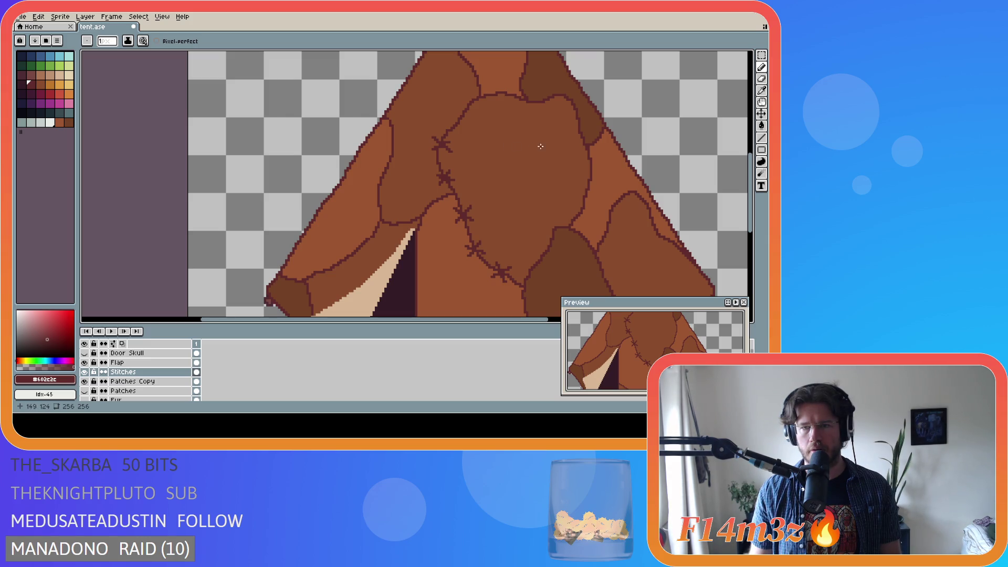
{"action": "key", "text": "ctrl+s"}
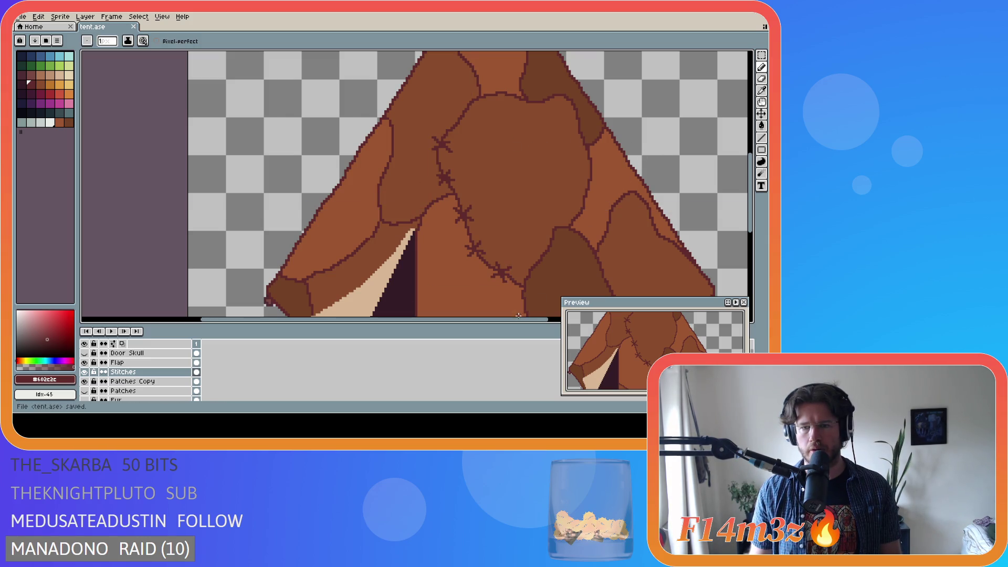
Start a new cross-stitch higher up the seam
{"action": "left_click_drag", "start_coordinate": [512, 318], "coordinate": [565, 319]}
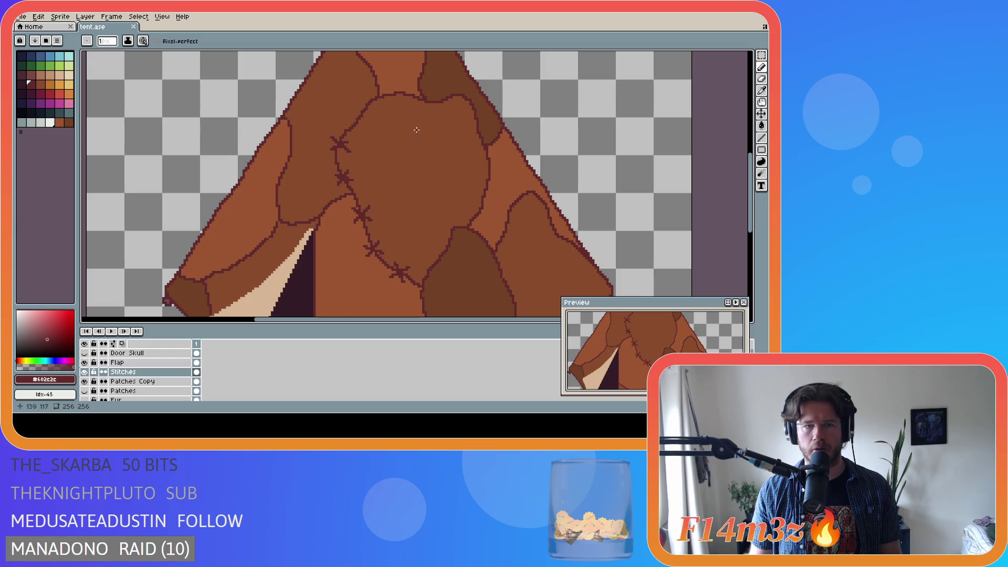
{"action": "scroll", "coordinate": [417, 130], "scroll_direction": "down", "scroll_amount": 2}
{"action": "scroll", "coordinate": [420, 158], "scroll_direction": "up", "scroll_amount": 2}
{"action": "key", "text": "ctrl"}
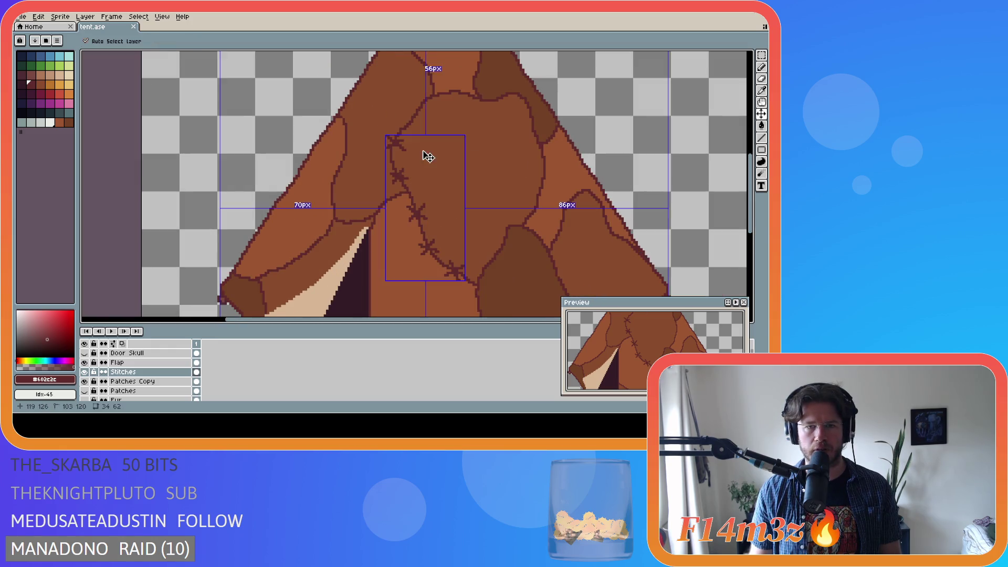
{"action": "scroll", "coordinate": [418, 141], "scroll_direction": "down", "scroll_amount": 1}
{"action": "scroll", "coordinate": [418, 140], "scroll_direction": "up", "scroll_amount": 1}
{"action": "scroll", "coordinate": [421, 134], "scroll_direction": "up", "scroll_amount": 1}
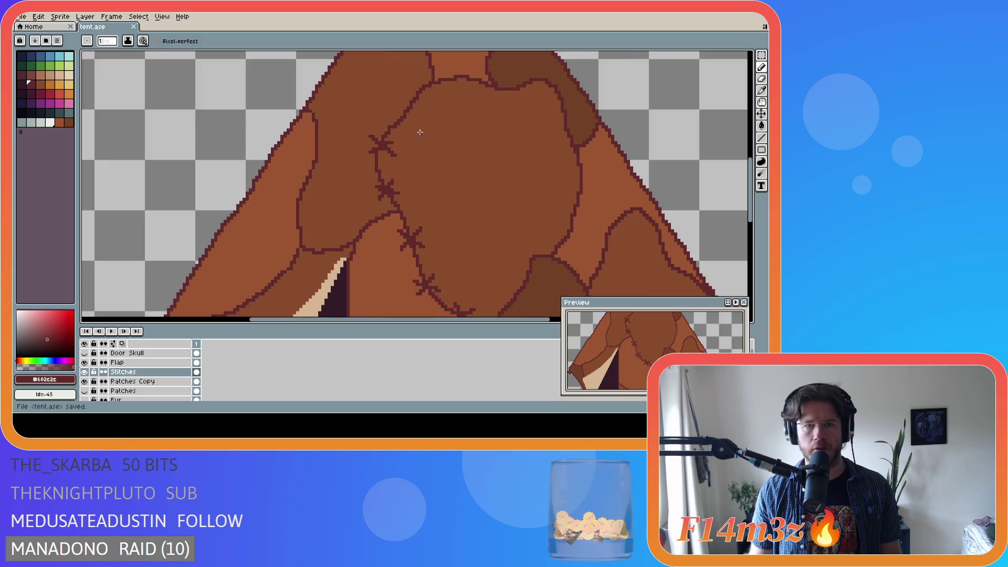
{"action": "mouse_move", "coordinate": [400, 101]}
{"action": "left_mouse_down"}
{"action": "mouse_move", "coordinate": [411, 112]}
{"action": "mouse_move", "coordinate": [401, 112]}
{"action": "left_mouse_up"}
{"action": "key", "text": "ctrl"}
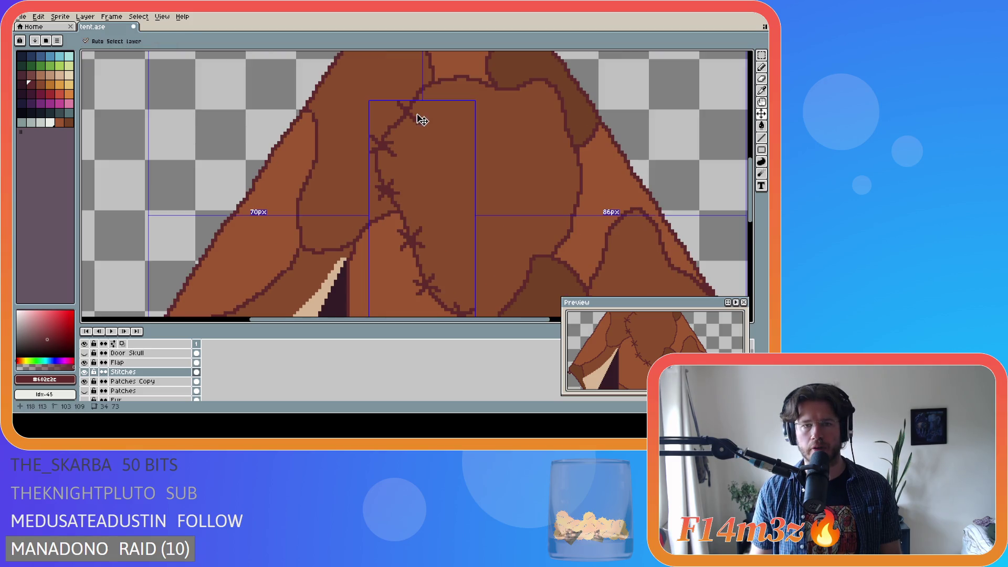
{"action": "key", "text": "ctrl"}
Finish the fifth cross-stitch at the top of the seam, comparing it by undoing and redoing the stroke
{"action": "key", "text": "e"}
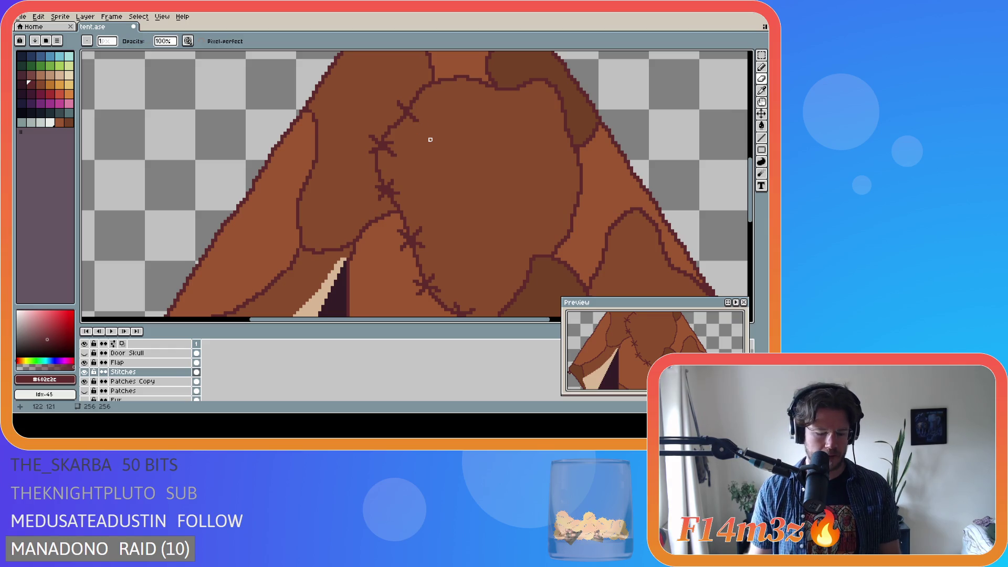
{"action": "key", "text": "b"}
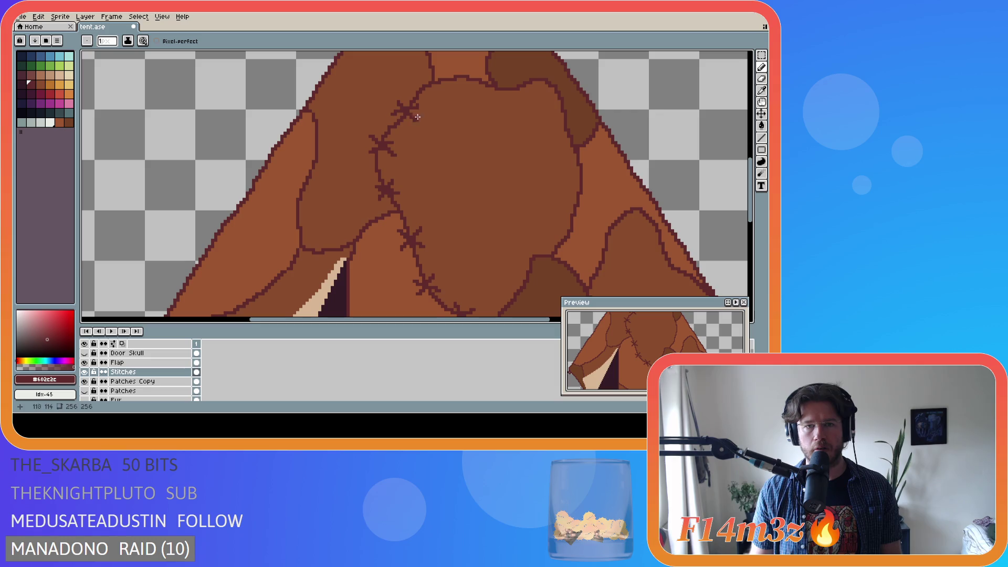
{"action": "key", "text": "ctrl+z"}
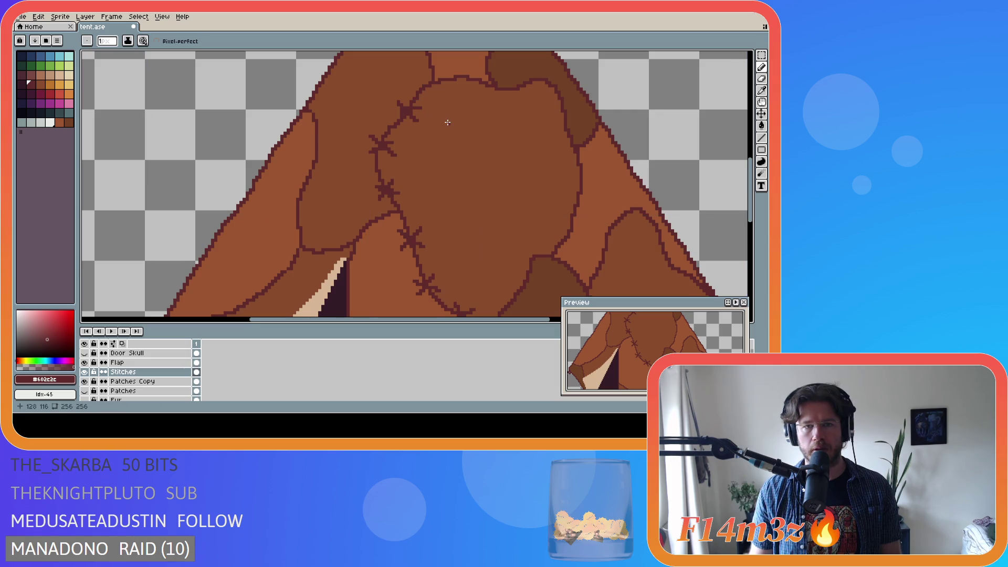
{"action": "key", "text": "ctrl+y"}
{"action": "key", "text": "ctrl"}
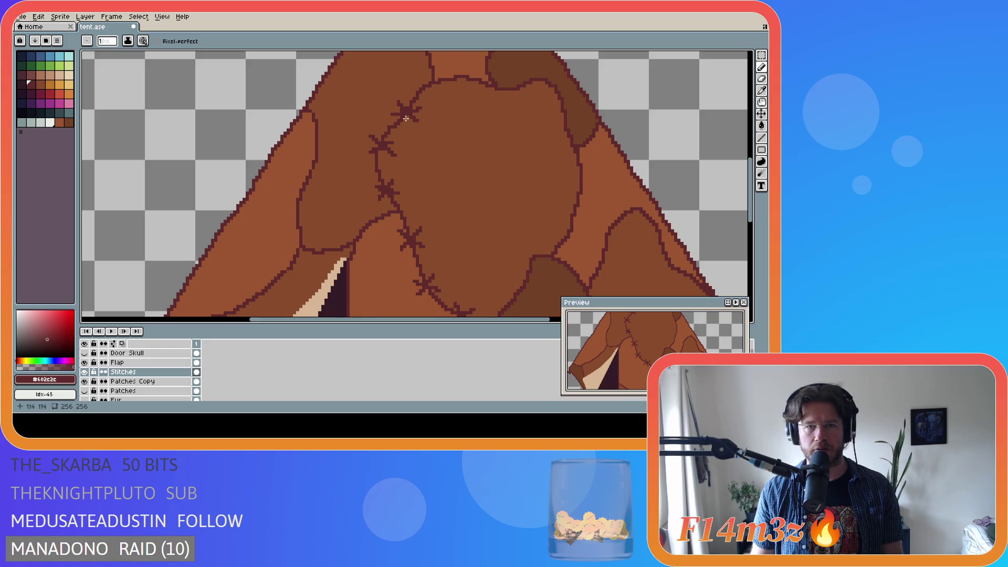
{"action": "key", "text": "ctrl"}
{"action": "scroll", "coordinate": [470, 129], "scroll_direction": "down", "scroll_amount": 3}
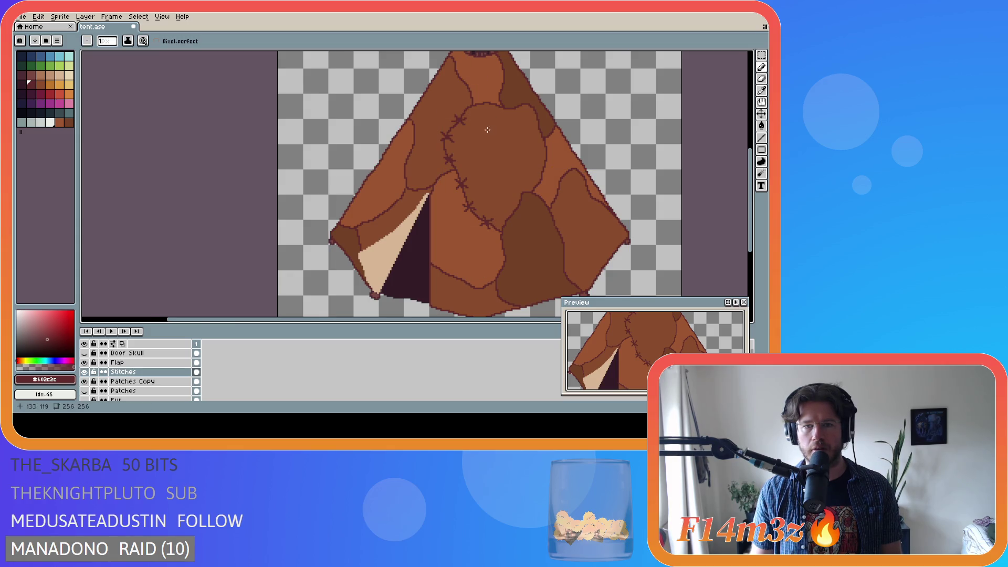
{"action": "scroll", "coordinate": [487, 130], "scroll_direction": "up", "scroll_amount": 1}
{"action": "scroll", "coordinate": [483, 130], "scroll_direction": "down", "scroll_amount": 1}
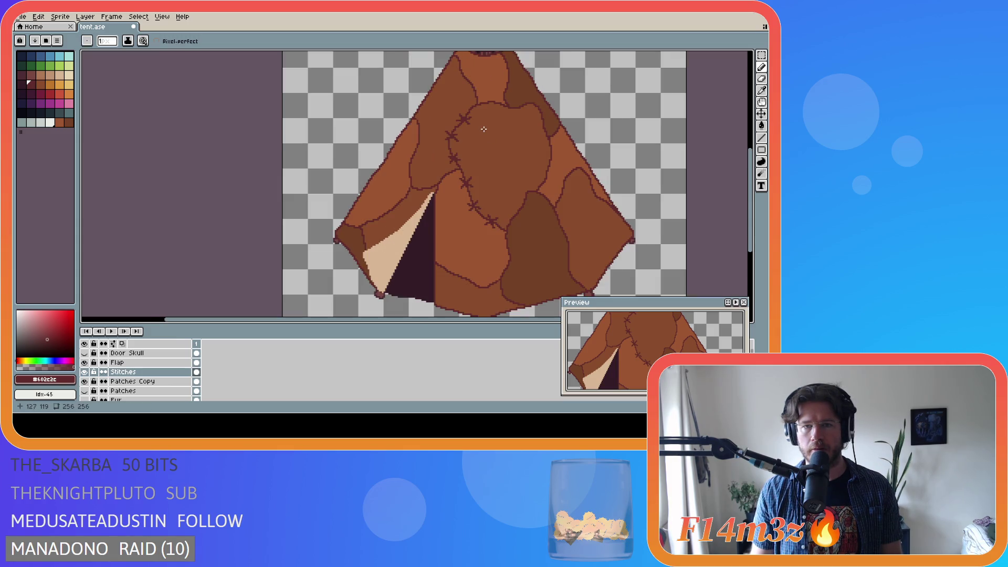
{"action": "scroll", "coordinate": [488, 130], "scroll_direction": "up", "scroll_amount": 2}
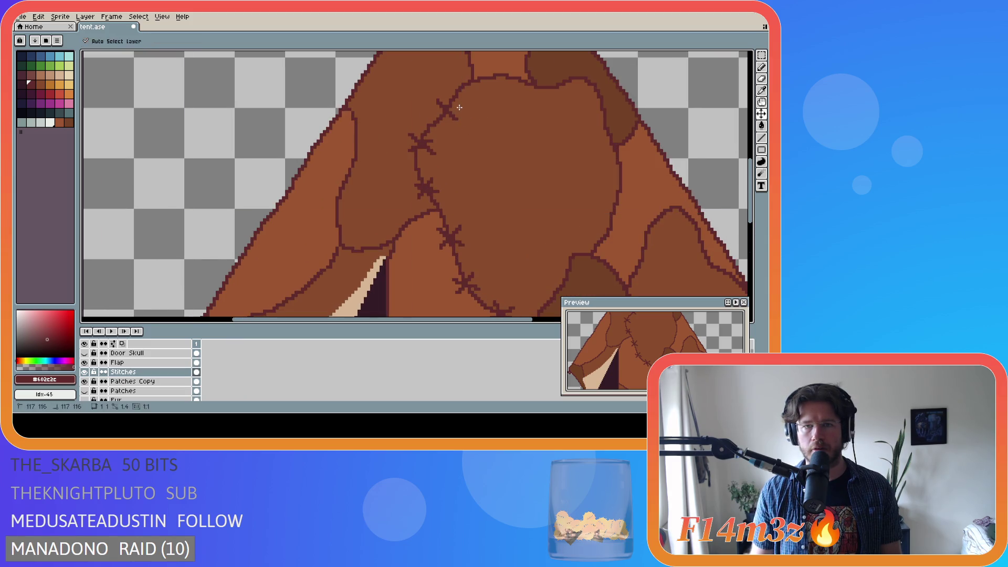
{"action": "scroll", "coordinate": [451, 115], "scroll_direction": "down", "scroll_amount": 1}
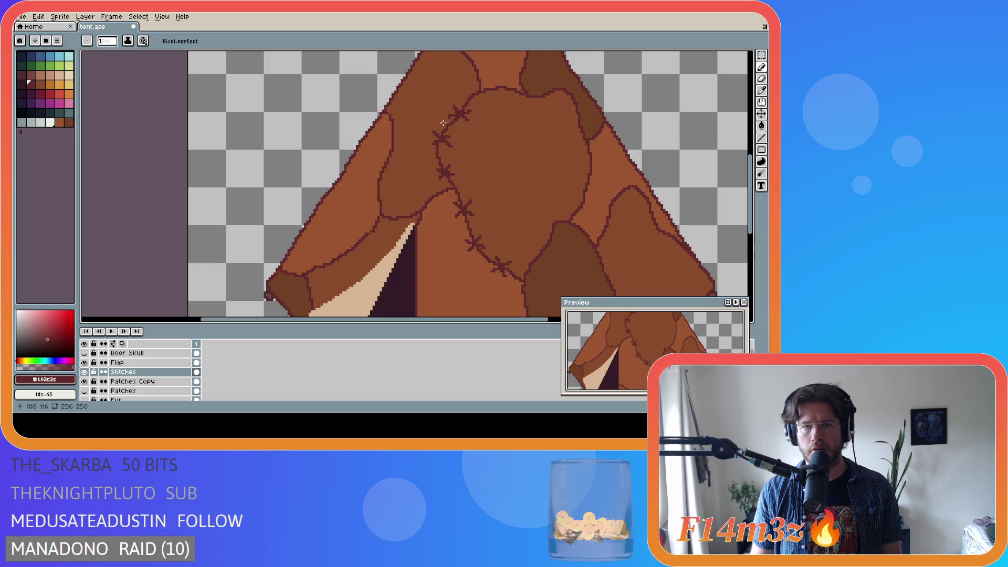
{"action": "scroll", "coordinate": [452, 117], "scroll_direction": "up", "scroll_amount": 1}
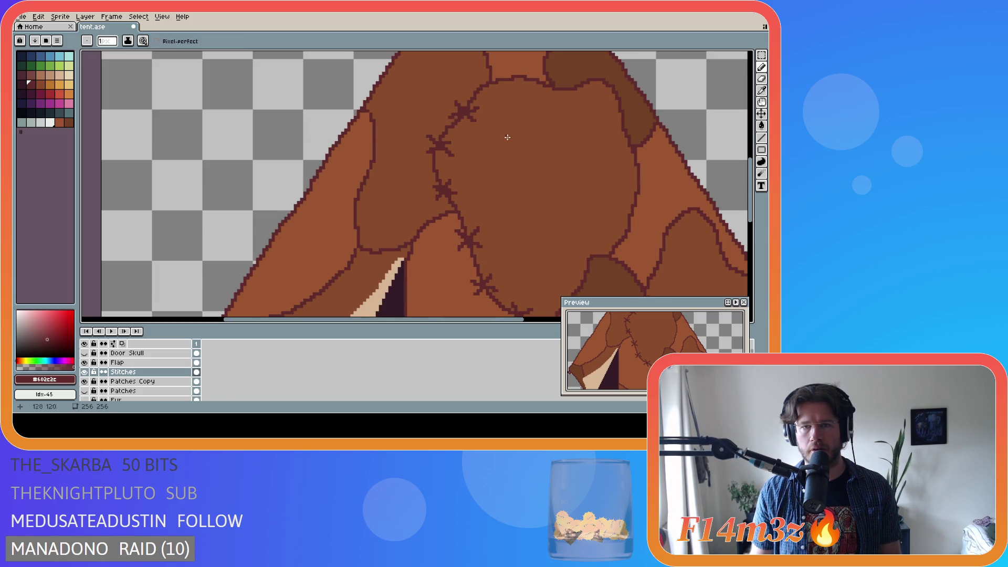
{"action": "scroll", "coordinate": [508, 137], "scroll_direction": "down", "scroll_amount": 2}
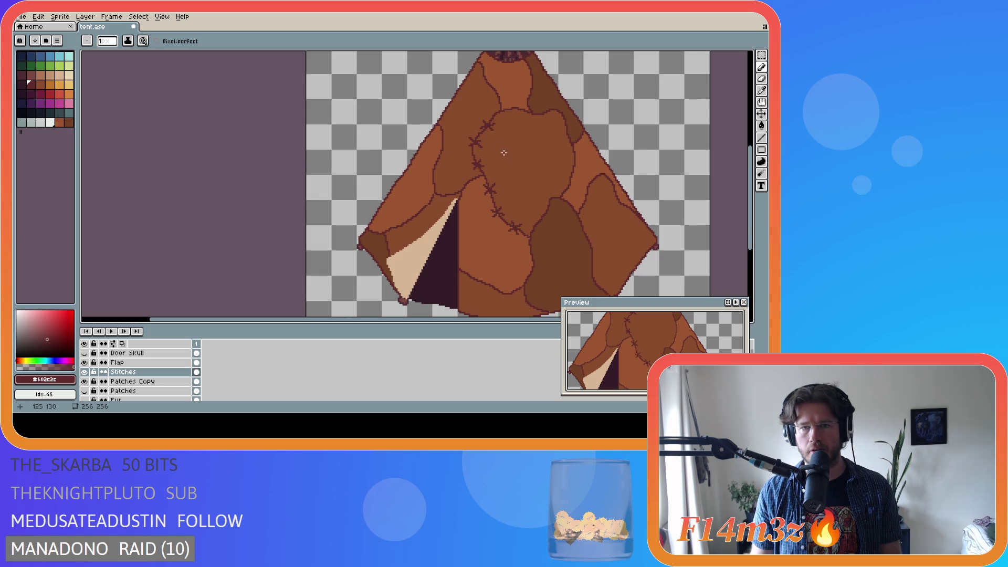
{"action": "scroll", "coordinate": [503, 152], "scroll_direction": "up", "scroll_amount": 1}
{"action": "scroll", "coordinate": [534, 128], "scroll_direction": "down", "scroll_amount": 1}
{"action": "scroll", "coordinate": [534, 128], "scroll_direction": "up", "scroll_amount": 1}
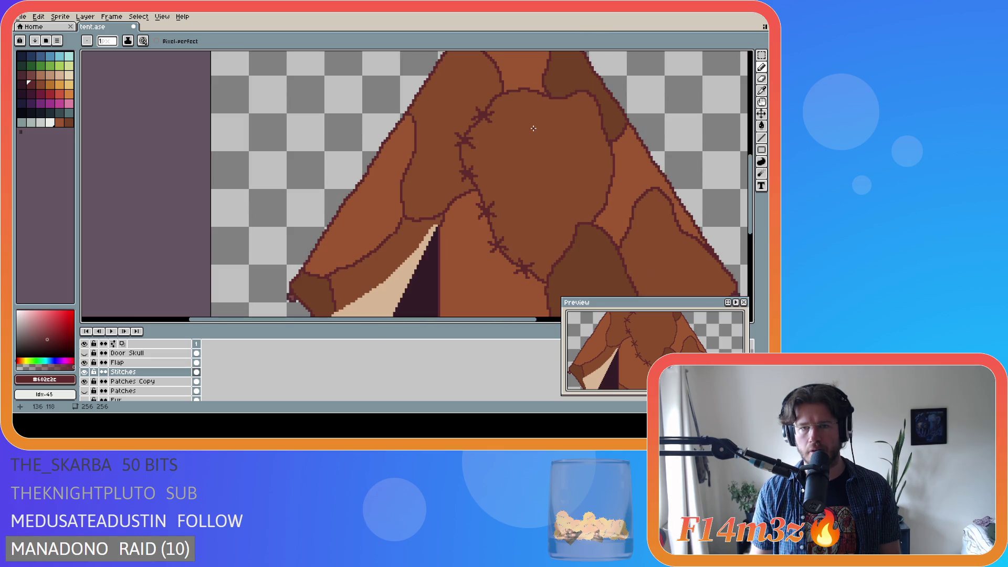
Marquee-select the top cross-stitch and try repositioning it slightly on the seam
{"action": "key", "text": "m"}
{"action": "left_click_drag", "start_coordinate": [465, 100], "coordinate": [500, 128]}
{"action": "left_click", "coordinate": [490, 125]}
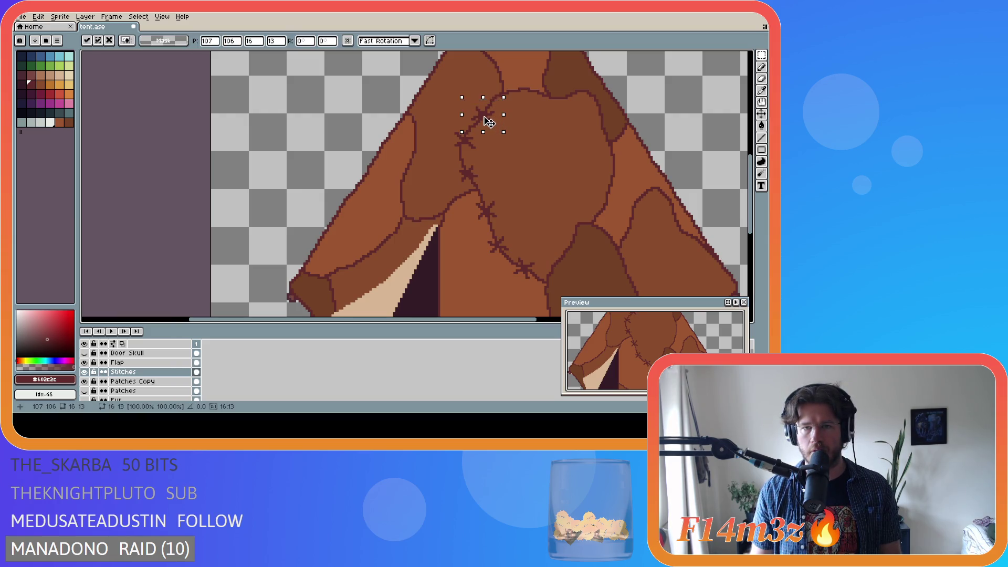
{"action": "left_click", "coordinate": [545, 131]}
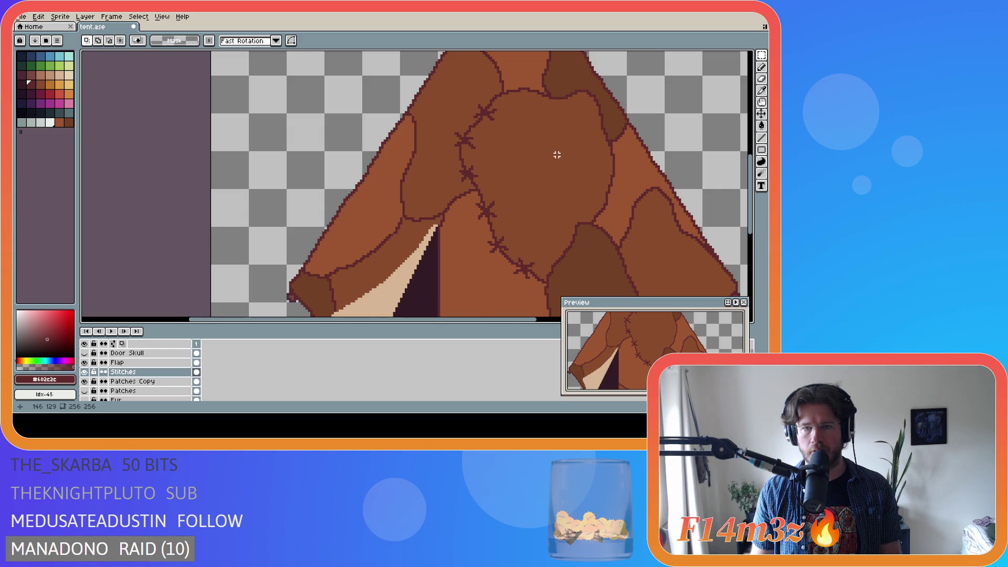
{"action": "scroll", "coordinate": [557, 155], "scroll_direction": "down", "scroll_amount": 1}
{"action": "left_click_drag", "start_coordinate": [535, 137], "coordinate": [492, 114]}
{"action": "scroll", "coordinate": [520, 131], "scroll_direction": "up", "scroll_amount": 1}
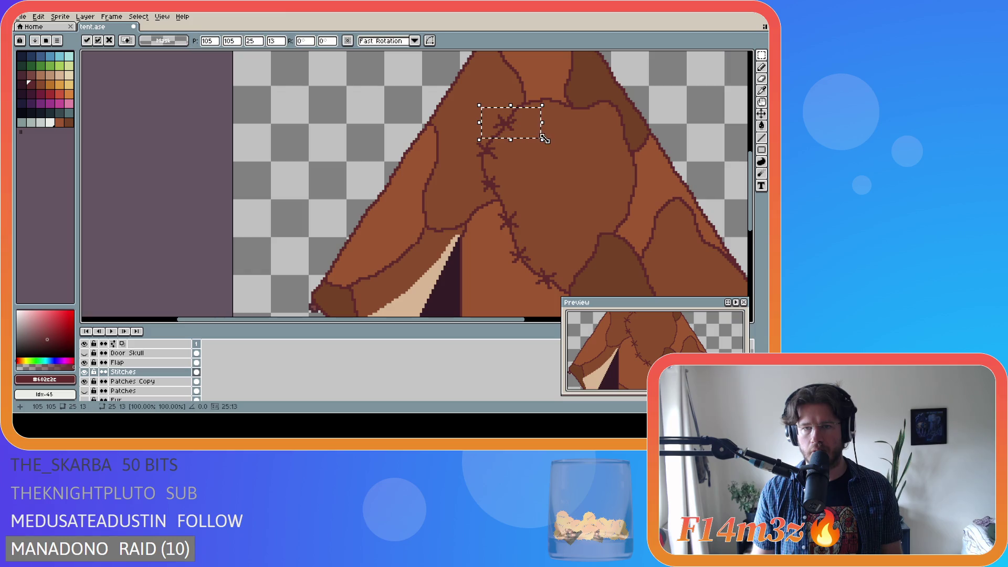
{"action": "left_click", "coordinate": [586, 144]}
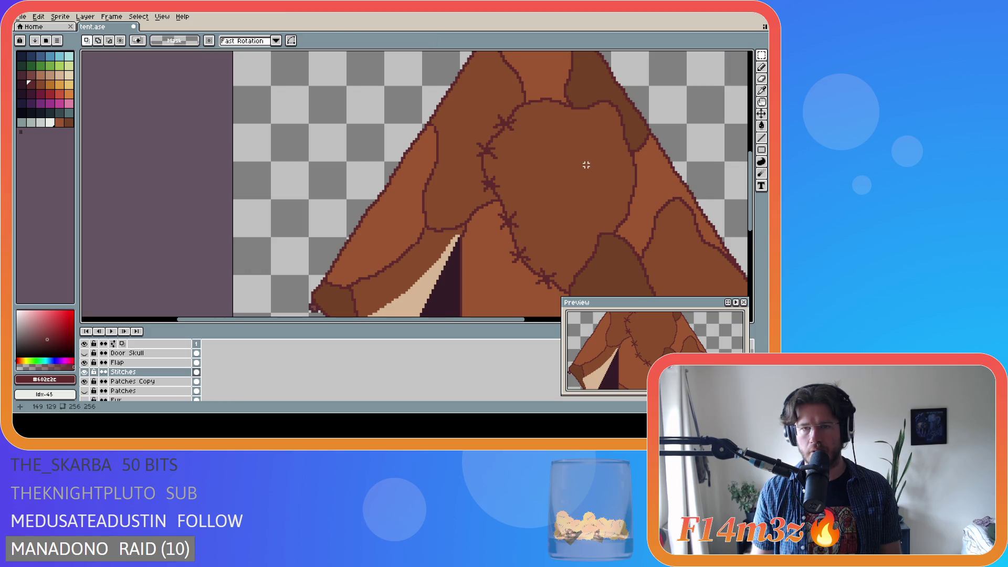
{"action": "scroll", "coordinate": [586, 164], "scroll_direction": "down", "scroll_amount": 1}
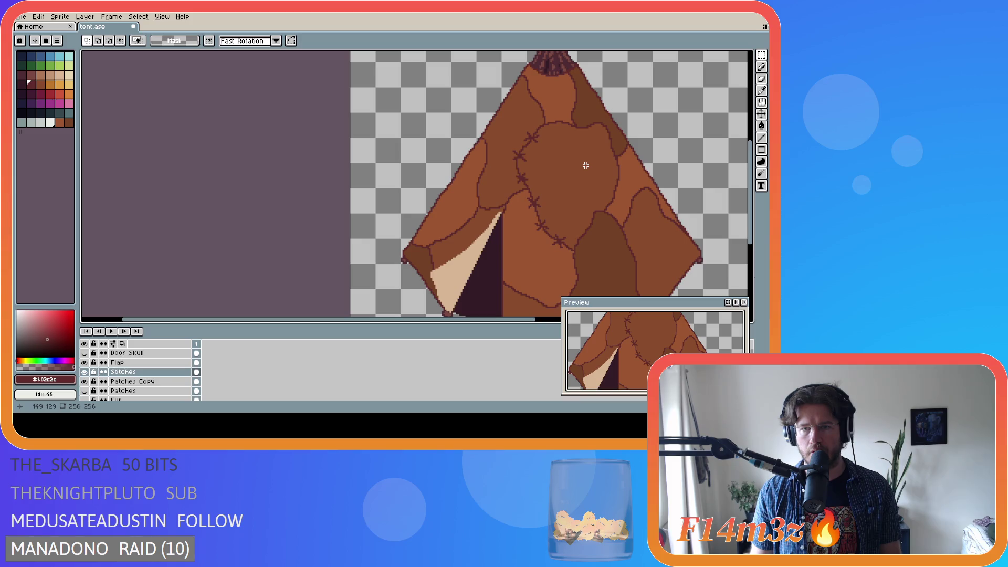
Undo and redo the stitch move to compare, keep the original, and save tent.ase
{"action": "key", "text": "ctrl+z"}
{"action": "key", "text": "ctrl+z"}
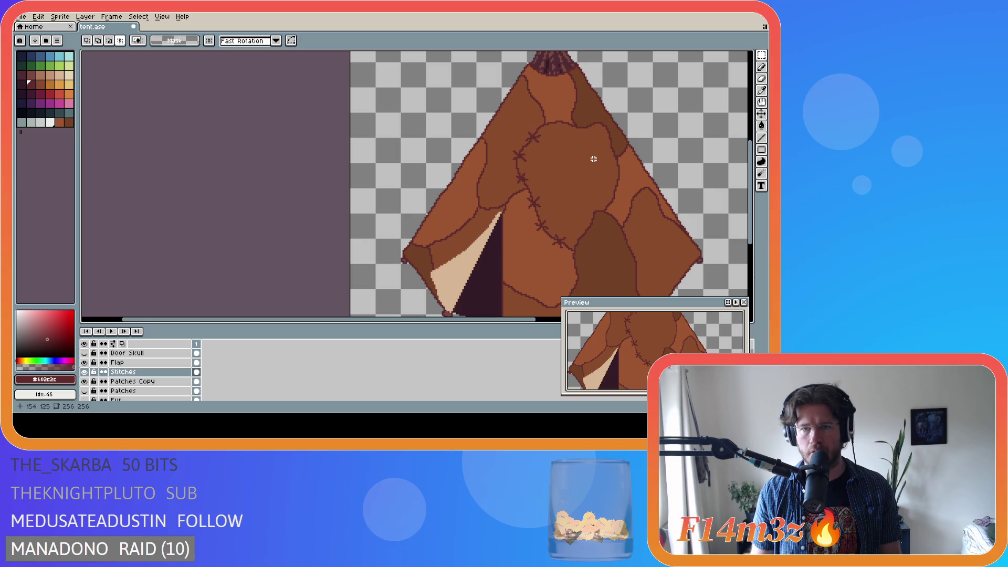
{"action": "key", "text": "ctrl+y"}
{"action": "key", "text": "ctrl+z"}
{"action": "key", "text": "ctrl+s"}
{"action": "scroll", "coordinate": [587, 156], "scroll_direction": "down", "scroll_amount": 2}
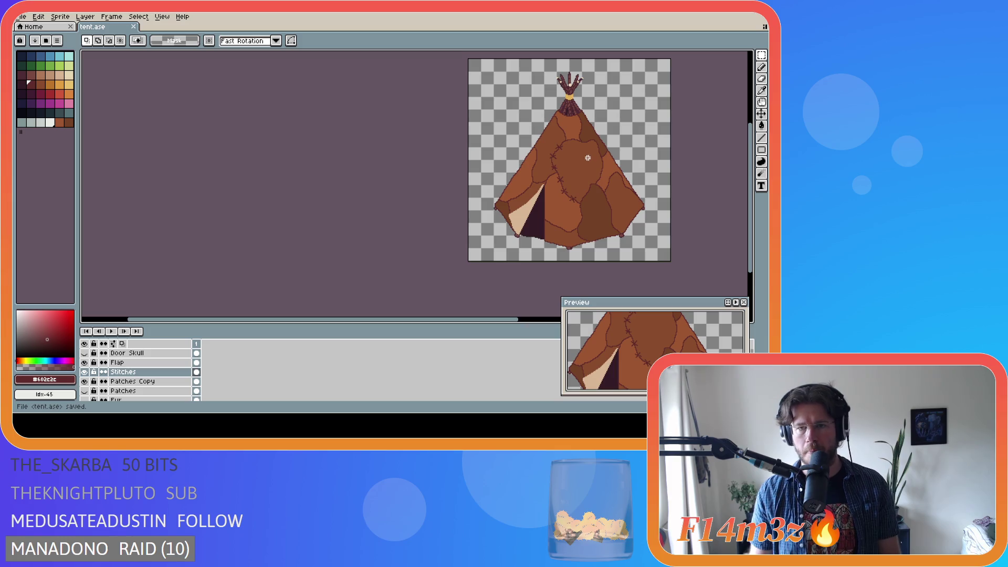
Erase the two upper cross-stitches on the central patch's left seam
{"action": "scroll", "coordinate": [583, 168], "scroll_direction": "up", "scroll_amount": 1}
{"action": "scroll", "coordinate": [583, 167], "scroll_direction": "down", "scroll_amount": 1}
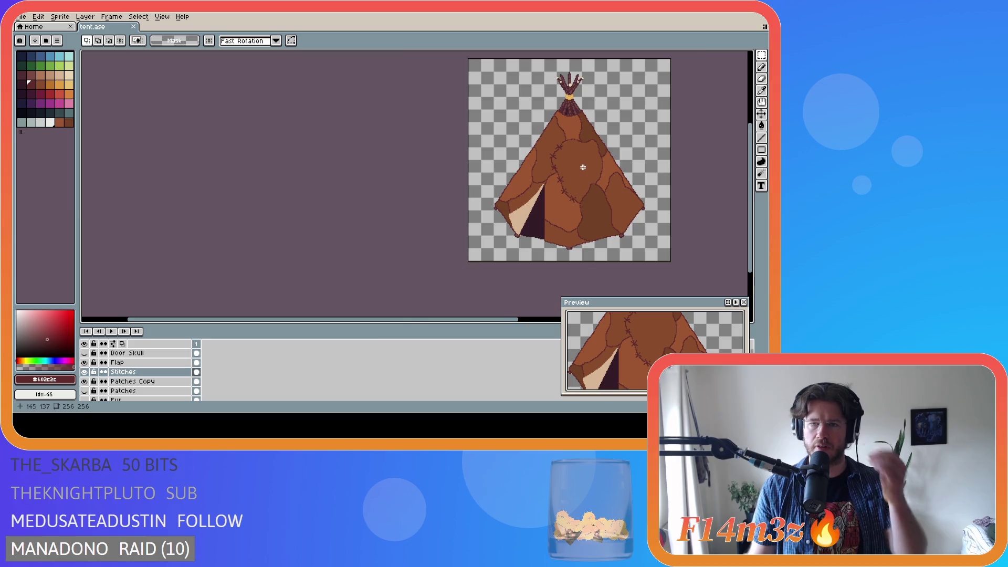
{"action": "scroll", "coordinate": [583, 167], "scroll_direction": "up", "scroll_amount": 1}
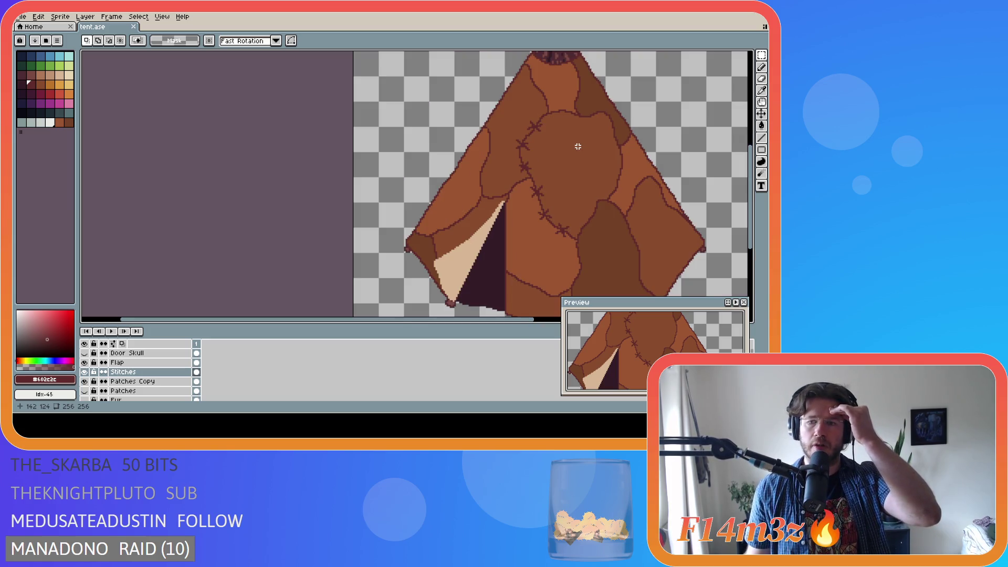
{"action": "left_click", "coordinate": [514, 156]}
{"action": "left_click_drag", "start_coordinate": [514, 156], "coordinate": [553, 117]}
{"action": "key", "text": "Delete"}
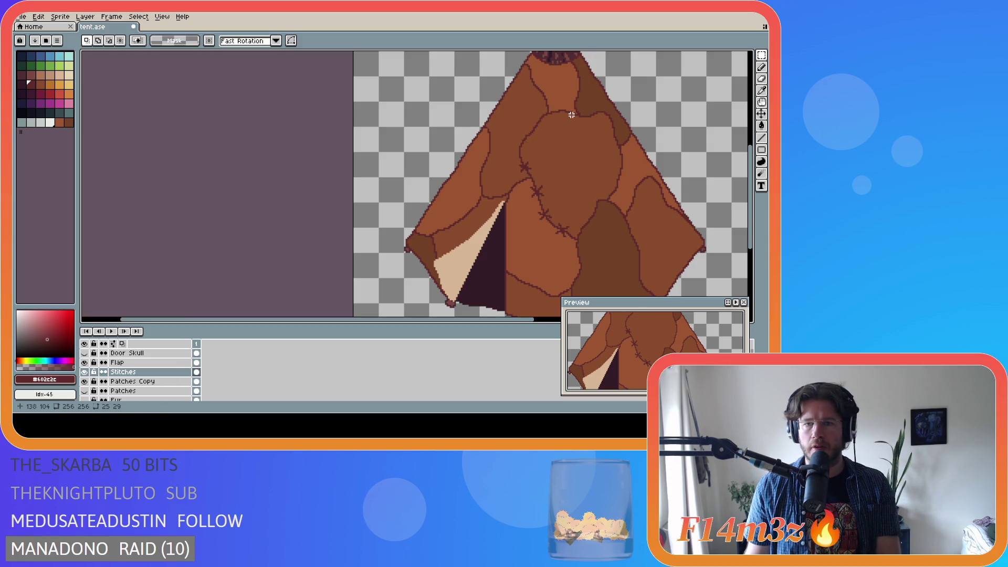
With the Pencil, draw a dark stitch stroke on the patch outline
{"action": "scroll", "coordinate": [570, 158], "scroll_direction": "down", "scroll_amount": 2}
{"action": "scroll", "coordinate": [568, 209], "scroll_direction": "up", "scroll_amount": 2}
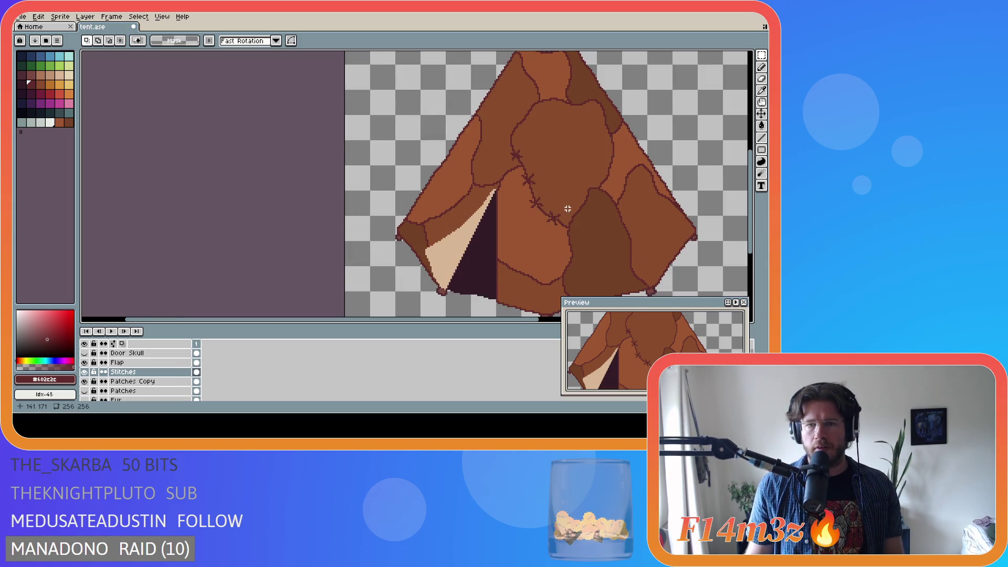
{"action": "scroll", "coordinate": [567, 209], "scroll_direction": "up", "scroll_amount": 1}
{"action": "key", "text": "b"}
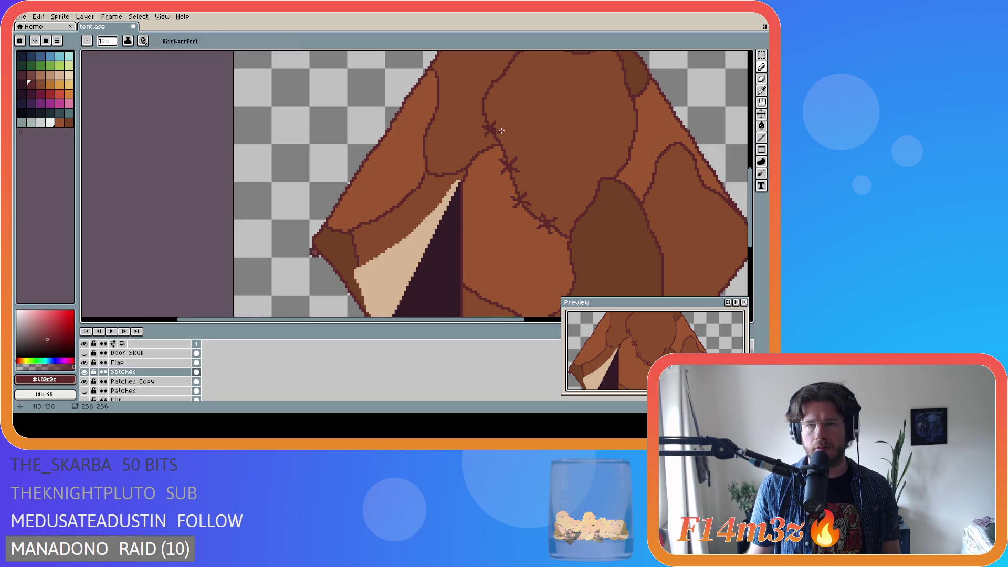
{"action": "scroll", "coordinate": [547, 165], "scroll_direction": "down", "scroll_amount": 1}
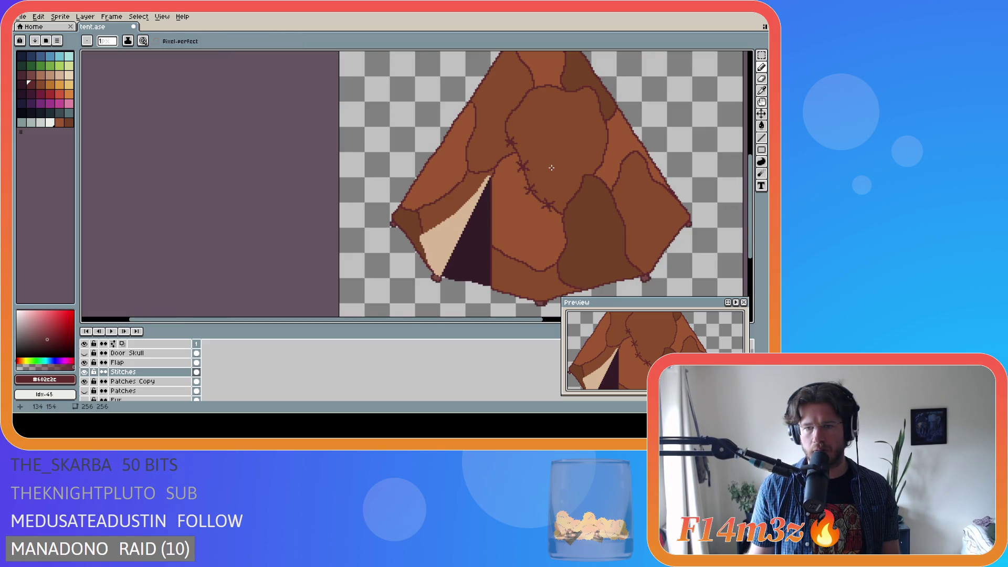
{"action": "scroll", "coordinate": [551, 167], "scroll_direction": "down", "scroll_amount": 2}
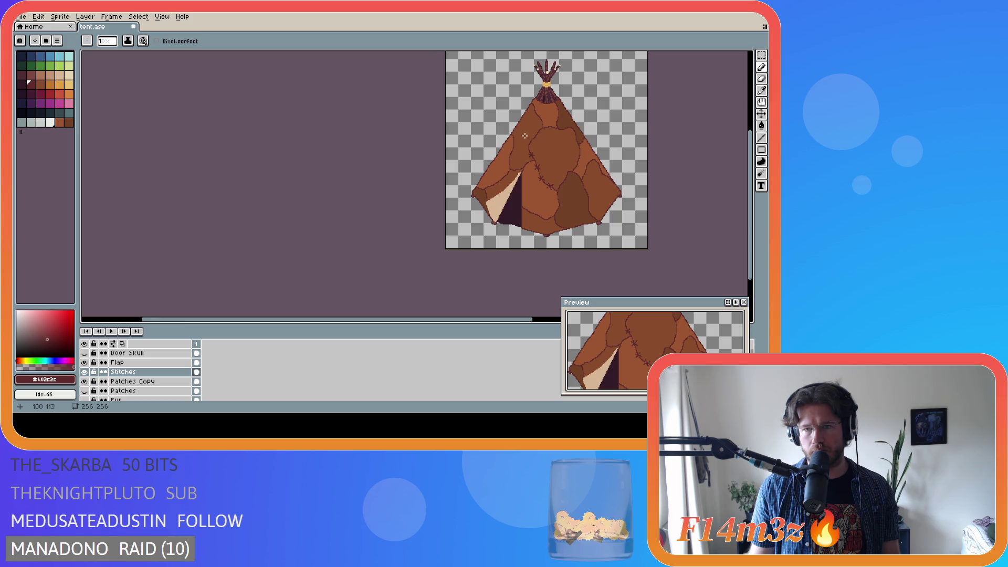
{"action": "scroll", "coordinate": [526, 135], "scroll_direction": "up", "scroll_amount": 1}
{"action": "scroll", "coordinate": [526, 136], "scroll_direction": "down", "scroll_amount": 1}
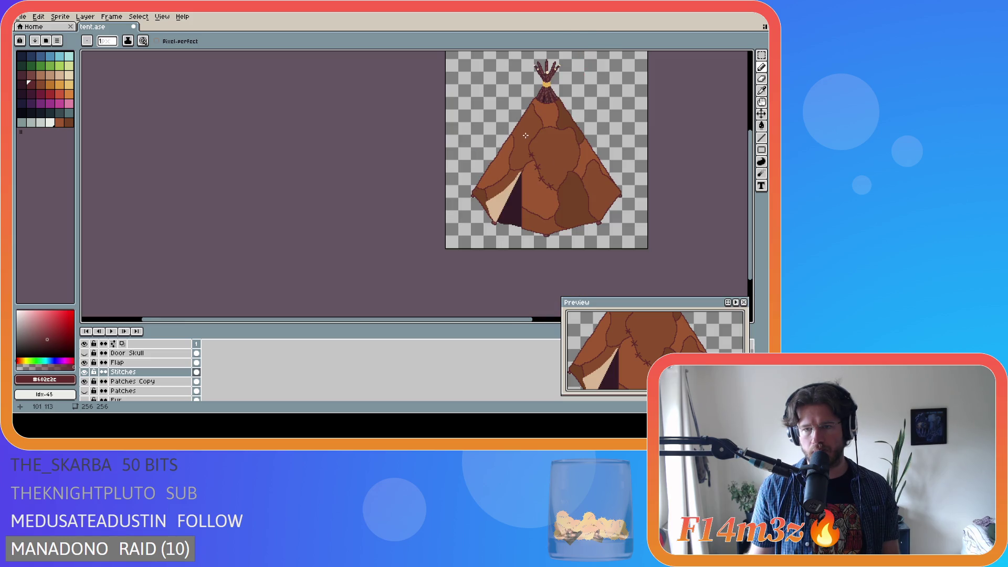
{"action": "scroll", "coordinate": [526, 135], "scroll_direction": "up", "scroll_amount": 3}
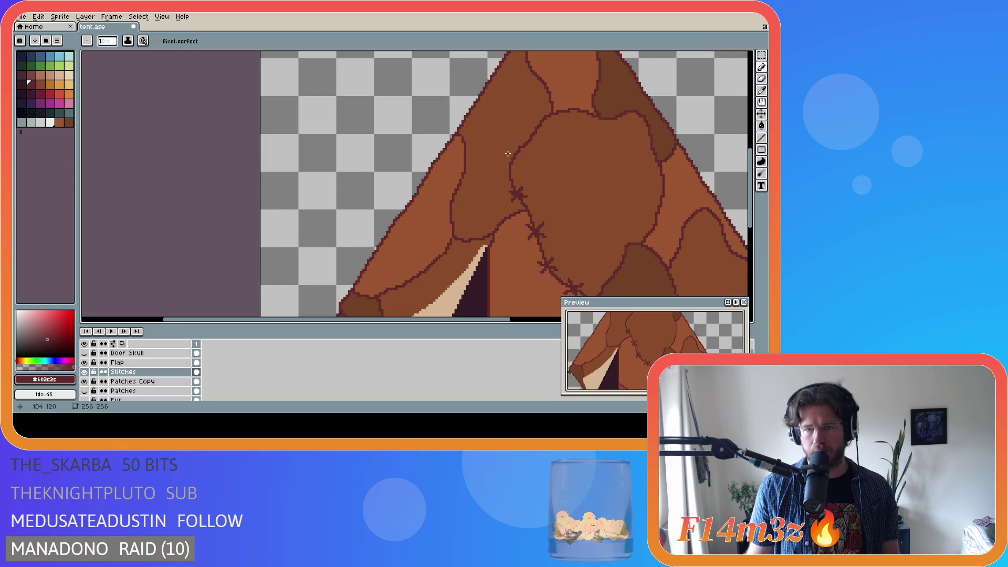
{"action": "scroll", "coordinate": [512, 154], "scroll_direction": "down", "scroll_amount": 2}
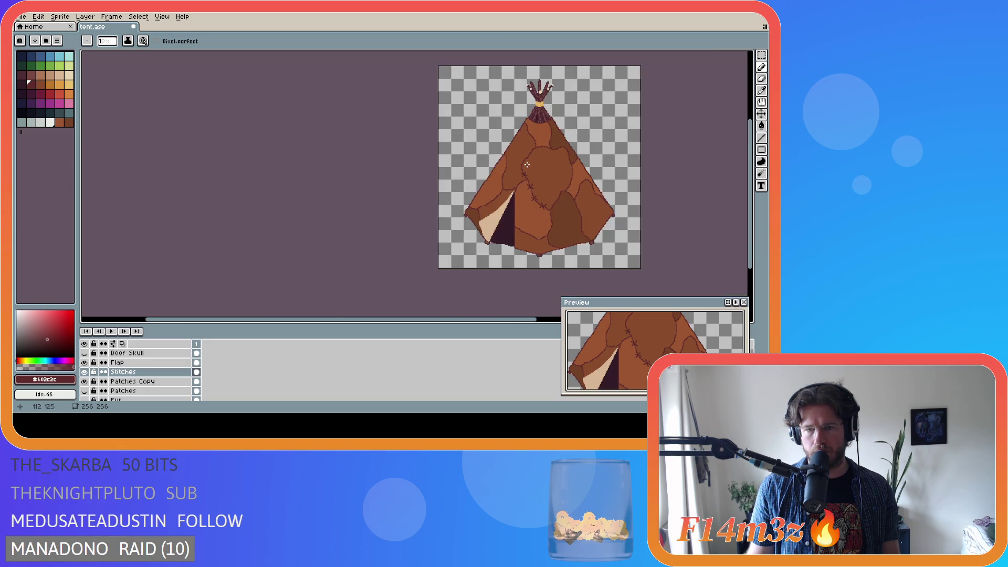
{"action": "scroll", "coordinate": [518, 152], "scroll_direction": "up", "scroll_amount": 2}
{"action": "mouse_move", "coordinate": [515, 148]}
{"action": "left_mouse_down"}
{"action": "mouse_move", "coordinate": [534, 156]}
{"action": "mouse_move", "coordinate": [508, 157]}
{"action": "left_mouse_up"}
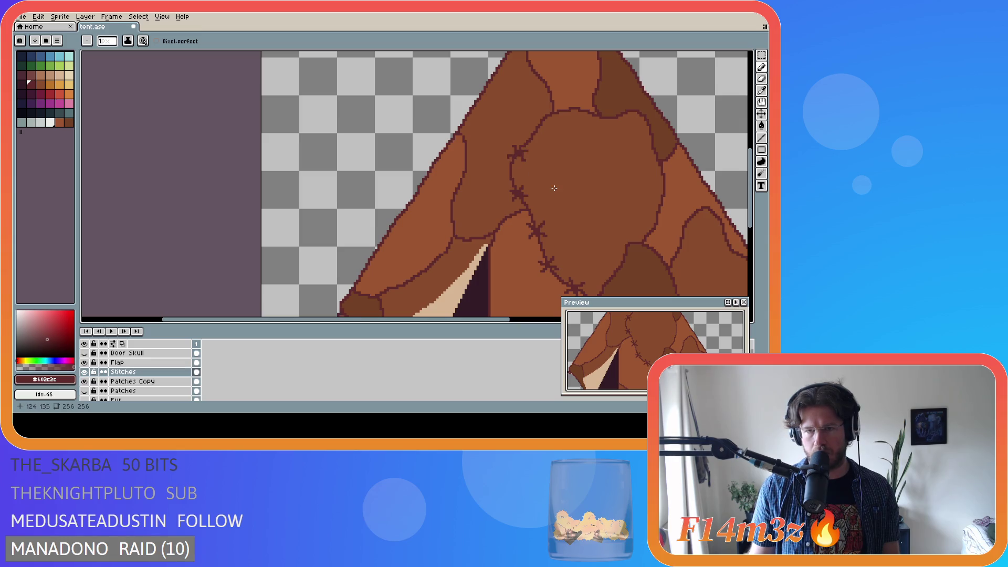
Draw a fresh X stitch higher up the seam from two crossing diagonal strokes
{"action": "scroll", "coordinate": [581, 187], "scroll_direction": "down", "scroll_amount": 3}
{"action": "scroll", "coordinate": [581, 187], "scroll_direction": "up", "scroll_amount": 2}
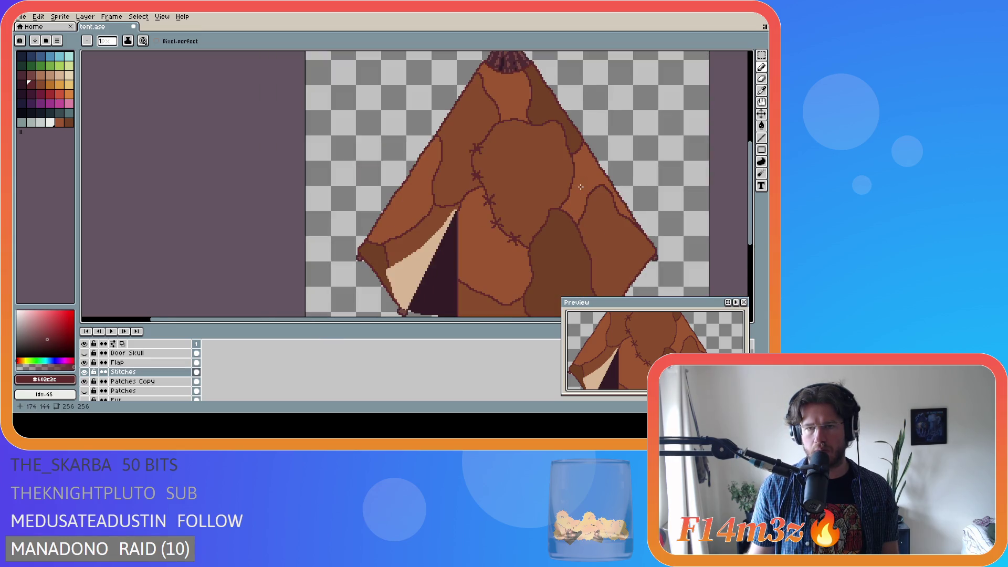
{"action": "scroll", "coordinate": [581, 187], "scroll_direction": "down", "scroll_amount": 1}
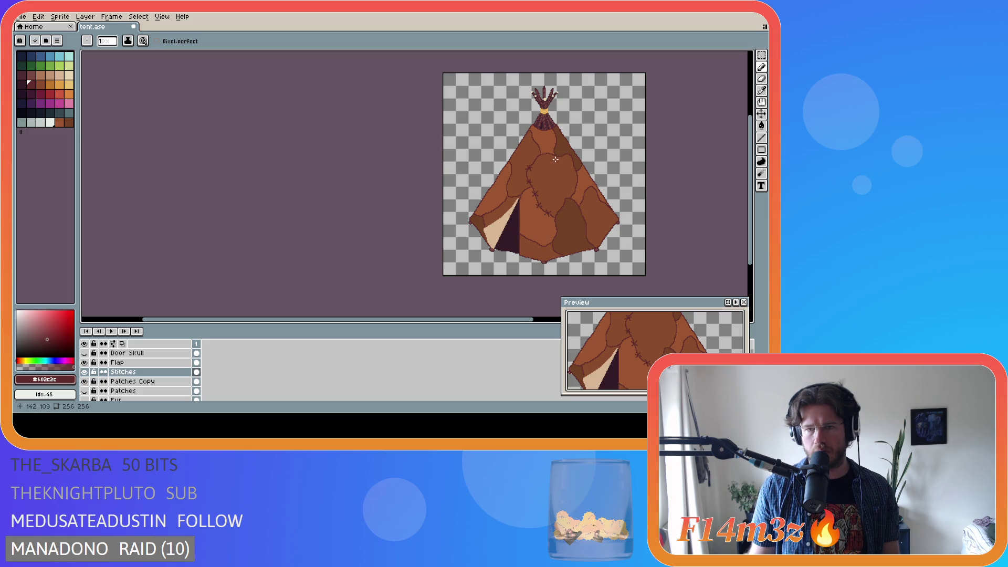
{"action": "scroll", "coordinate": [555, 159], "scroll_direction": "up", "scroll_amount": 1}
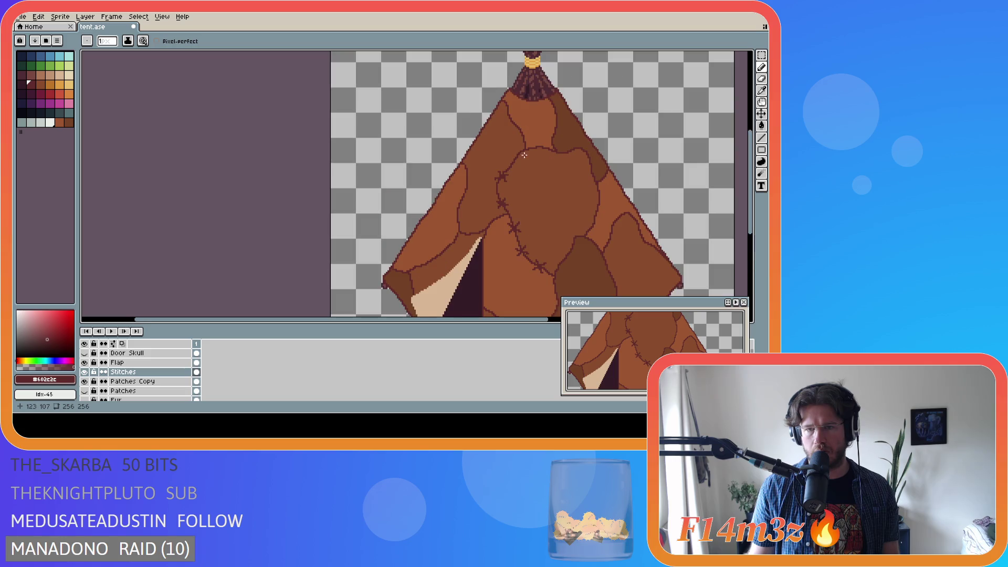
{"action": "left_click", "coordinate": [514, 152]}
{"action": "left_click", "coordinate": [520, 159], "text": "shift"}
{"action": "left_click", "coordinate": [524, 152]}
{"action": "left_click", "coordinate": [515, 159], "text": "shift"}
{"action": "scroll", "coordinate": [557, 183], "scroll_direction": "down", "scroll_amount": 2}
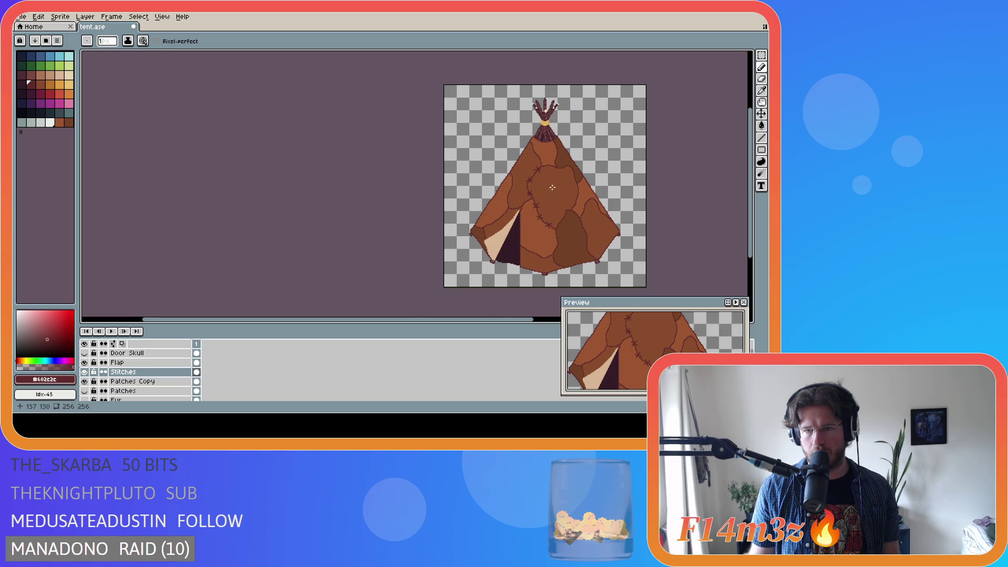
{"action": "scroll", "coordinate": [558, 171], "scroll_direction": "up", "scroll_amount": 2}
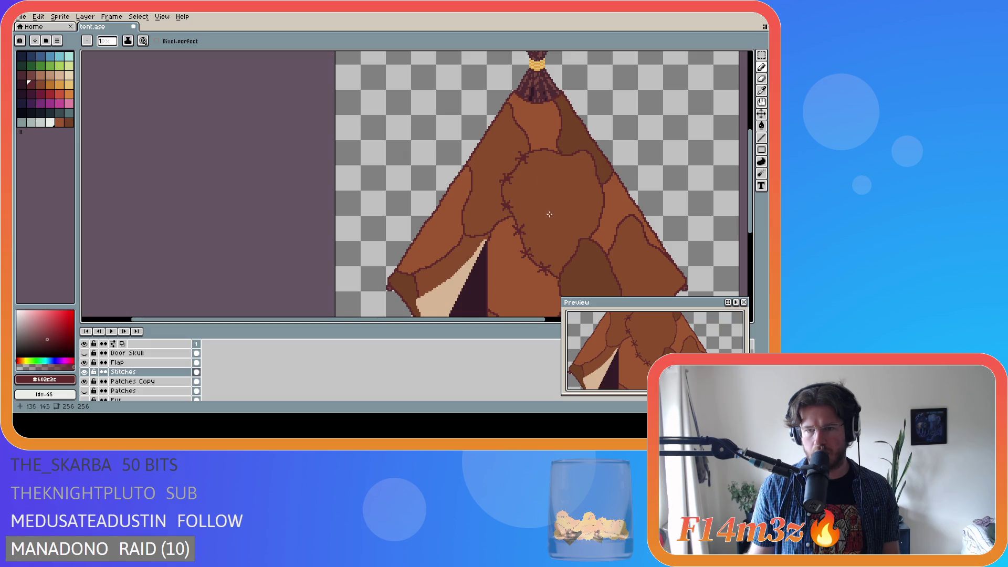
{"action": "scroll", "coordinate": [555, 278], "scroll_direction": "down", "scroll_amount": 2}
{"action": "left_click_drag", "start_coordinate": [479, 323], "coordinate": [564, 322]}
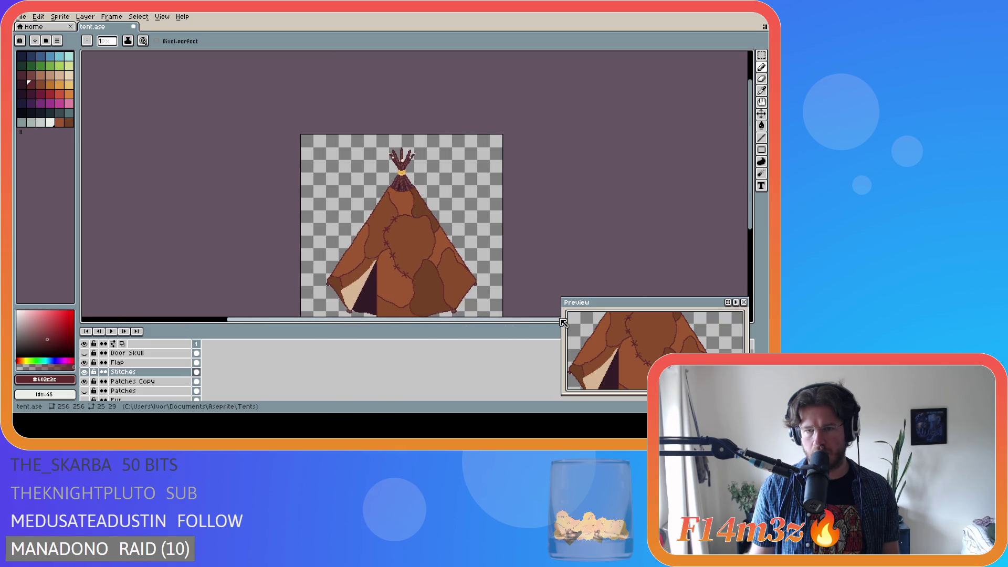
Save the current tent artwork to tent.ase
{"action": "left_click_drag", "start_coordinate": [753, 221], "coordinate": [754, 251]}
{"action": "key", "text": "ctrl+s"}
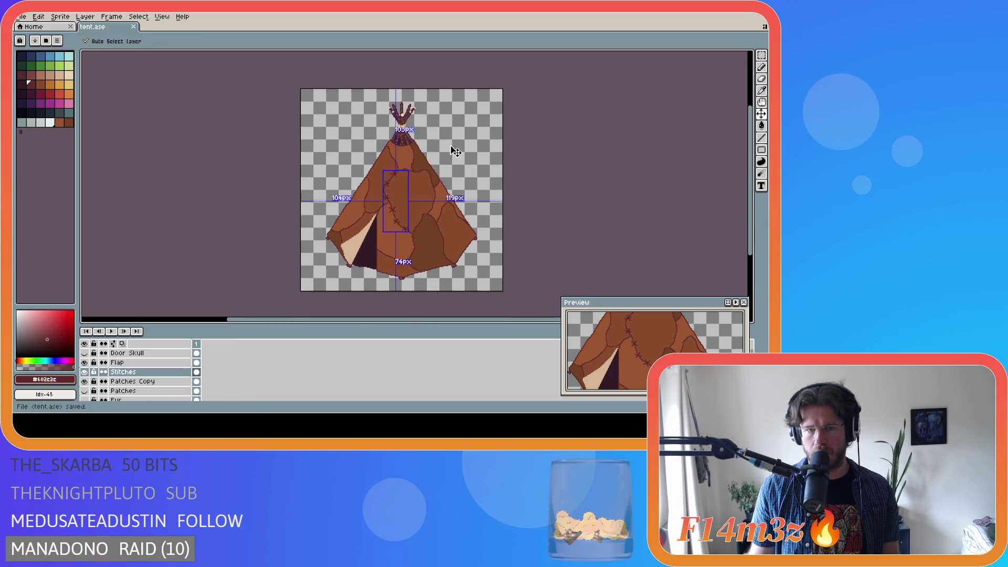
{"action": "scroll", "coordinate": [414, 195], "scroll_direction": "up", "scroll_amount": 2}
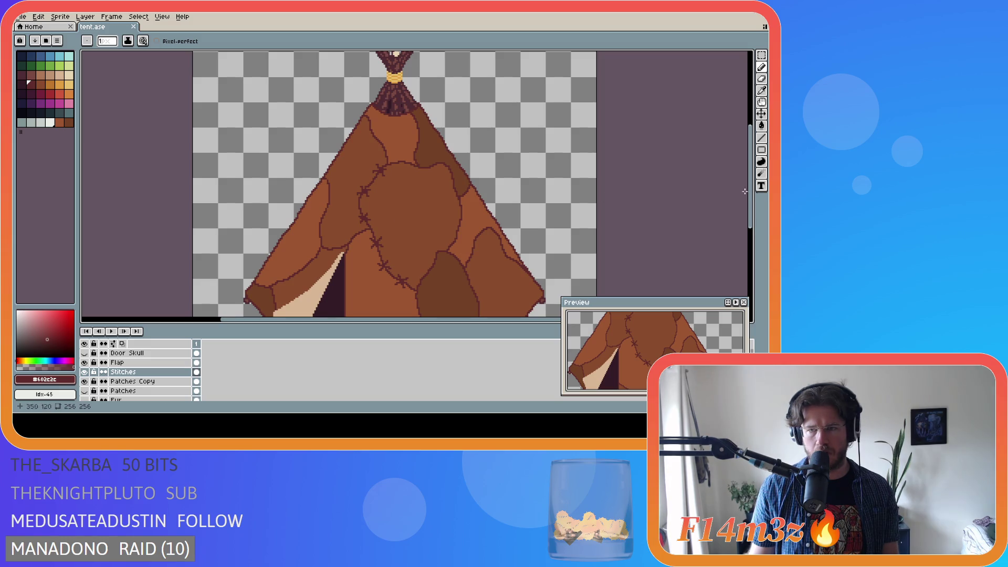
{"action": "mouse_move", "coordinate": [754, 210]}
{"action": "left_mouse_down"}
{"action": "mouse_move", "coordinate": [751, 239]}
{"action": "mouse_move", "coordinate": [749, 215]}
{"action": "left_mouse_up"}
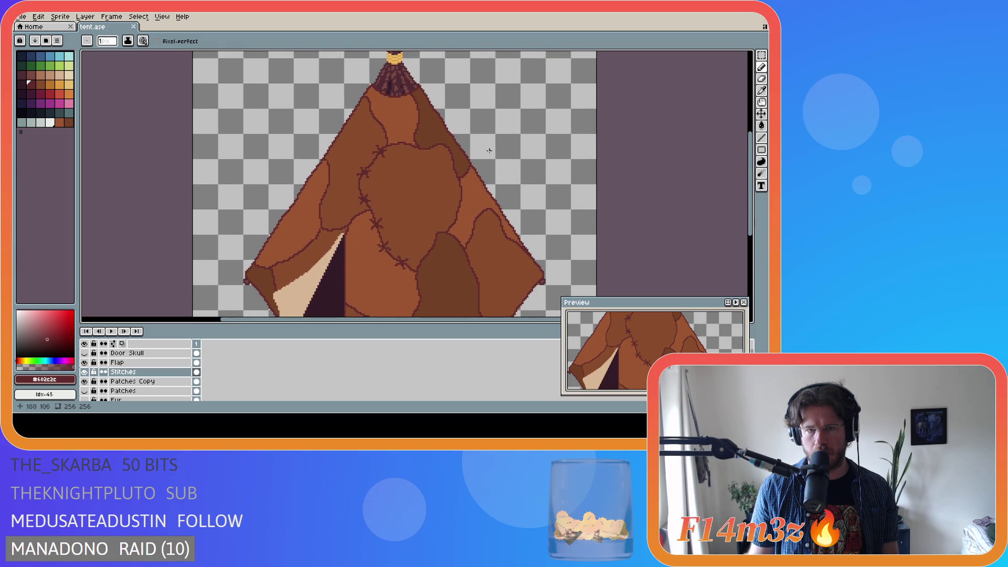
Draw a dark stitch stroke across the seam near the top of the central patch
{"action": "left_click", "coordinate": [422, 147]}
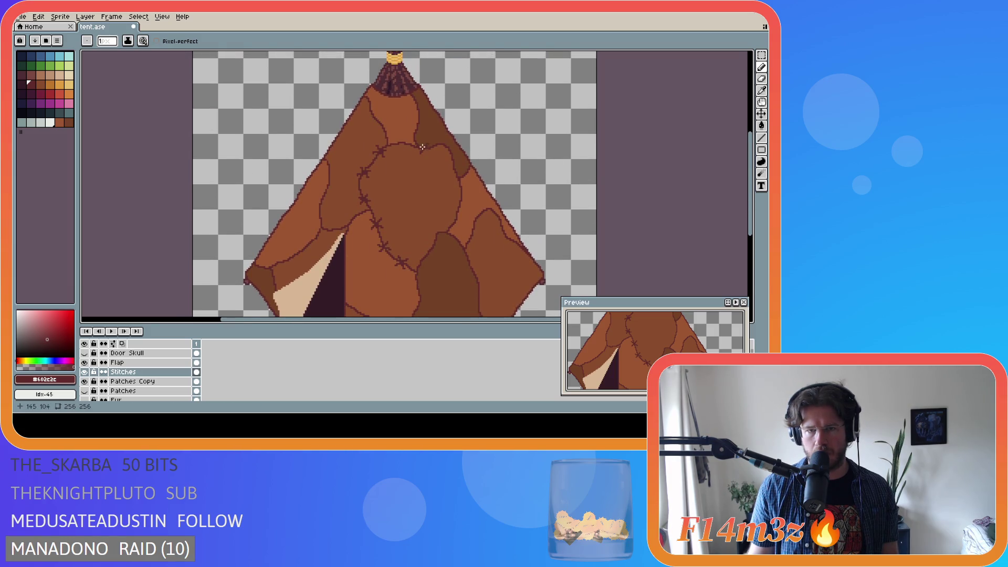
{"action": "left_click_drag", "start_coordinate": [419, 144], "coordinate": [427, 152]}
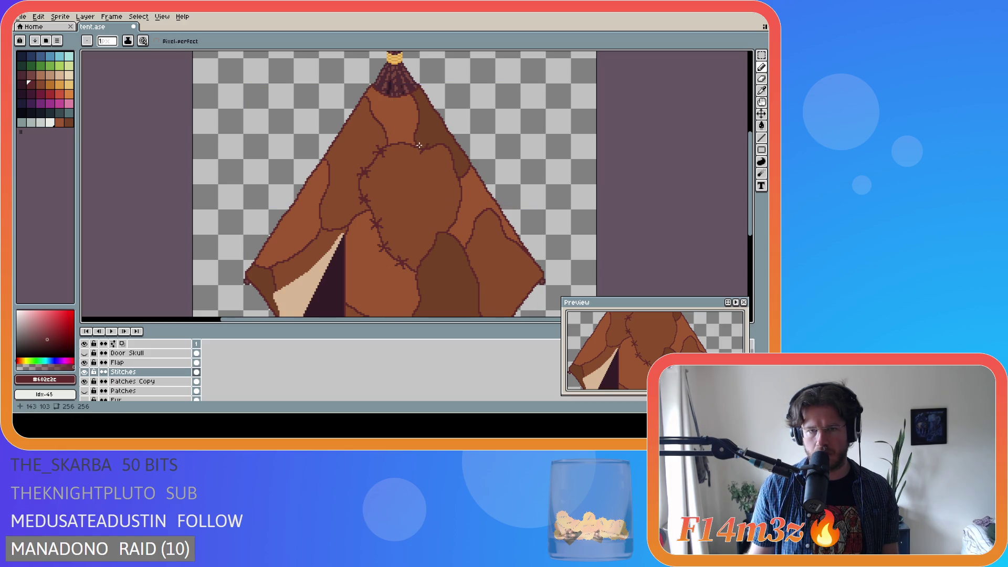
{"action": "scroll", "coordinate": [423, 152], "scroll_direction": "up", "scroll_amount": 3}
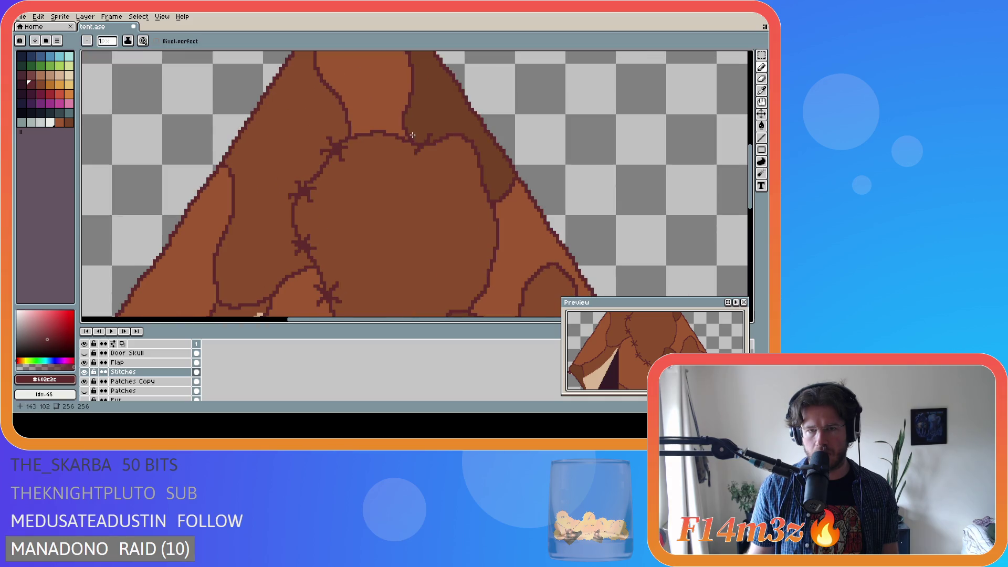
{"action": "scroll", "coordinate": [413, 136], "scroll_direction": "down", "scroll_amount": 4}
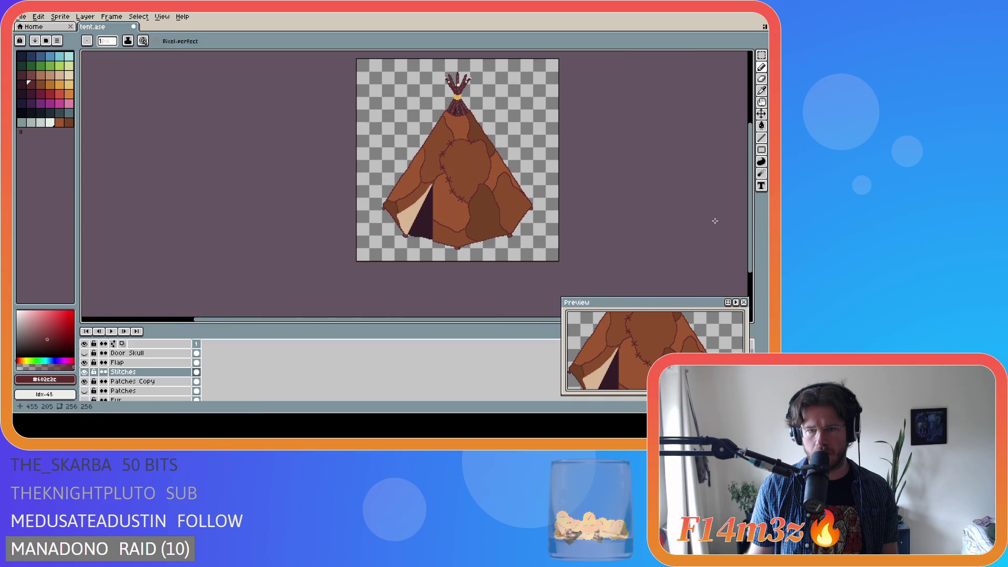
{"action": "scroll", "coordinate": [484, 151], "scroll_direction": "up", "scroll_amount": 2}
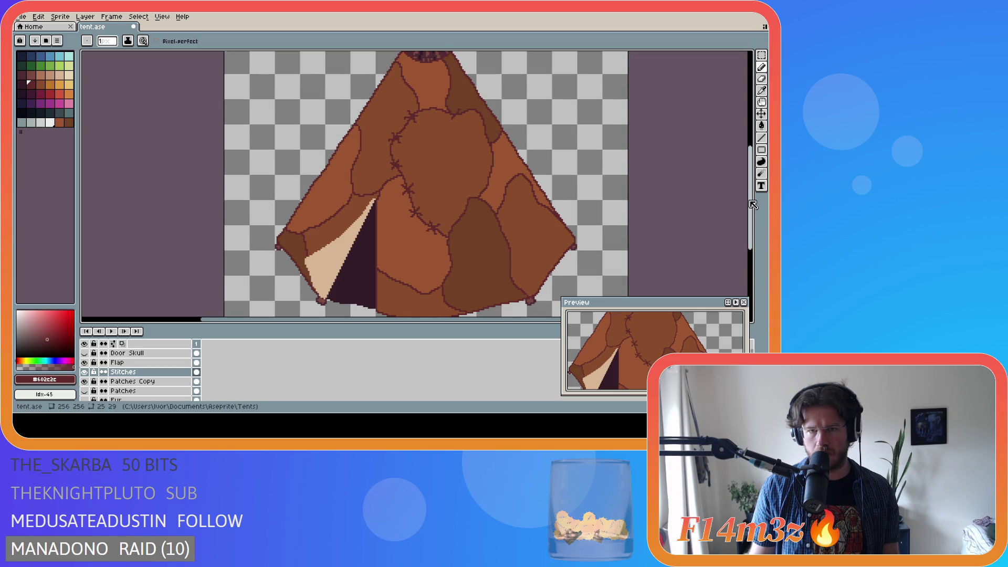
Add crossing strokes to complete another stitch mark at the top patch edge
{"action": "left_click_drag", "start_coordinate": [753, 205], "coordinate": [752, 194]}
{"action": "mouse_move", "coordinate": [452, 131]}
{"action": "left_mouse_down"}
{"action": "mouse_move", "coordinate": [468, 148]}
{"action": "mouse_move", "coordinate": [454, 132]}
{"action": "left_mouse_up"}
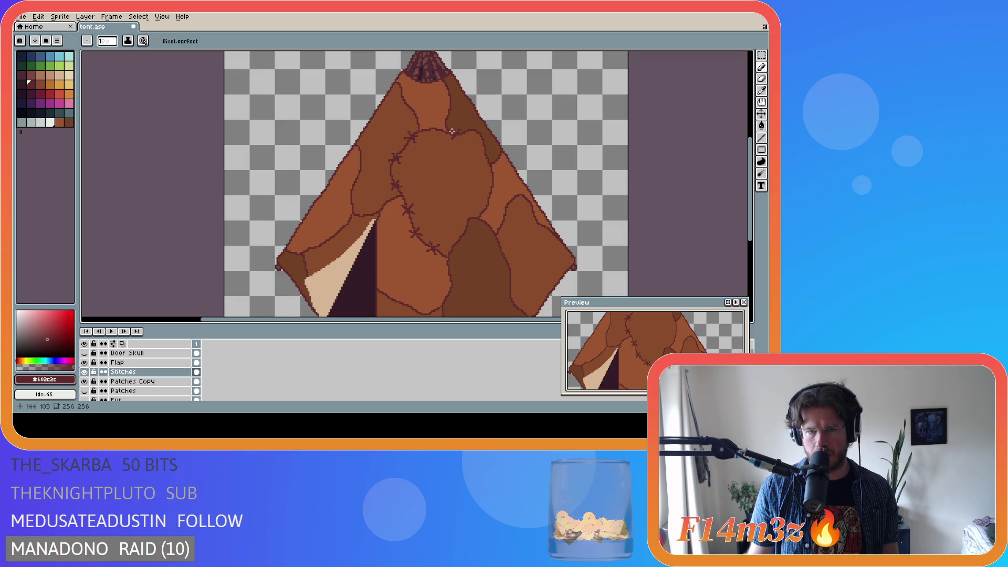
{"action": "left_click_drag", "start_coordinate": [455, 134], "coordinate": [456, 135]}
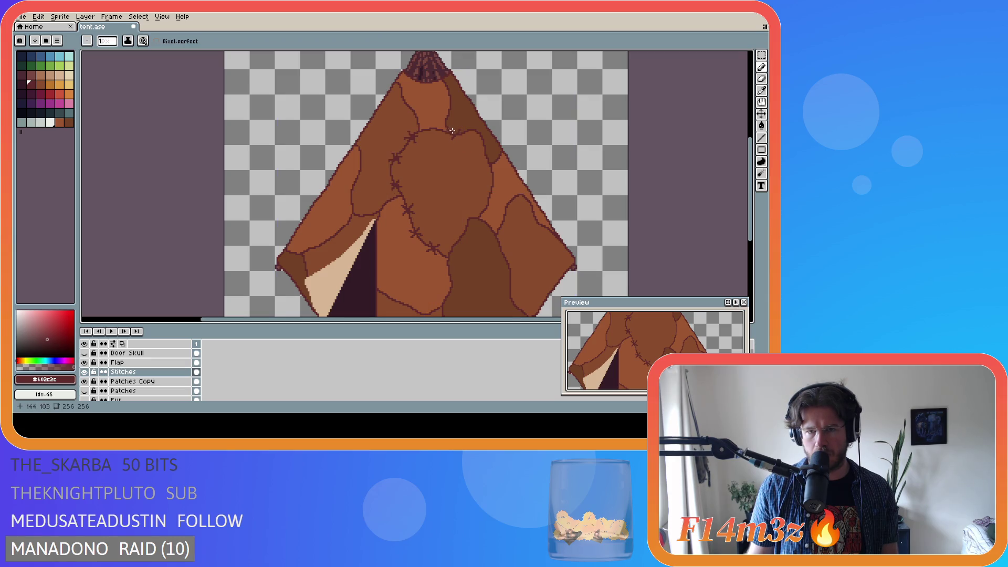
{"action": "left_click_drag", "start_coordinate": [461, 139], "coordinate": [461, 138]}
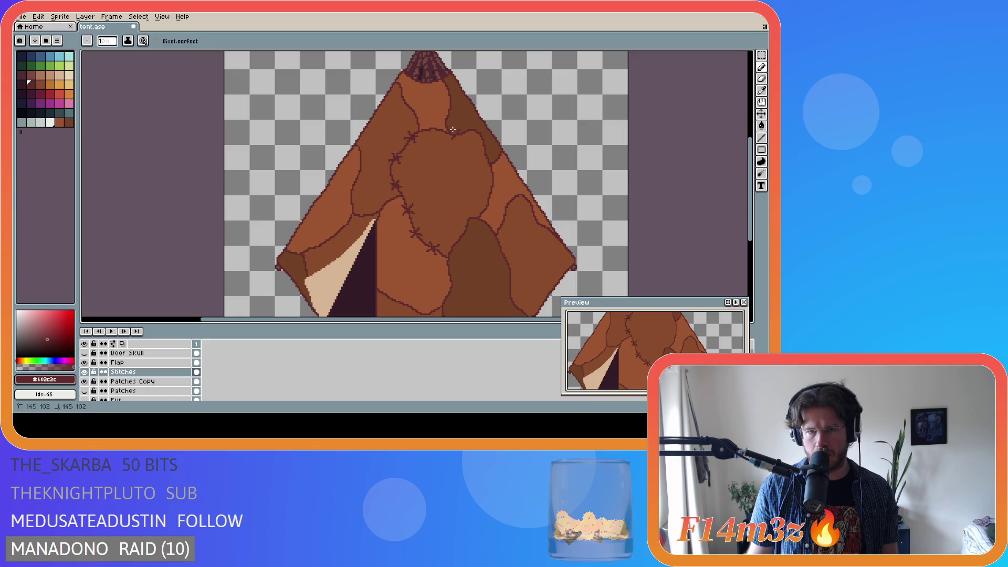
{"action": "left_click_drag", "start_coordinate": [462, 139], "coordinate": [462, 138]}
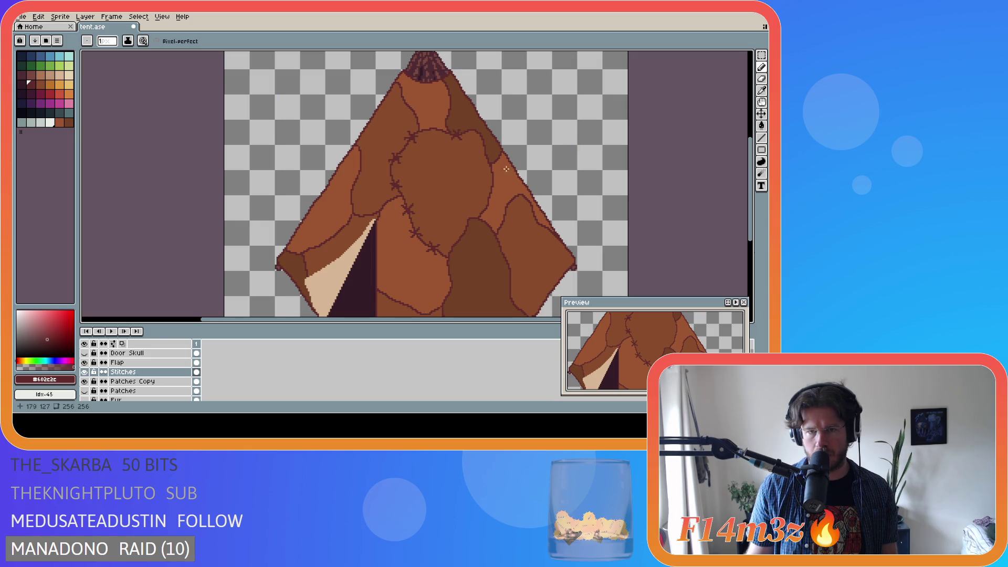
{"action": "scroll", "coordinate": [514, 172], "scroll_direction": "down", "scroll_amount": 2}
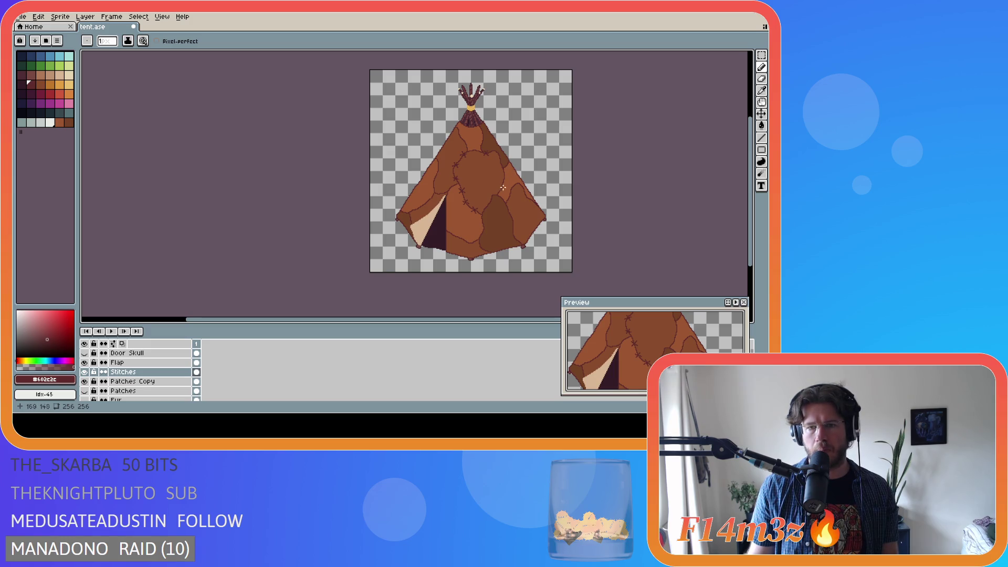
{"action": "scroll", "coordinate": [500, 177], "scroll_direction": "up", "scroll_amount": 2}
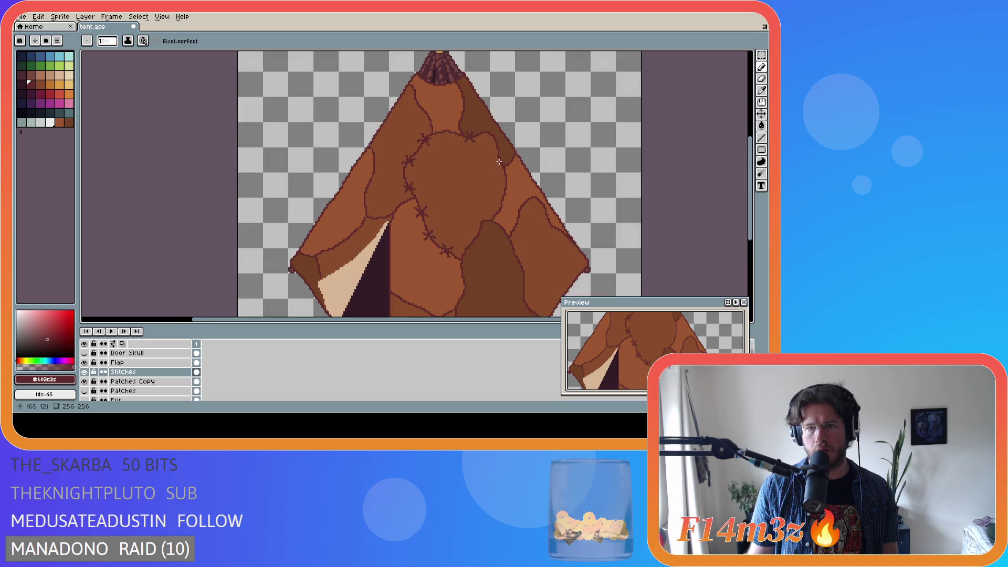
{"action": "scroll", "coordinate": [496, 145], "scroll_direction": "up", "scroll_amount": 1}
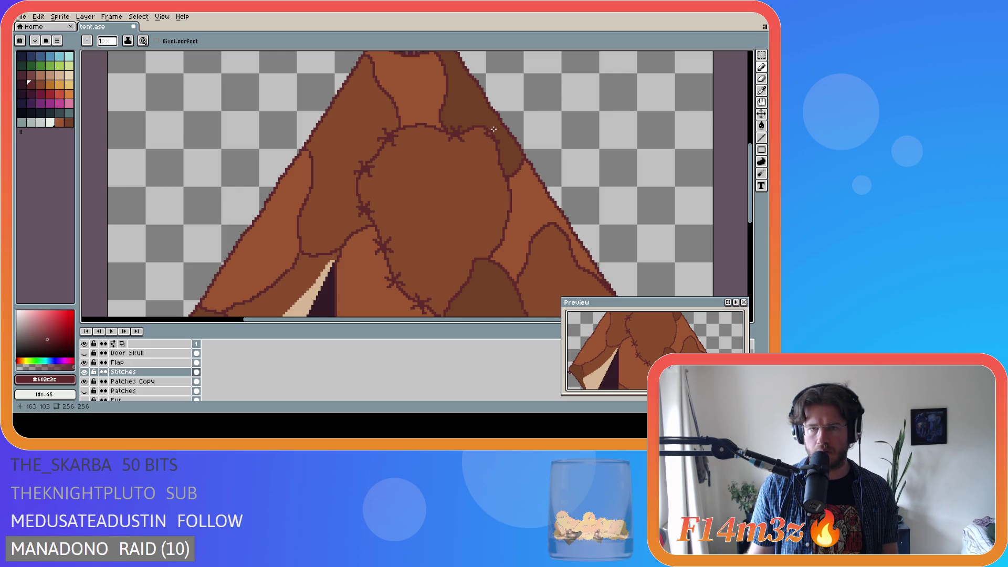
{"action": "key", "text": "ctrl"}
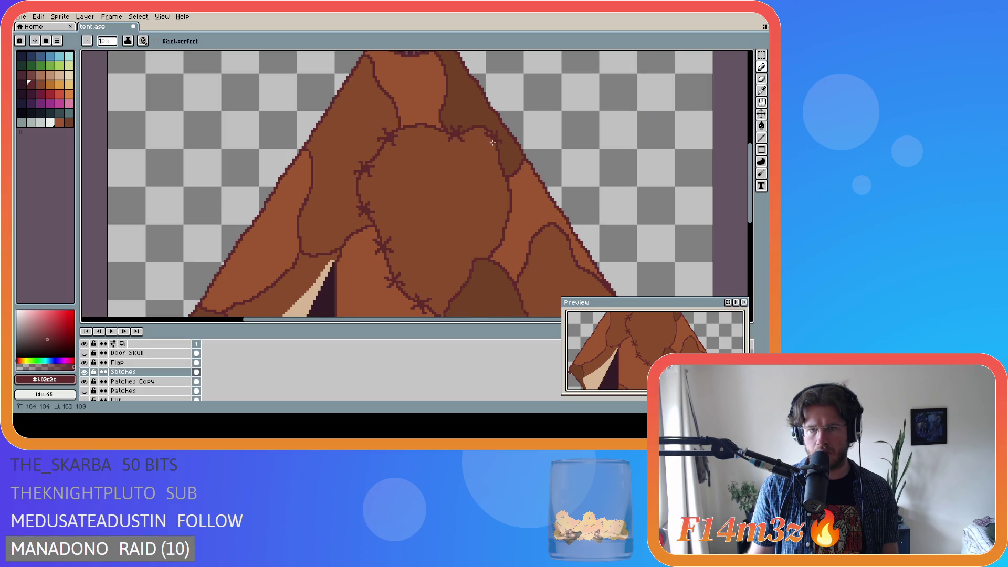
{"action": "scroll", "coordinate": [512, 160], "scroll_direction": "down", "scroll_amount": 1}
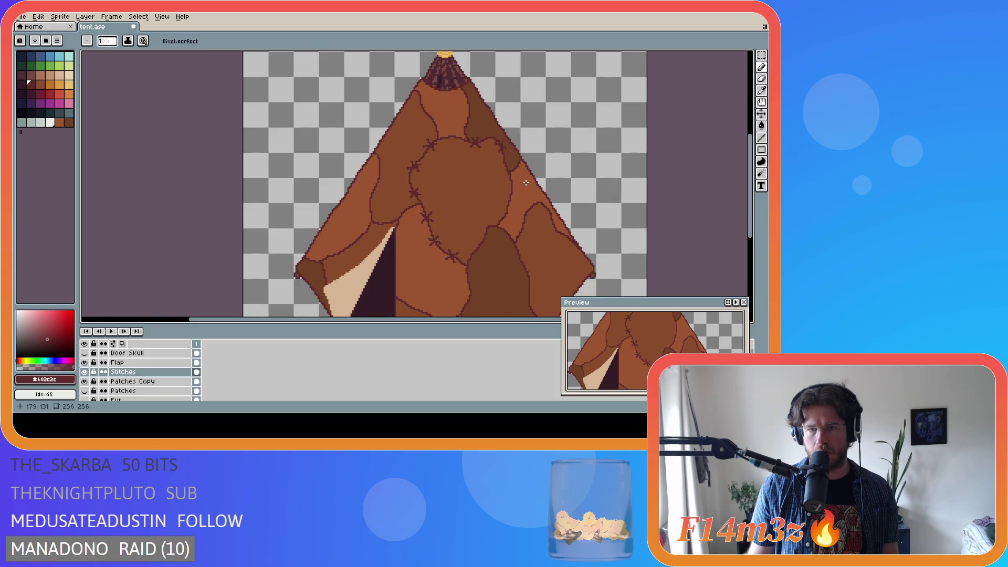
{"action": "scroll", "coordinate": [525, 183], "scroll_direction": "down", "scroll_amount": 2}
{"action": "scroll", "coordinate": [526, 182], "scroll_direction": "up", "scroll_amount": 2}
{"action": "scroll", "coordinate": [526, 182], "scroll_direction": "down", "scroll_amount": 2}
{"action": "scroll", "coordinate": [526, 182], "scroll_direction": "up", "scroll_amount": 2}
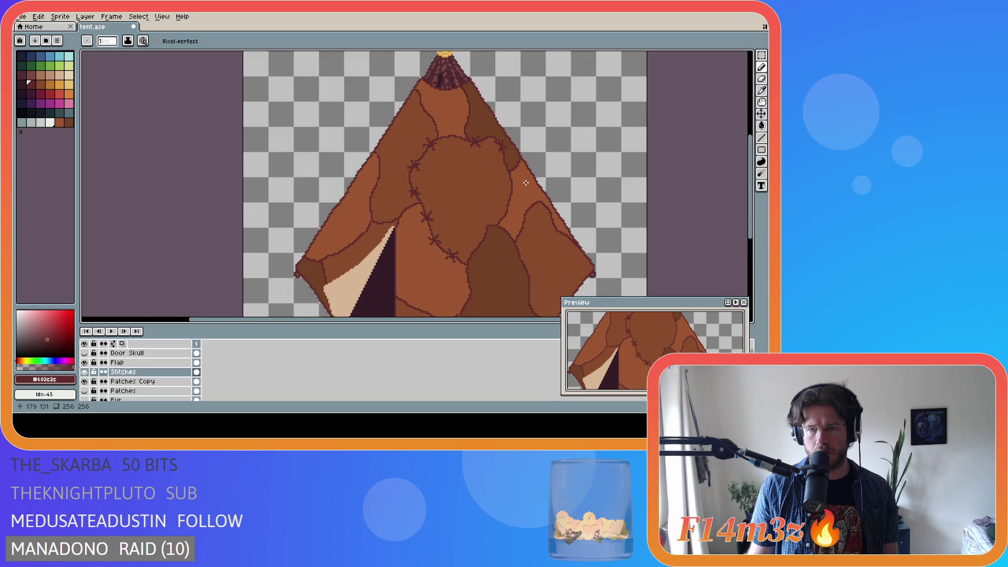
{"action": "scroll", "coordinate": [526, 182], "scroll_direction": "down", "scroll_amount": 2}
{"action": "scroll", "coordinate": [526, 182], "scroll_direction": "up", "scroll_amount": 2}
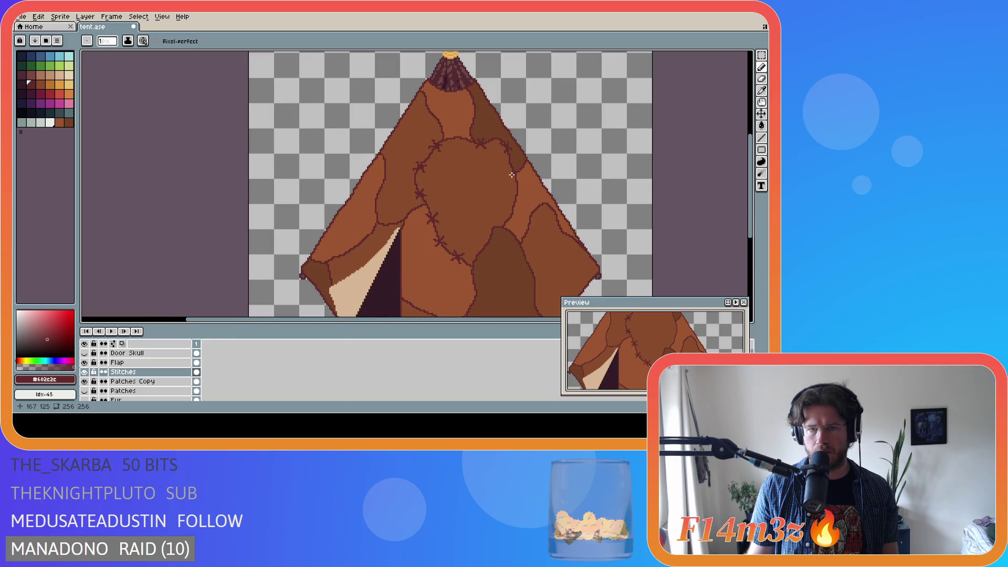
{"action": "scroll", "coordinate": [475, 134], "scroll_direction": "up", "scroll_amount": 1}
{"action": "scroll", "coordinate": [472, 129], "scroll_direction": "up", "scroll_amount": 1}
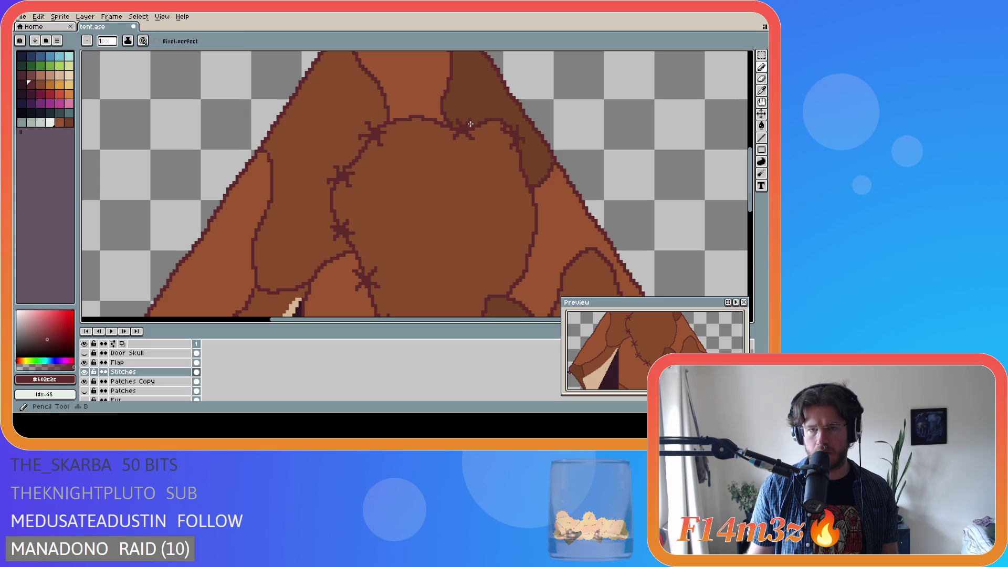
{"action": "scroll", "coordinate": [512, 149], "scroll_direction": "down", "scroll_amount": 2}
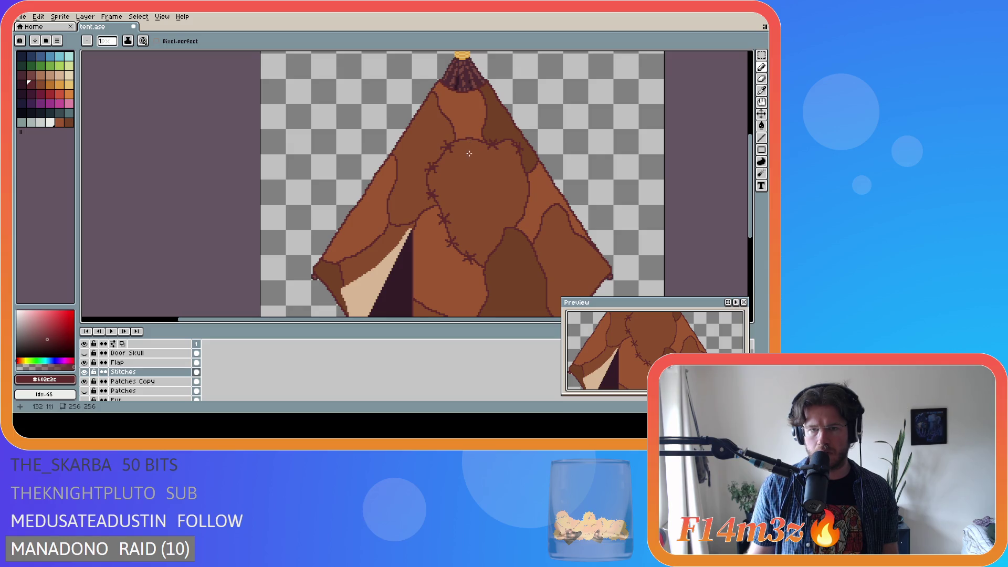
{"action": "scroll", "coordinate": [467, 152], "scroll_direction": "down", "scroll_amount": 2}
{"action": "scroll", "coordinate": [470, 144], "scroll_direction": "up", "scroll_amount": 2}
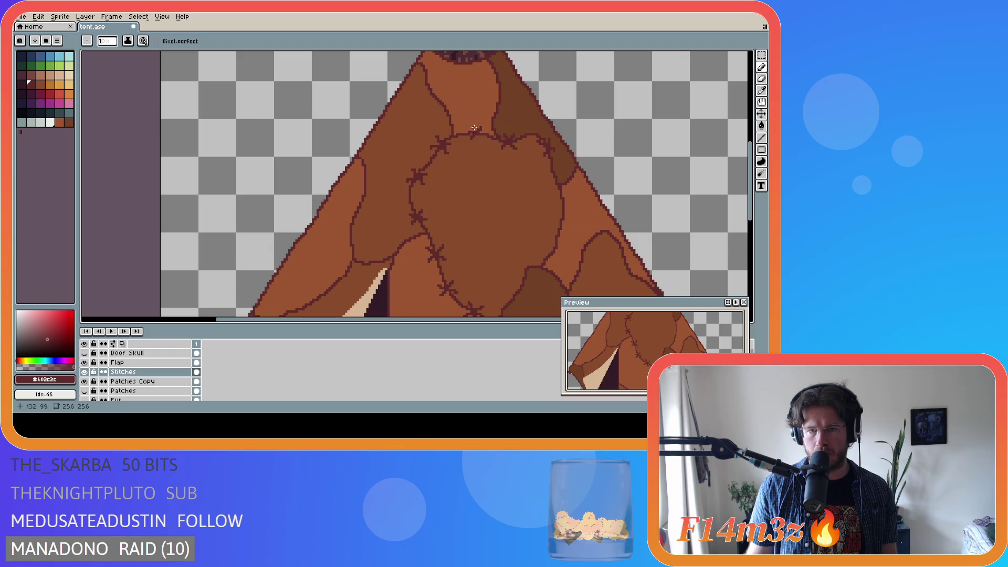
{"action": "scroll", "coordinate": [515, 173], "scroll_direction": "down", "scroll_amount": 1}
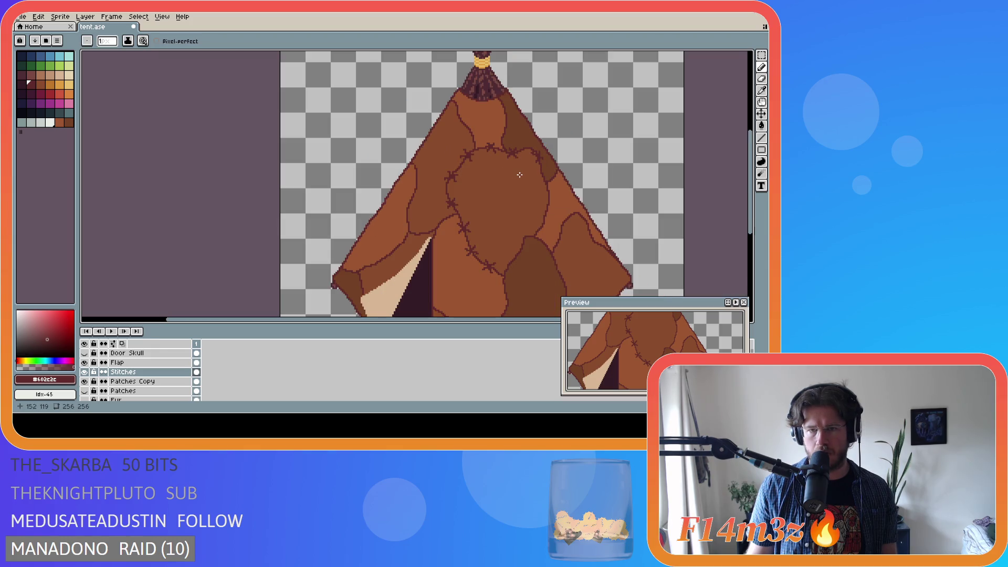
{"action": "scroll", "coordinate": [520, 174], "scroll_direction": "up", "scroll_amount": 1}
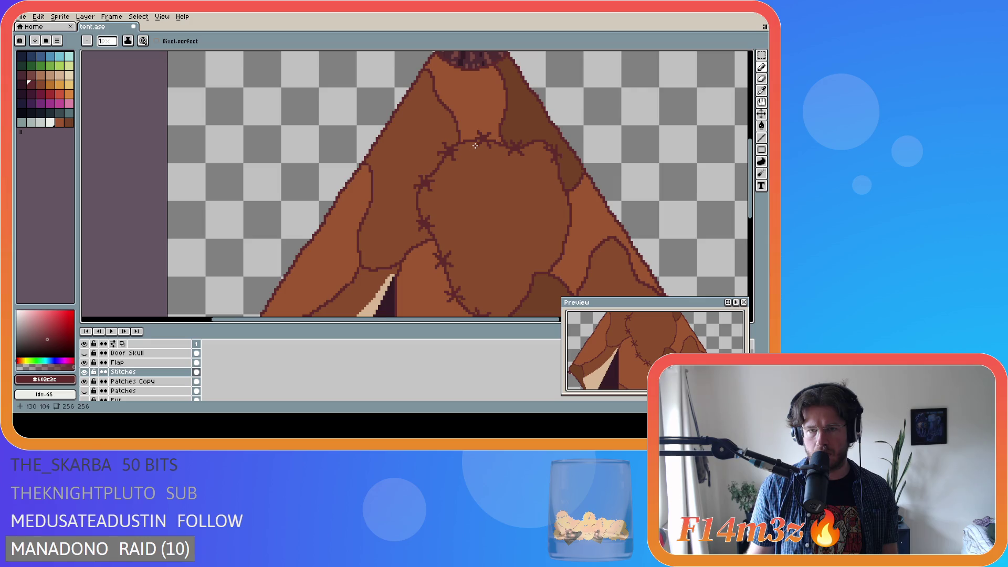
{"action": "scroll", "coordinate": [552, 170], "scroll_direction": "down", "scroll_amount": 1}
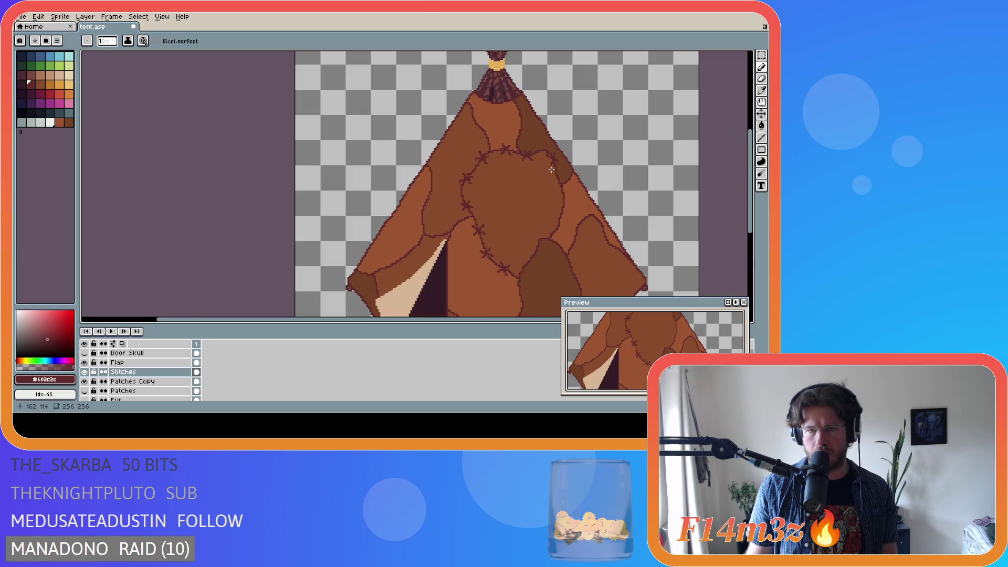
{"action": "scroll", "coordinate": [551, 170], "scroll_direction": "down", "scroll_amount": 2}
{"action": "scroll", "coordinate": [576, 199], "scroll_direction": "up", "scroll_amount": 2}
{"action": "scroll", "coordinate": [576, 200], "scroll_direction": "down", "scroll_amount": 2}
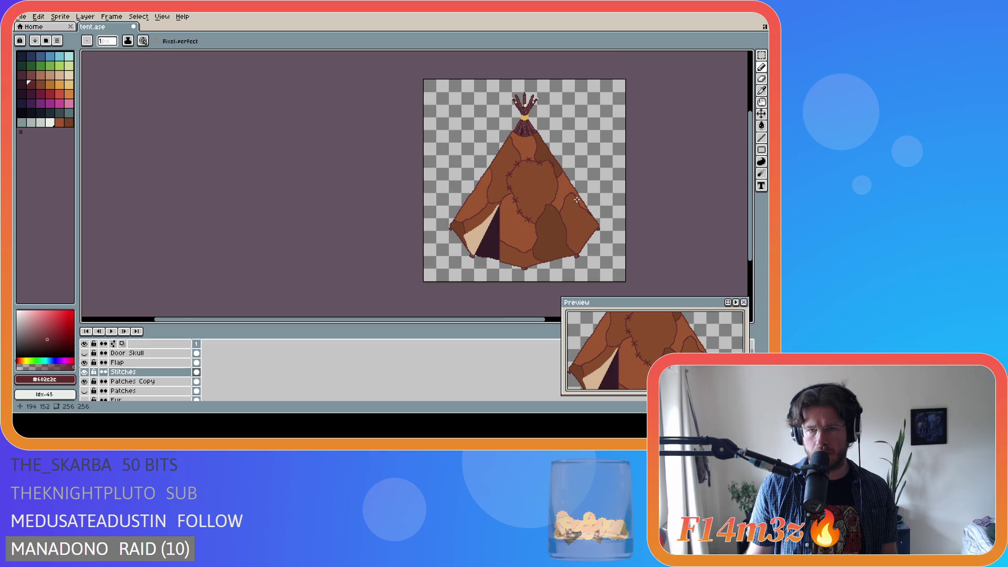
{"action": "left_click_drag", "start_coordinate": [474, 319], "coordinate": [524, 319]}
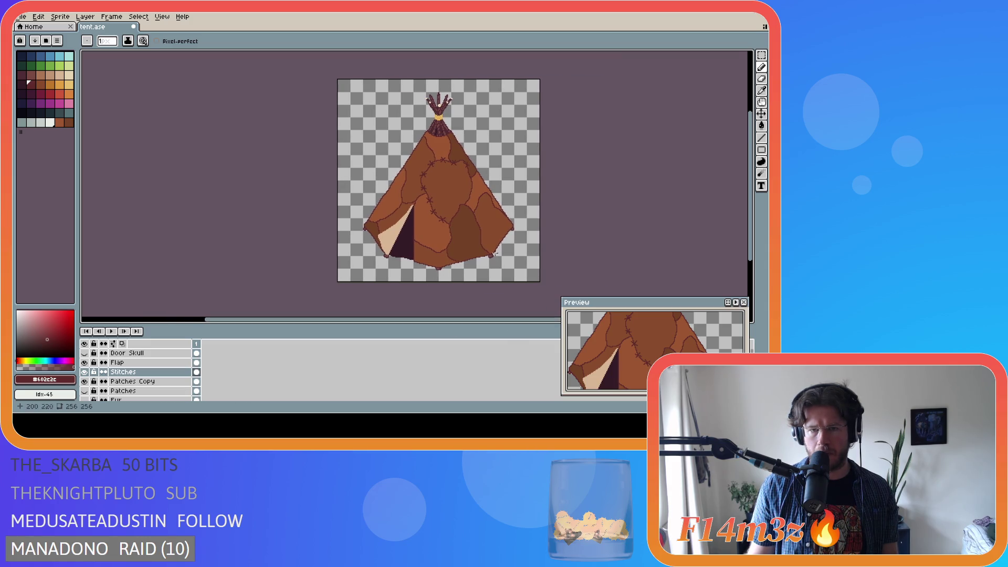
{"action": "scroll", "coordinate": [467, 241], "scroll_direction": "up", "scroll_amount": 2}
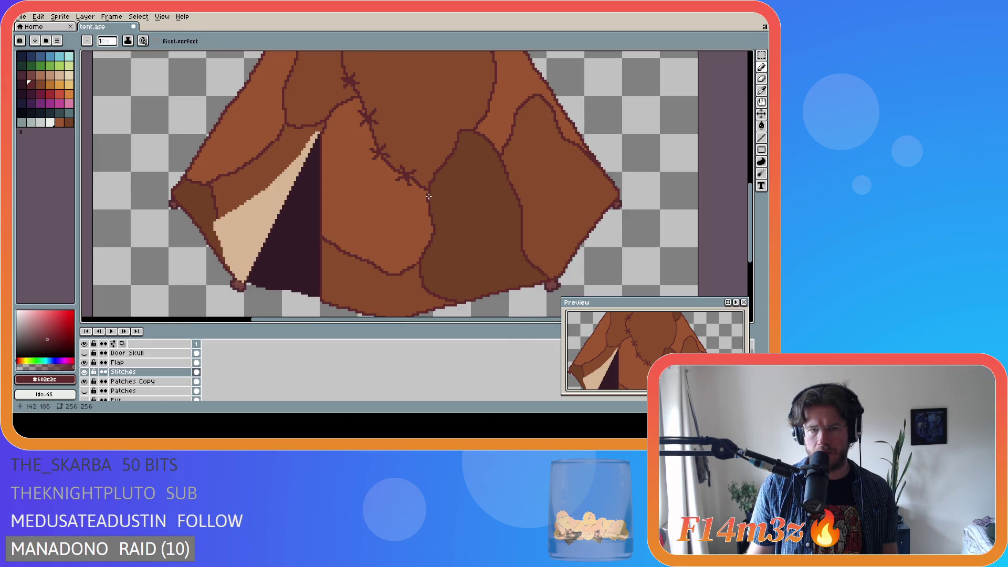
{"action": "scroll", "coordinate": [438, 127], "scroll_direction": "down", "scroll_amount": 1}
{"action": "left_click_drag", "start_coordinate": [750, 211], "coordinate": [735, 197]}
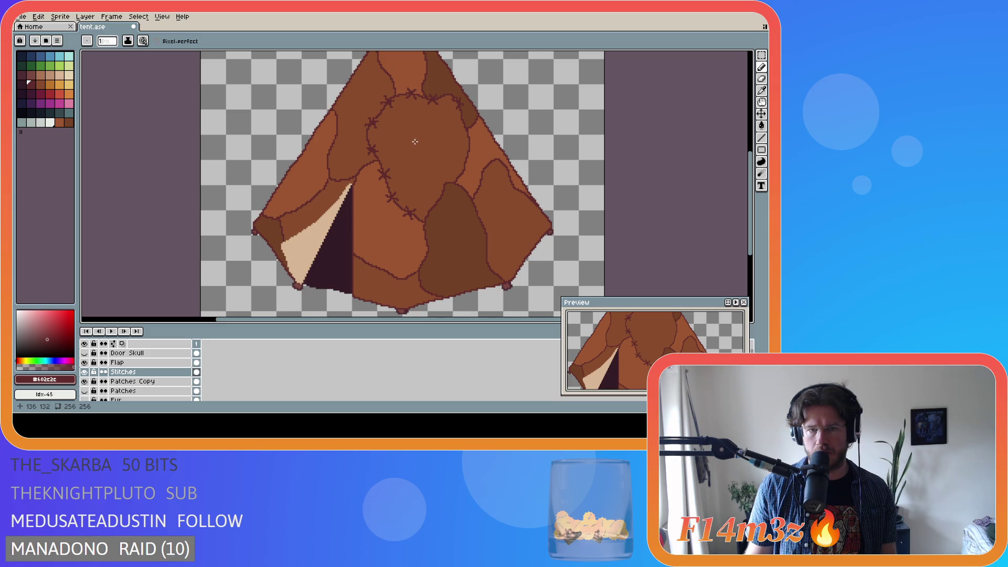
{"action": "key", "text": "b"}
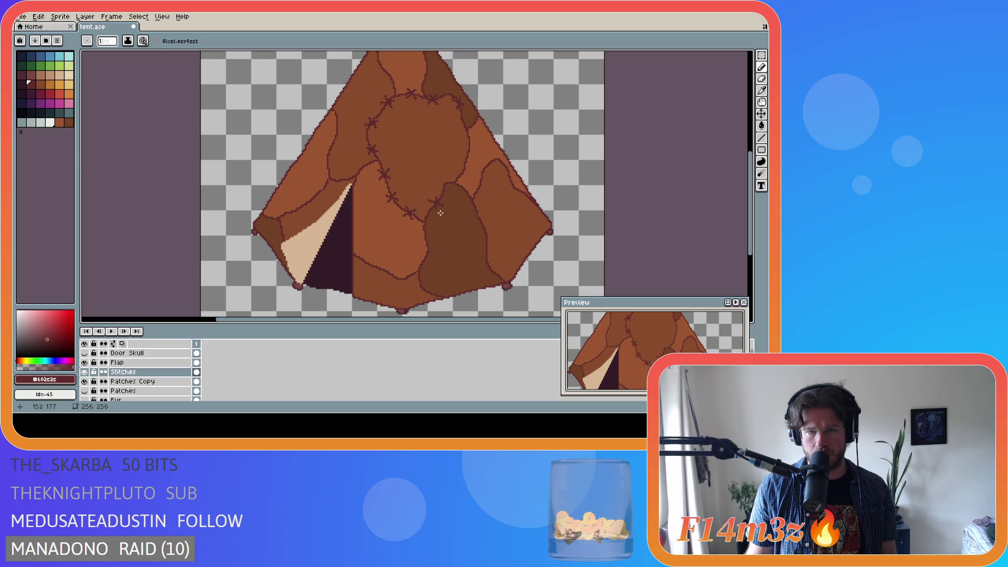
{"action": "key", "text": "ctrl"}
{"action": "key", "text": "ctrl"}
{"action": "key", "text": "ctrl"}
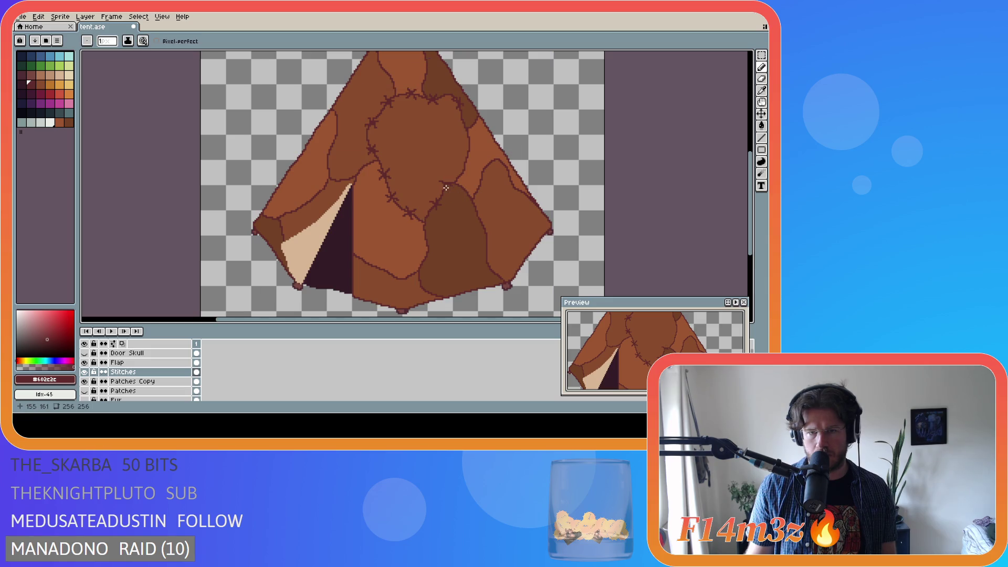
{"action": "key", "text": "ctrl"}
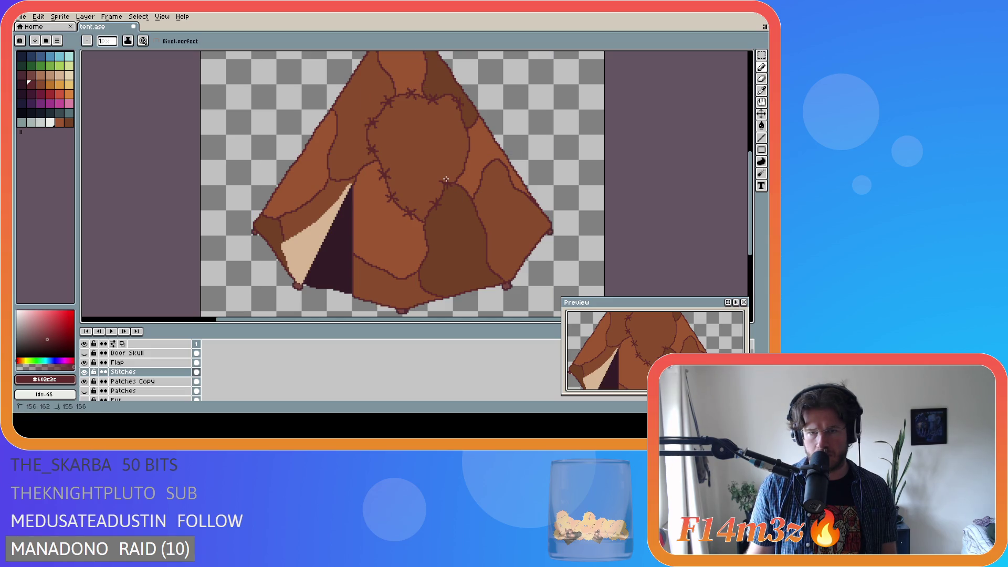
{"action": "key", "text": "ctrl"}
{"action": "key", "text": "ctrl"}
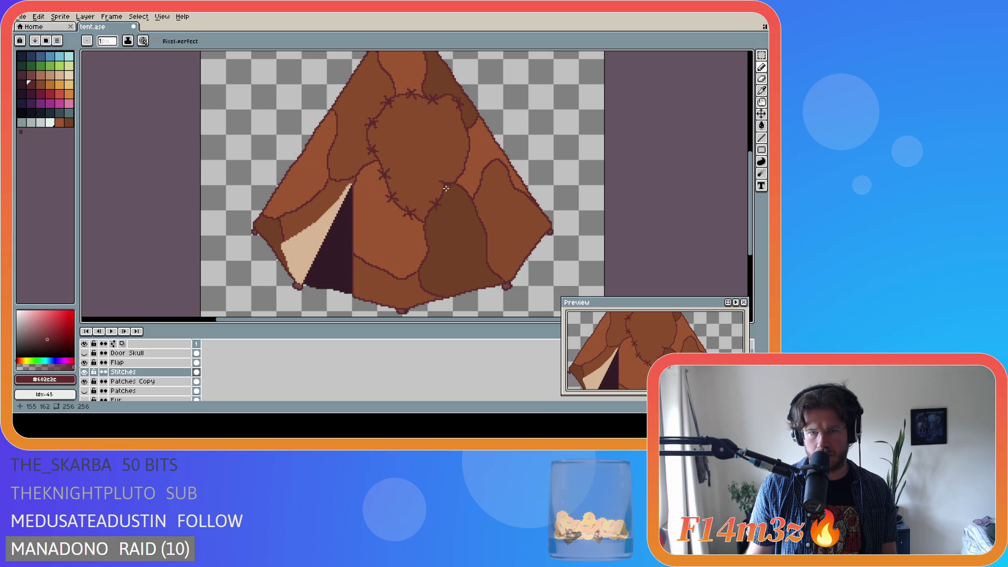
{"action": "key", "text": "ctrl"}
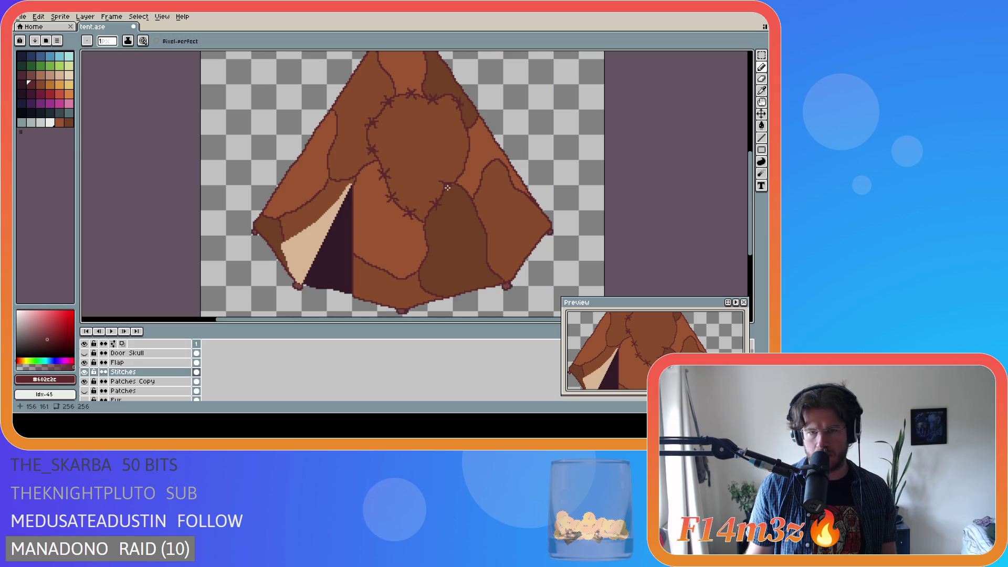
{"action": "key", "text": "ctrl"}
{"action": "key", "text": "ctrl"}
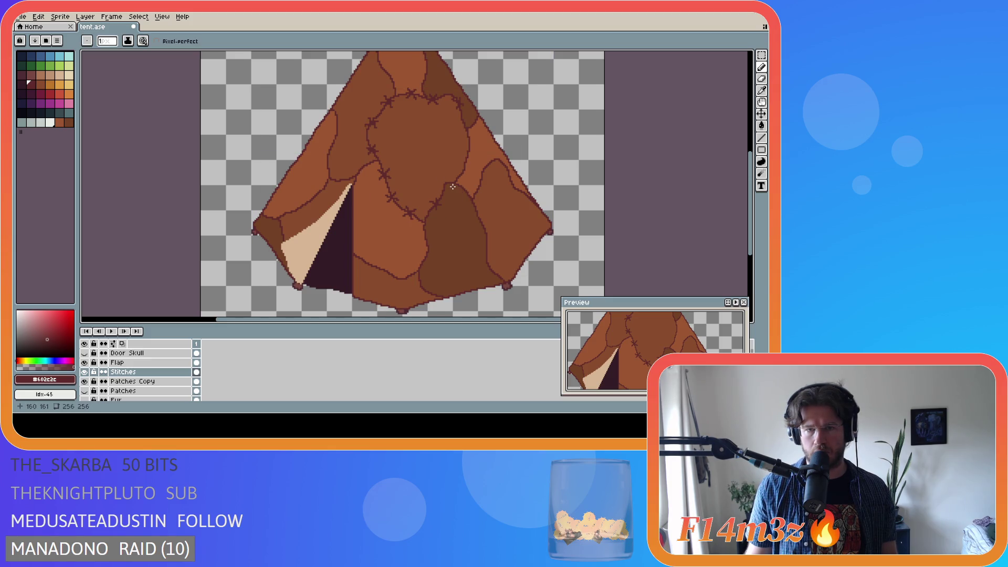
{"action": "left_click_drag", "start_coordinate": [445, 181], "coordinate": [450, 189]}
{"action": "scroll", "coordinate": [507, 217], "scroll_direction": "down", "scroll_amount": 2}
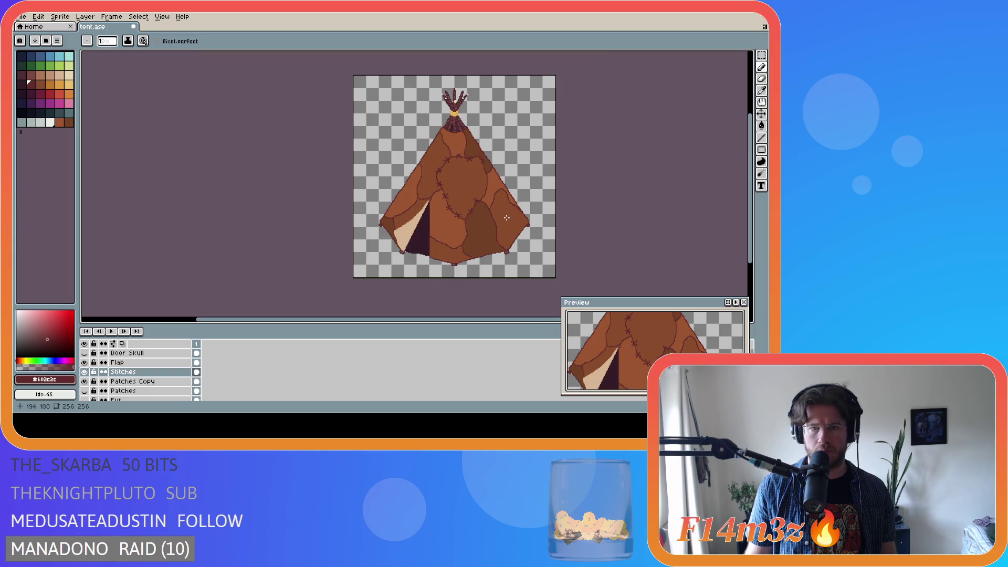
{"action": "scroll", "coordinate": [491, 206], "scroll_direction": "up", "scroll_amount": 2}
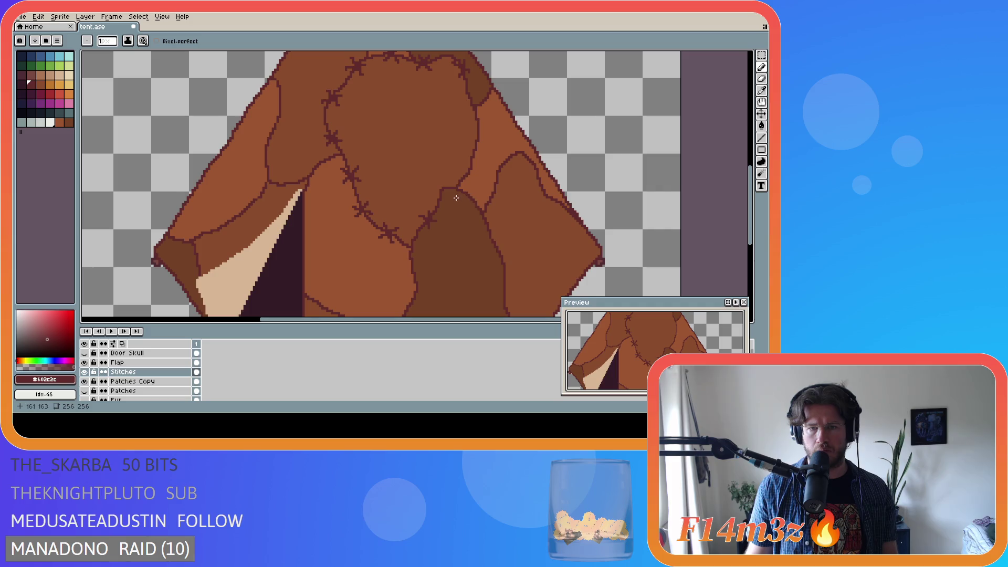
{"action": "scroll", "coordinate": [457, 198], "scroll_direction": "down", "scroll_amount": 1}
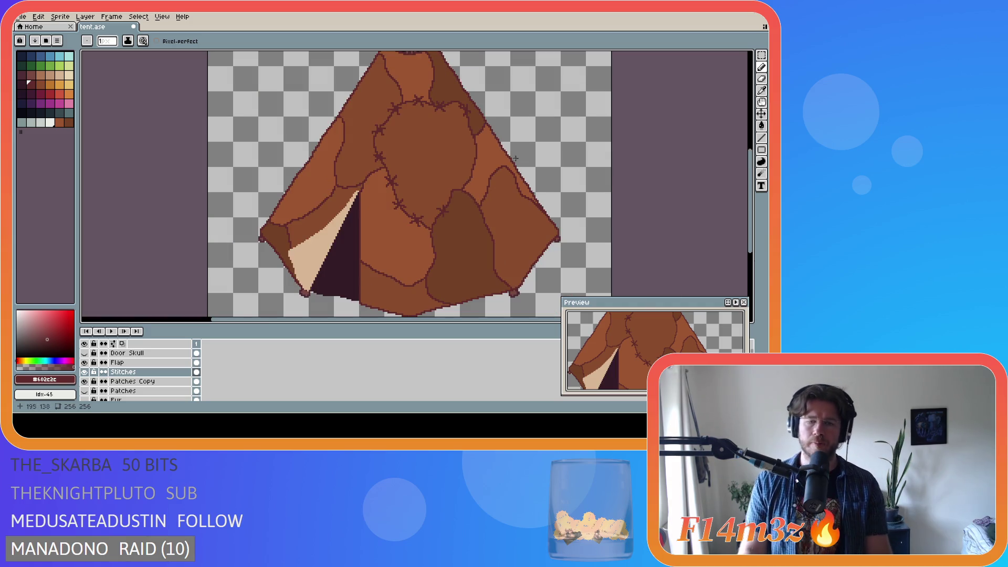
{"action": "scroll", "coordinate": [468, 128], "scroll_direction": "up", "scroll_amount": 1}
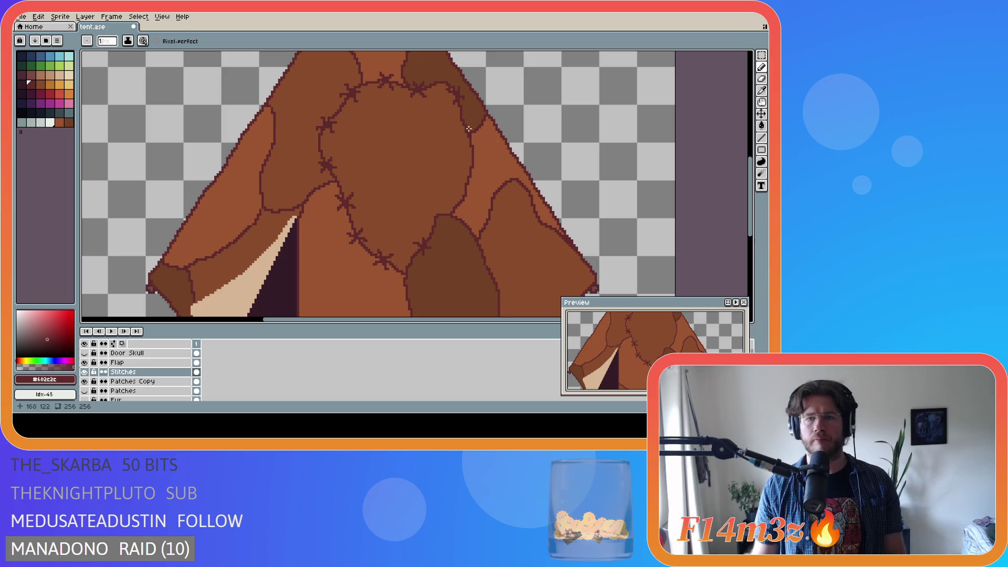
{"action": "scroll", "coordinate": [469, 129], "scroll_direction": "down", "scroll_amount": 1}
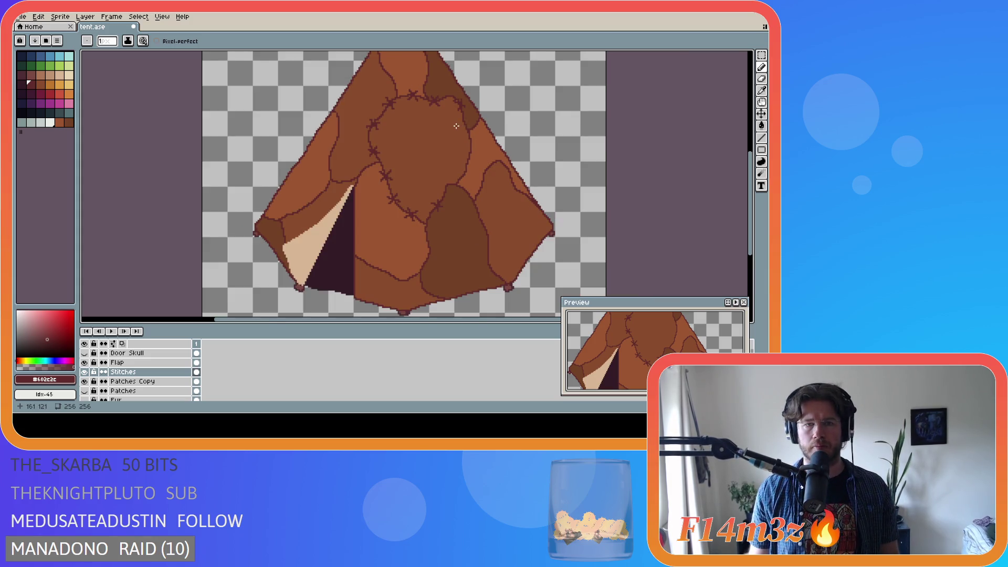
{"action": "scroll", "coordinate": [473, 160], "scroll_direction": "down", "scroll_amount": 2}
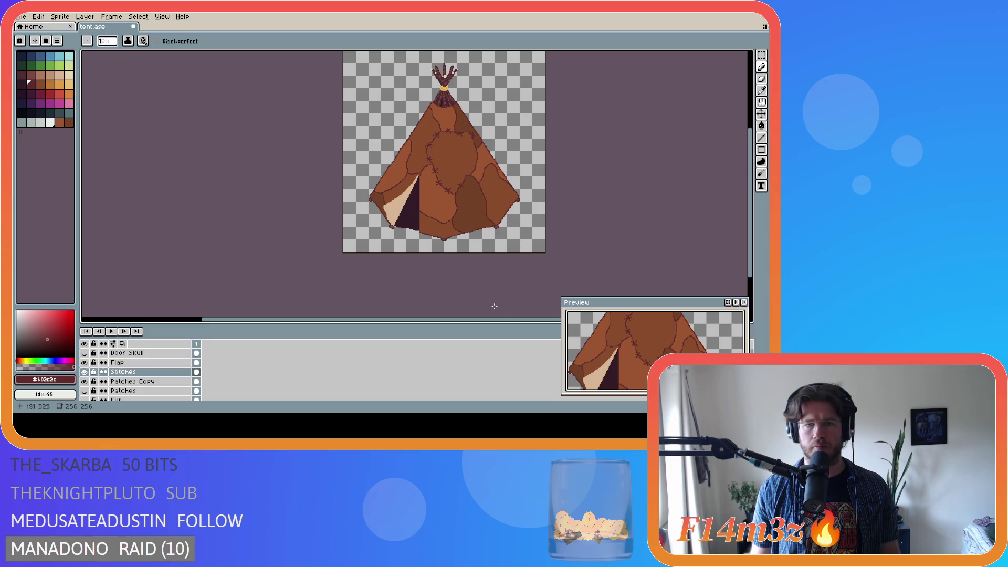
{"action": "left_click_drag", "start_coordinate": [490, 319], "coordinate": [524, 320]}
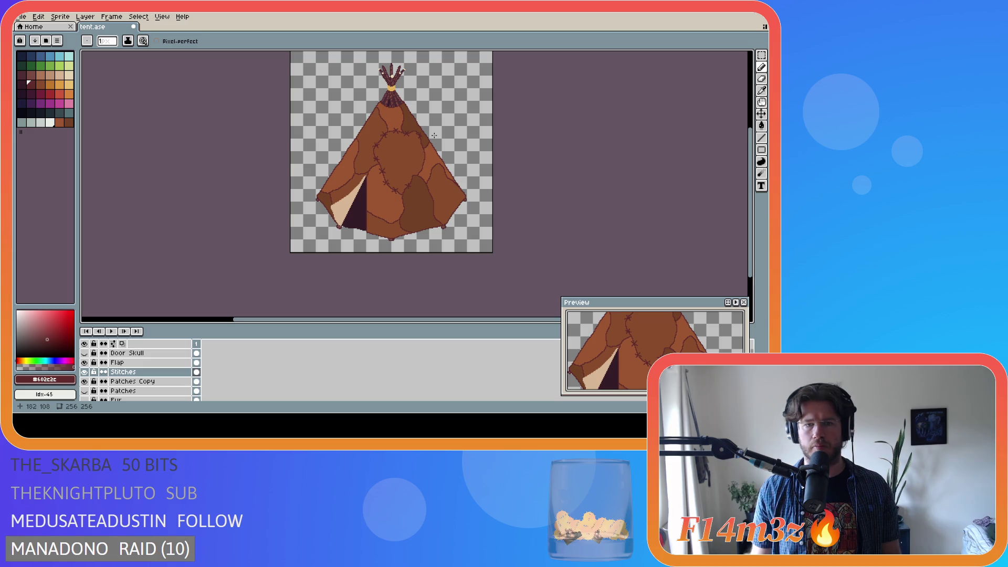
{"action": "scroll", "coordinate": [434, 135], "scroll_direction": "up", "scroll_amount": 2}
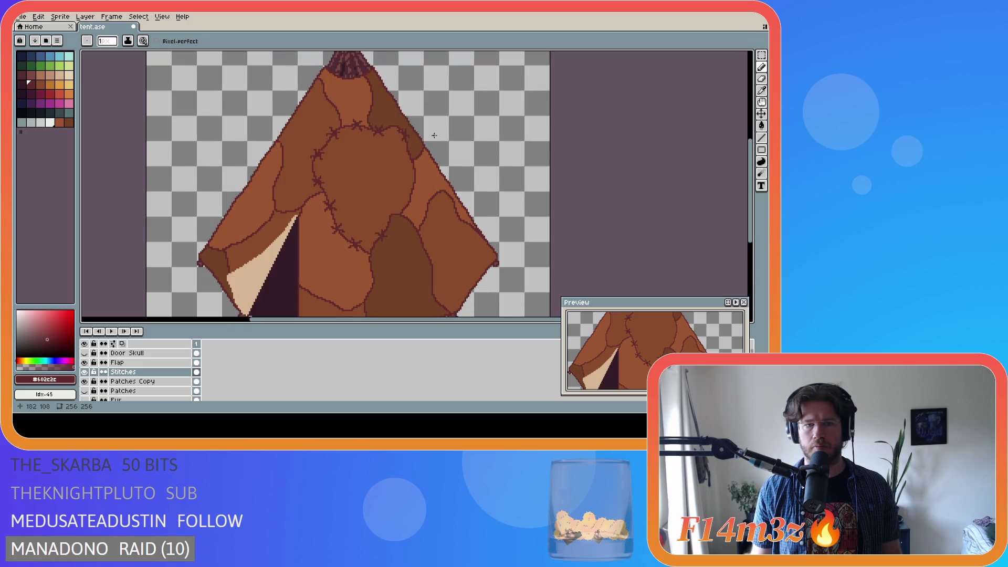
{"action": "scroll", "coordinate": [431, 151], "scroll_direction": "down", "scroll_amount": 1}
{"action": "scroll", "coordinate": [431, 152], "scroll_direction": "up", "scroll_amount": 1}
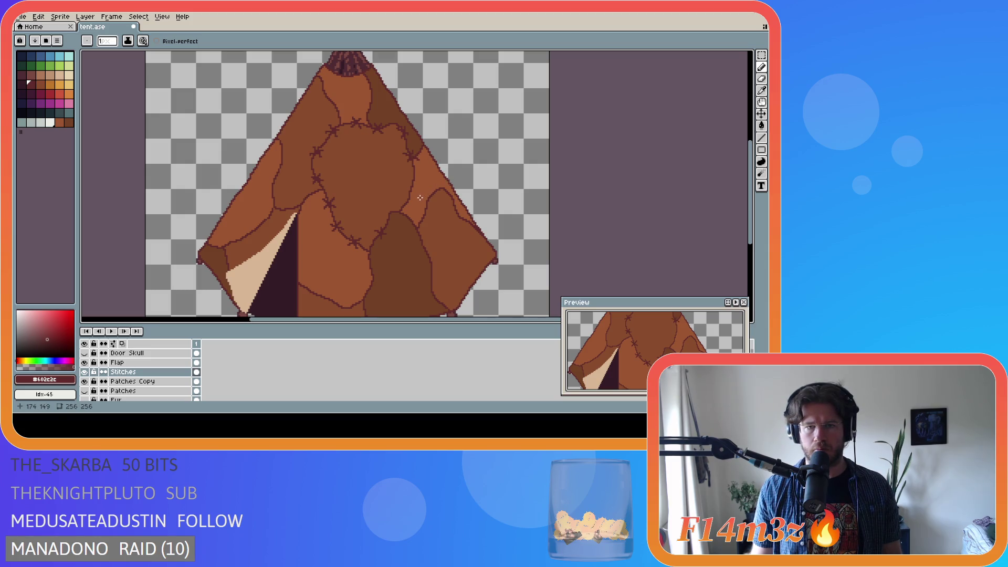
{"action": "scroll", "coordinate": [413, 188], "scroll_direction": "down", "scroll_amount": 2}
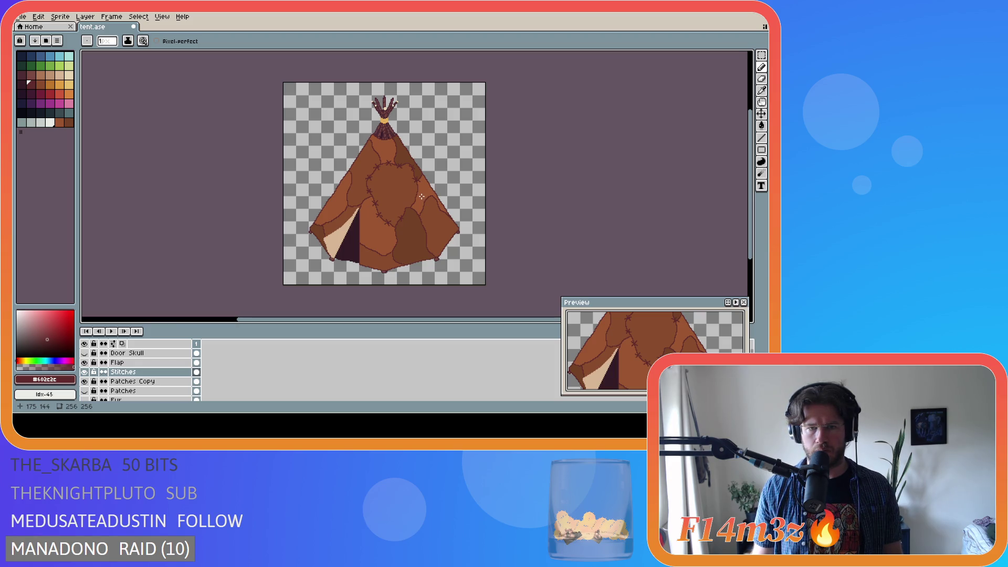
{"action": "scroll", "coordinate": [418, 193], "scroll_direction": "up", "scroll_amount": 2}
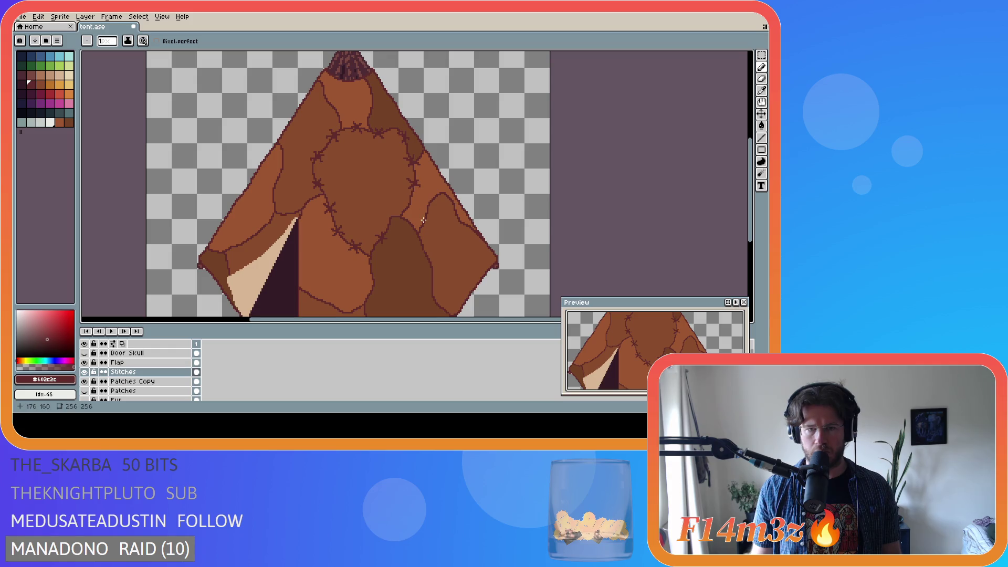
{"action": "scroll", "coordinate": [431, 216], "scroll_direction": "down", "scroll_amount": 2}
{"action": "scroll", "coordinate": [431, 217], "scroll_direction": "up", "scroll_amount": 2}
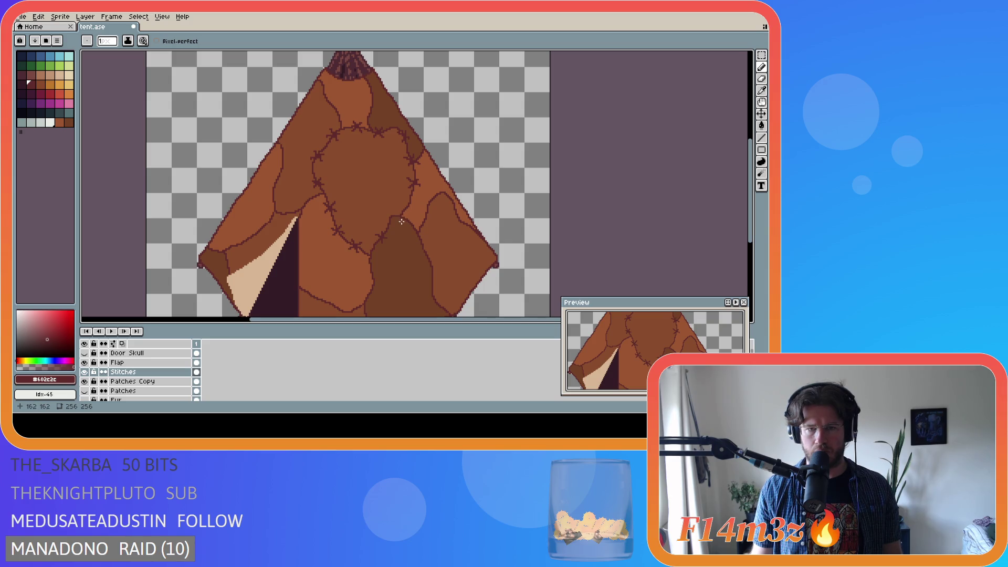
{"action": "left_click_drag", "start_coordinate": [753, 192], "coordinate": [753, 205]}
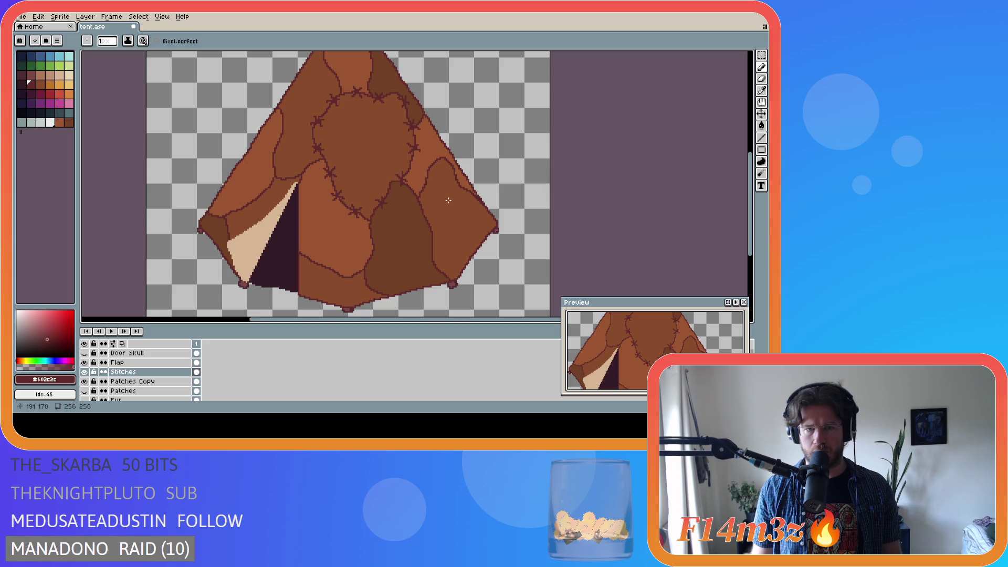
{"action": "scroll", "coordinate": [458, 199], "scroll_direction": "down", "scroll_amount": 2}
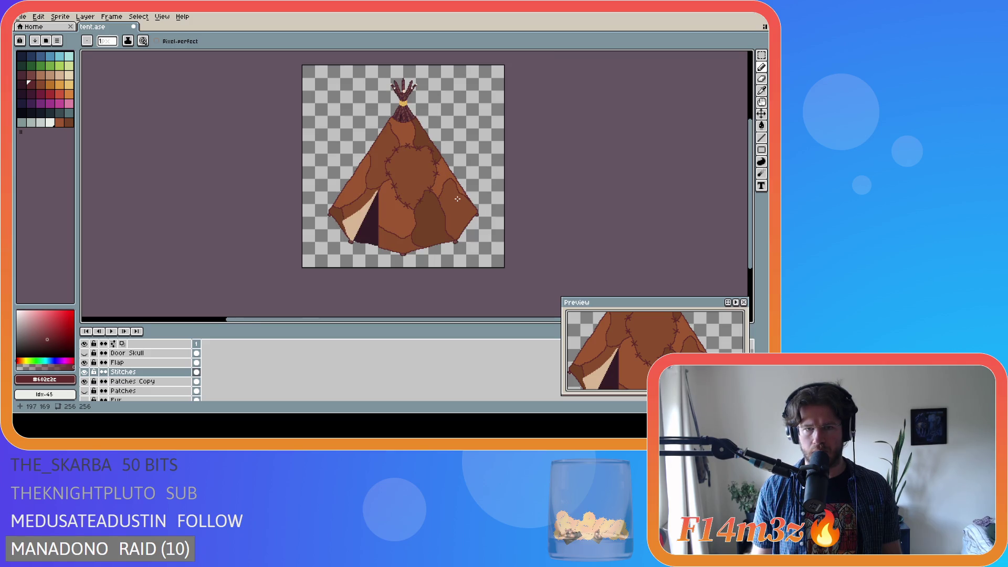
{"action": "scroll", "coordinate": [457, 198], "scroll_direction": "up", "scroll_amount": 3}
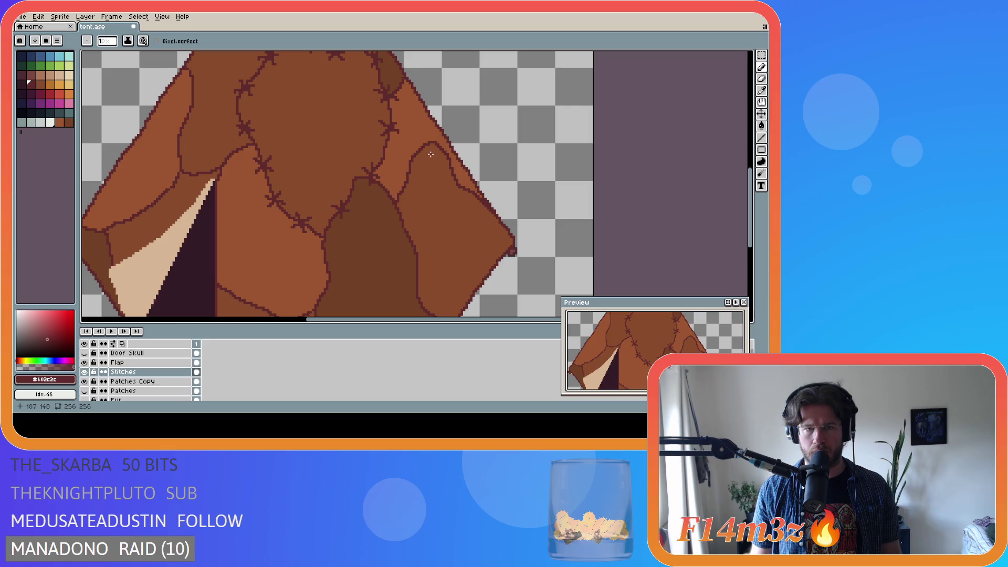
{"action": "key", "text": "m"}
Reposition the stitch marks near the upper right seam and save tent.ase
{"action": "mouse_move", "coordinate": [360, 115]}
{"action": "left_mouse_down"}
{"action": "mouse_move", "coordinate": [409, 134]}
{"action": "mouse_move", "coordinate": [416, 151]}
{"action": "left_mouse_up"}
{"action": "key", "text": "ctrl+d"}
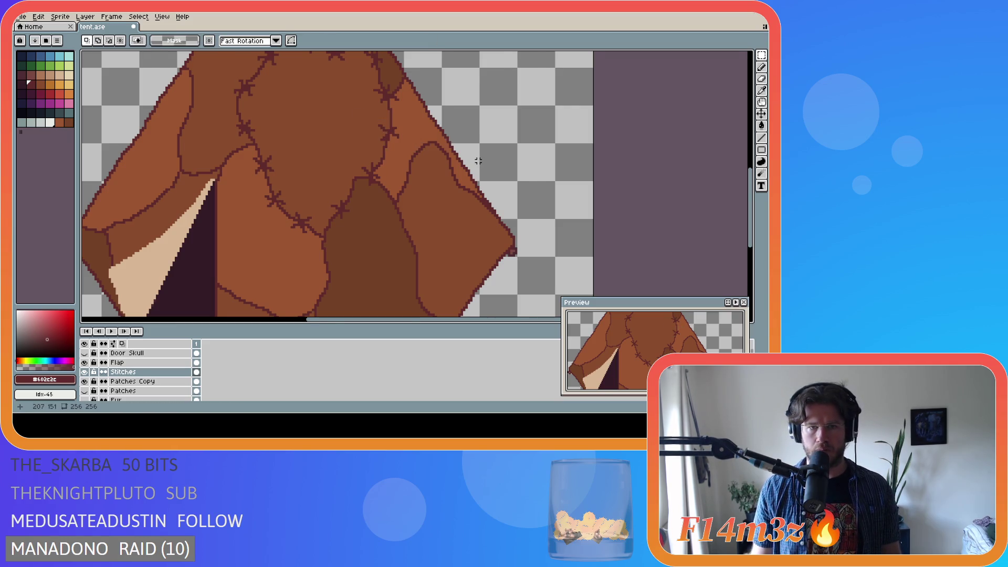
{"action": "scroll", "coordinate": [480, 163], "scroll_direction": "down", "scroll_amount": 3}
{"action": "scroll", "coordinate": [480, 163], "scroll_direction": "up", "scroll_amount": 3}
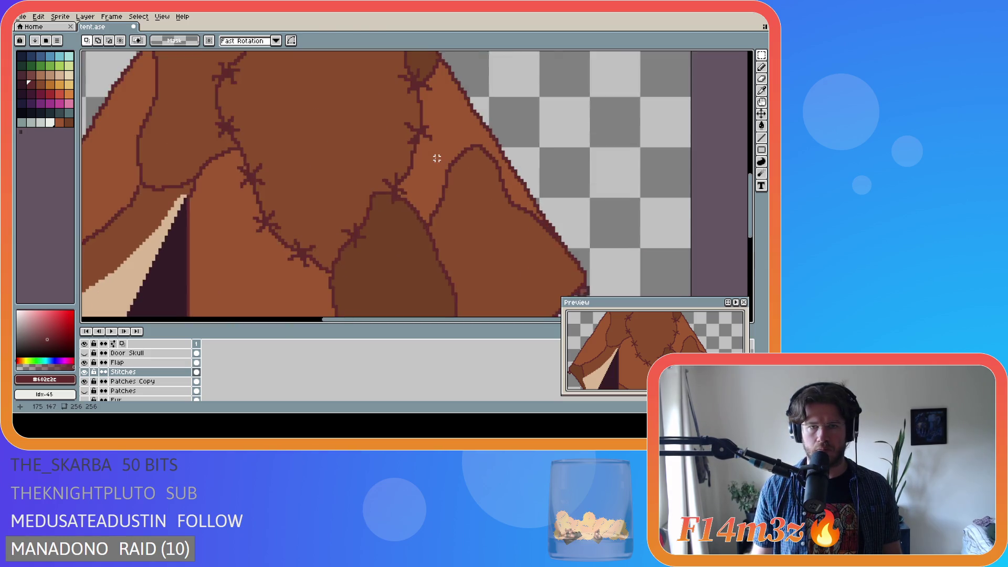
{"action": "mouse_move", "coordinate": [363, 95]}
{"action": "left_mouse_down"}
{"action": "mouse_move", "coordinate": [445, 154]}
{"action": "mouse_move", "coordinate": [422, 136]}
{"action": "left_mouse_up"}
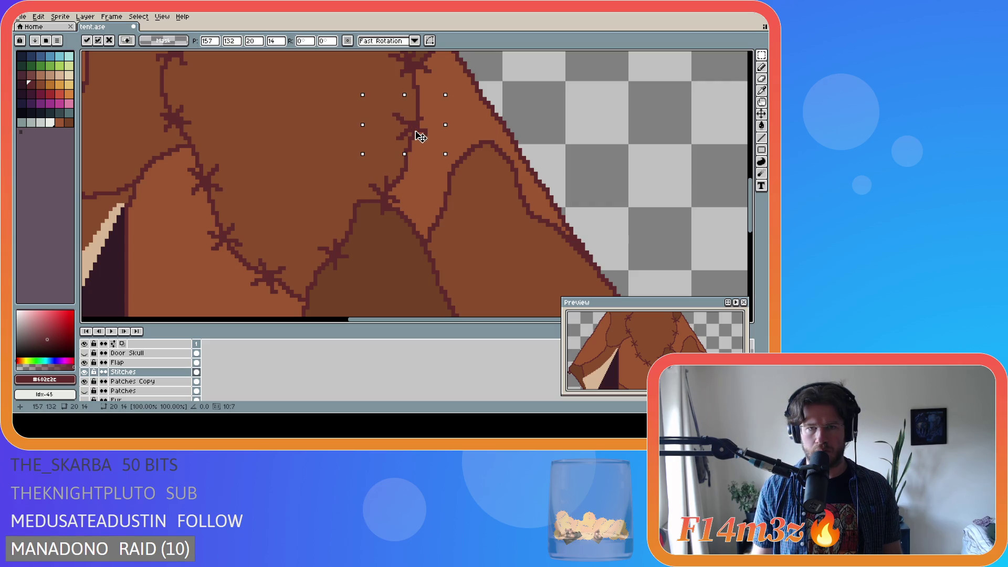
{"action": "key", "text": "ctrl+d"}
{"action": "scroll", "coordinate": [484, 141], "scroll_direction": "down", "scroll_amount": 3}
{"action": "scroll", "coordinate": [484, 142], "scroll_direction": "down", "scroll_amount": 2}
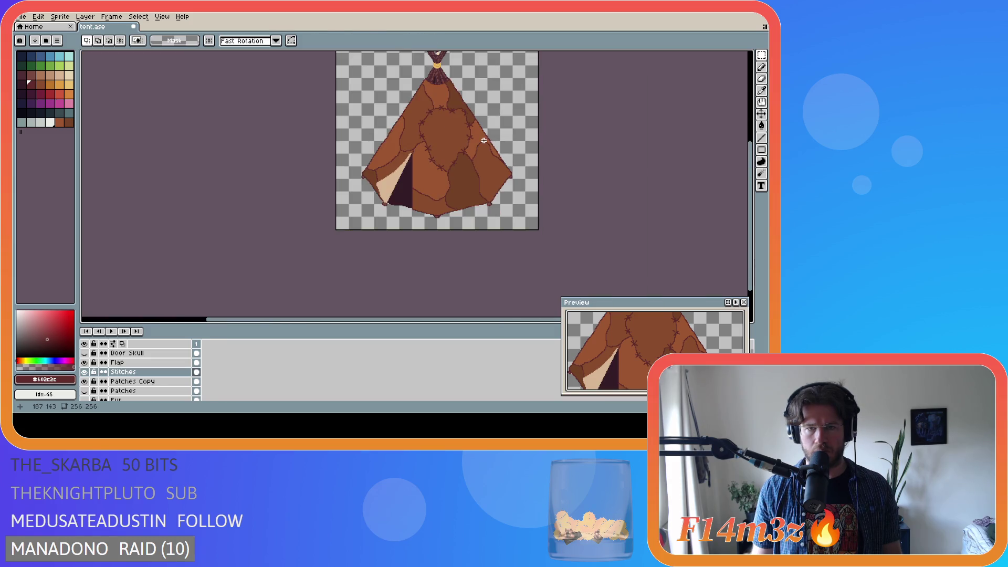
{"action": "key", "text": "ctrl+s"}
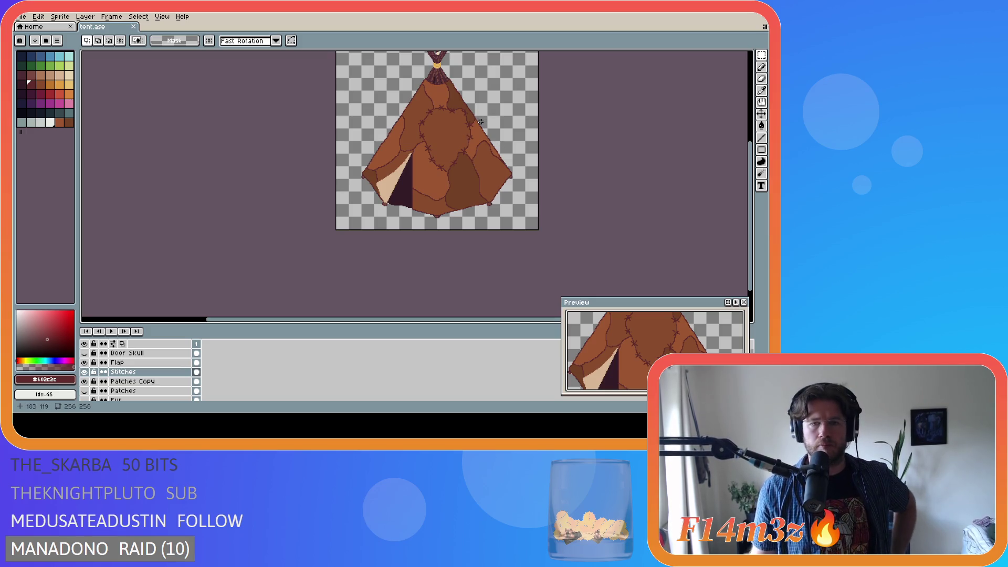
Delete the unwanted stray stitch pixels beside the central patch
{"action": "scroll", "coordinate": [483, 123], "scroll_direction": "up", "scroll_amount": 4}
{"action": "left_click_drag", "start_coordinate": [433, 145], "coordinate": [468, 98]}
{"action": "key", "text": "Delete"}
{"action": "key", "text": "ctrl+d"}
{"action": "scroll", "coordinate": [473, 189], "scroll_direction": "down", "scroll_amount": 4}
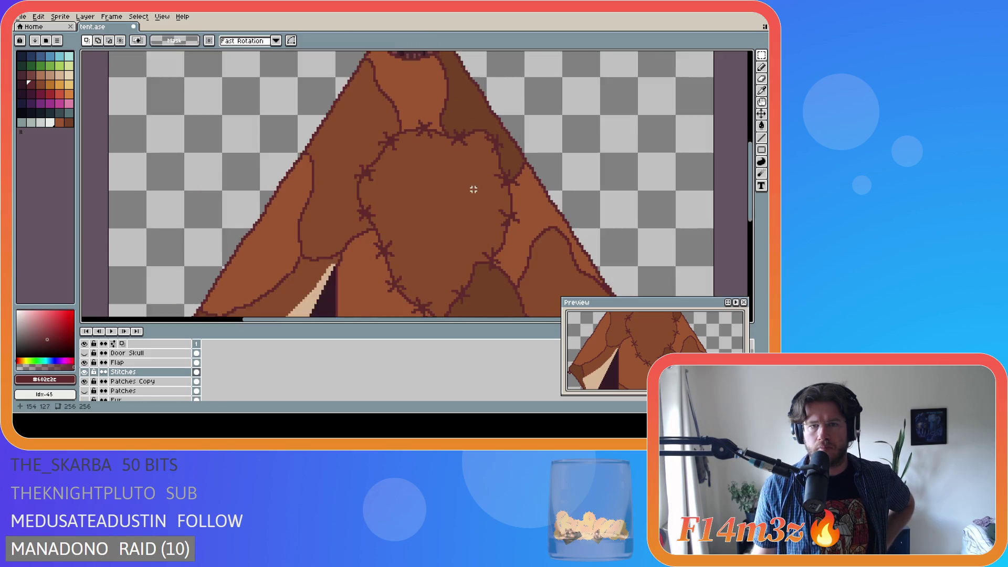
{"action": "scroll", "coordinate": [476, 201], "scroll_direction": "up", "scroll_amount": 4}
Move the stitch atop the central patch into place
{"action": "mouse_move", "coordinate": [427, 133]}
{"action": "left_mouse_down"}
{"action": "mouse_move", "coordinate": [477, 77]}
{"action": "mouse_move", "coordinate": [460, 106]}
{"action": "left_mouse_up"}
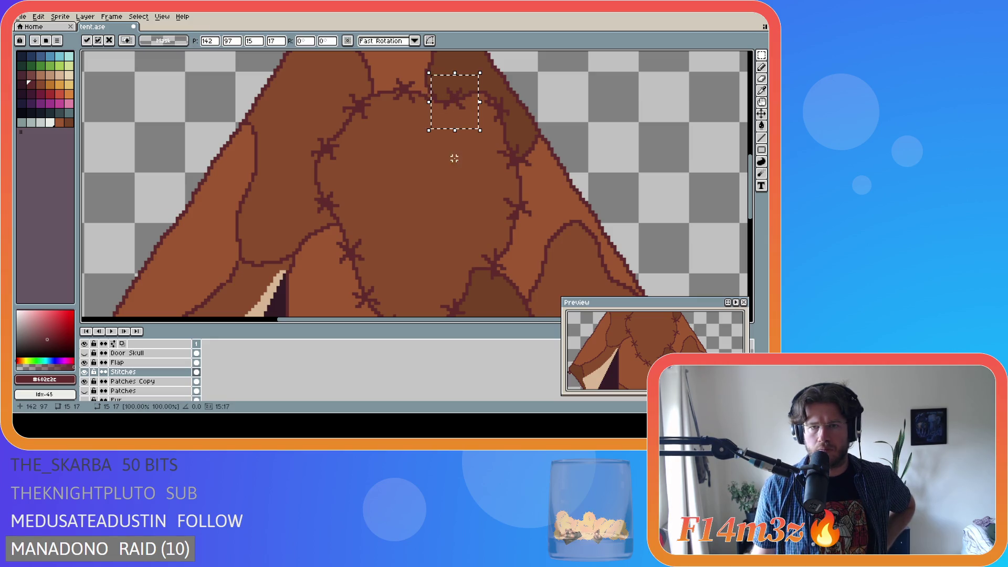
{"action": "key", "text": "ctrl+d"}
{"action": "scroll", "coordinate": [565, 183], "scroll_direction": "down", "scroll_amount": 5}
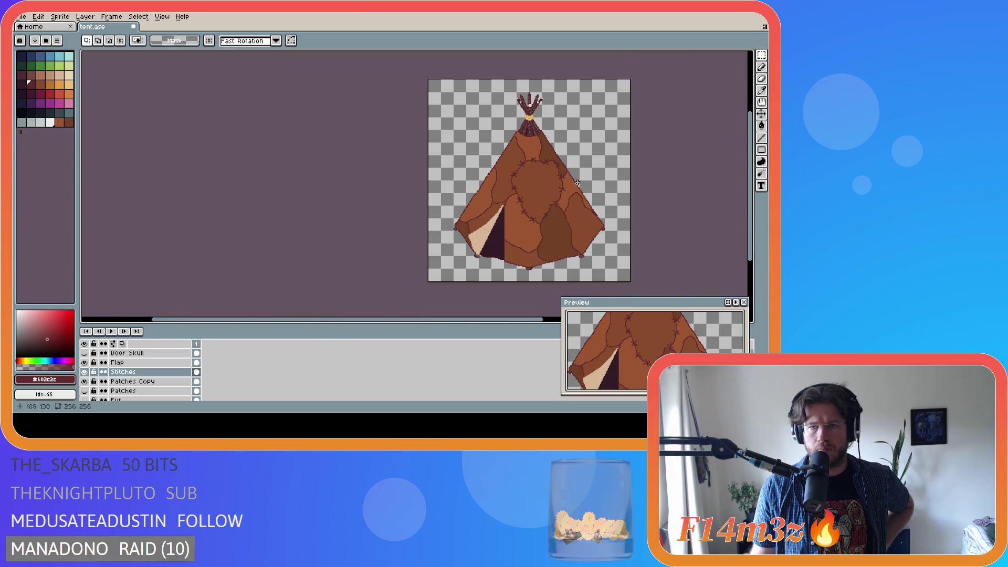
{"action": "mouse_move", "coordinate": [475, 323]}
{"action": "left_mouse_down"}
{"action": "mouse_move", "coordinate": [520, 318]}
{"action": "mouse_move", "coordinate": [537, 298]}
{"action": "left_mouse_up"}
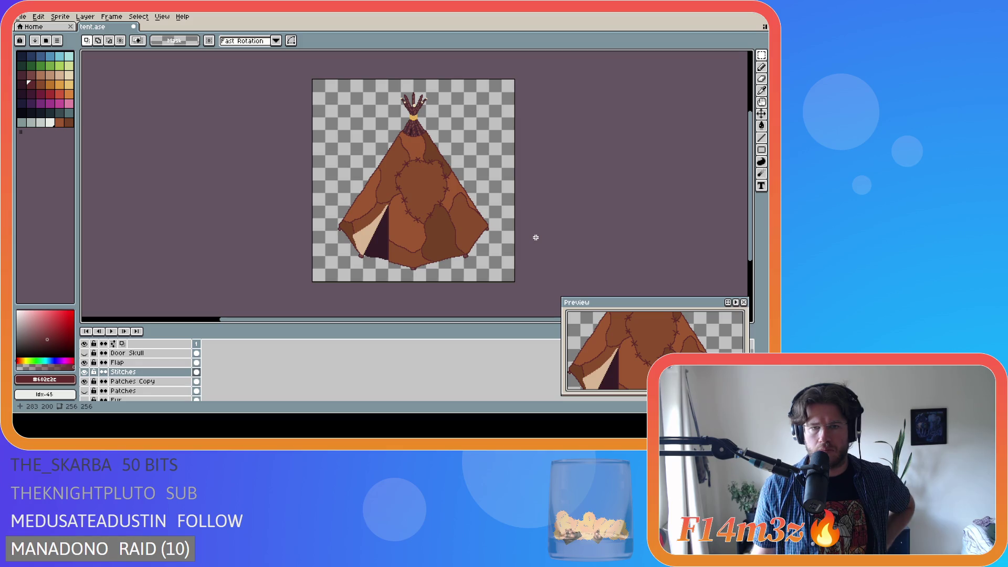
{"action": "scroll", "coordinate": [427, 235], "scroll_direction": "up", "scroll_amount": 5}
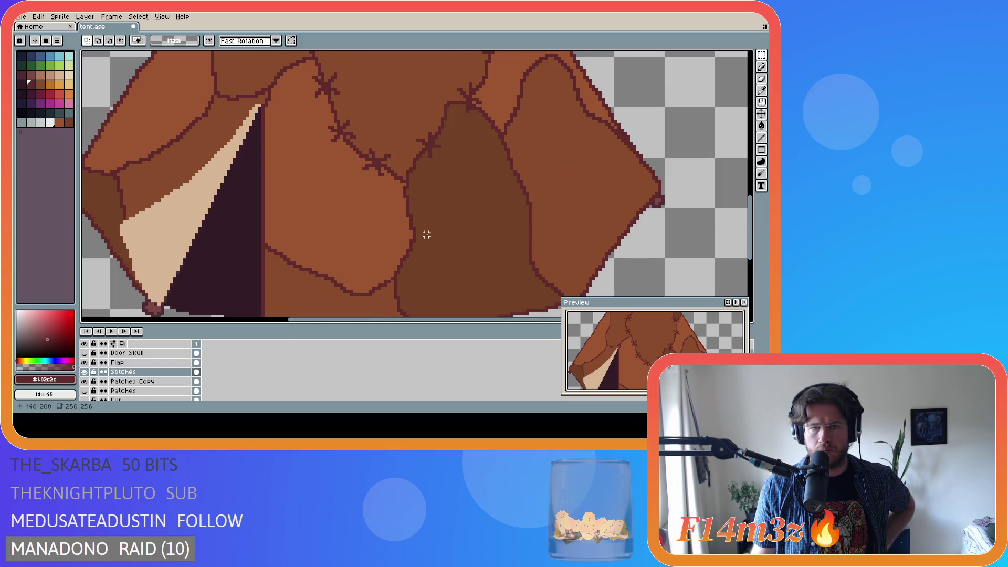
Reposition the stitches by the lower seam and near the lower right patch
{"action": "left_click_drag", "start_coordinate": [395, 194], "coordinate": [364, 143]}
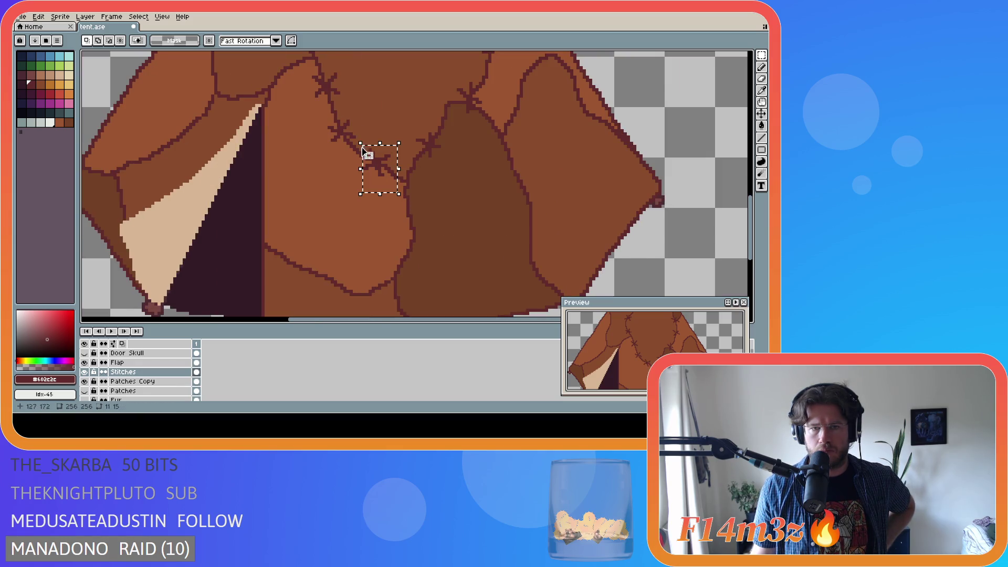
{"action": "left_click", "coordinate": [381, 170]}
{"action": "scroll", "coordinate": [488, 210], "scroll_direction": "down", "scroll_amount": 4}
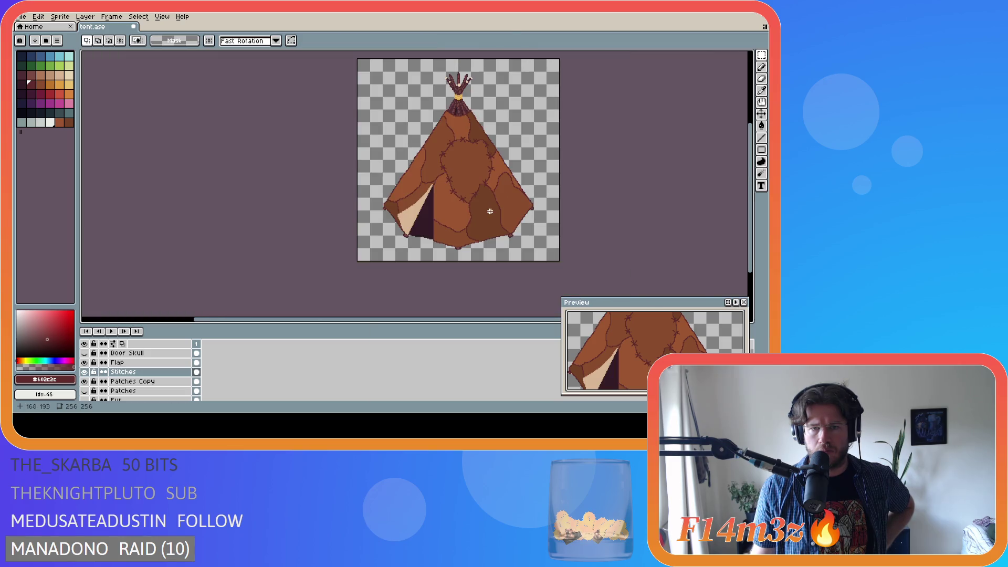
{"action": "key", "text": "ctrl+shift+d"}
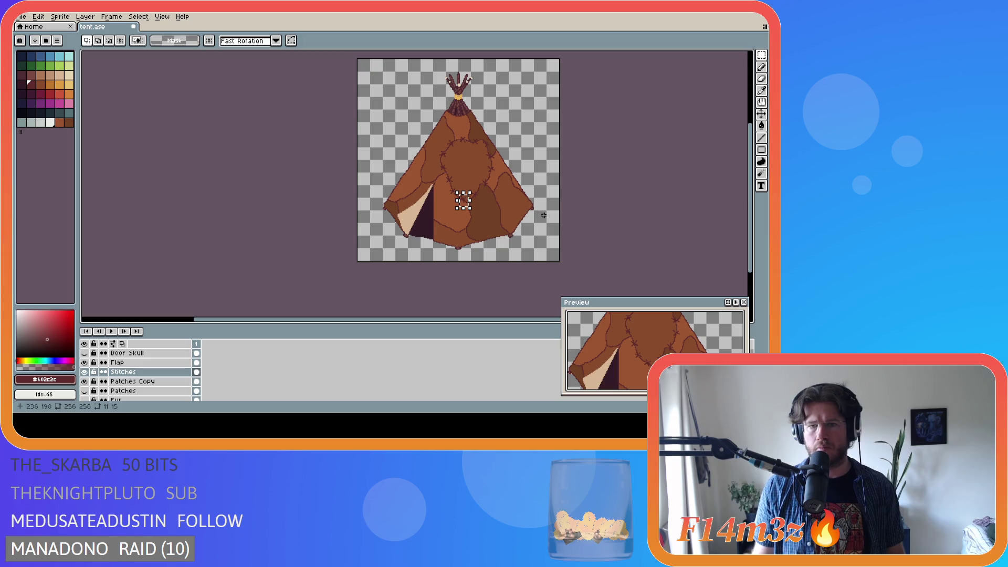
{"action": "key", "text": "ctrl+d"}
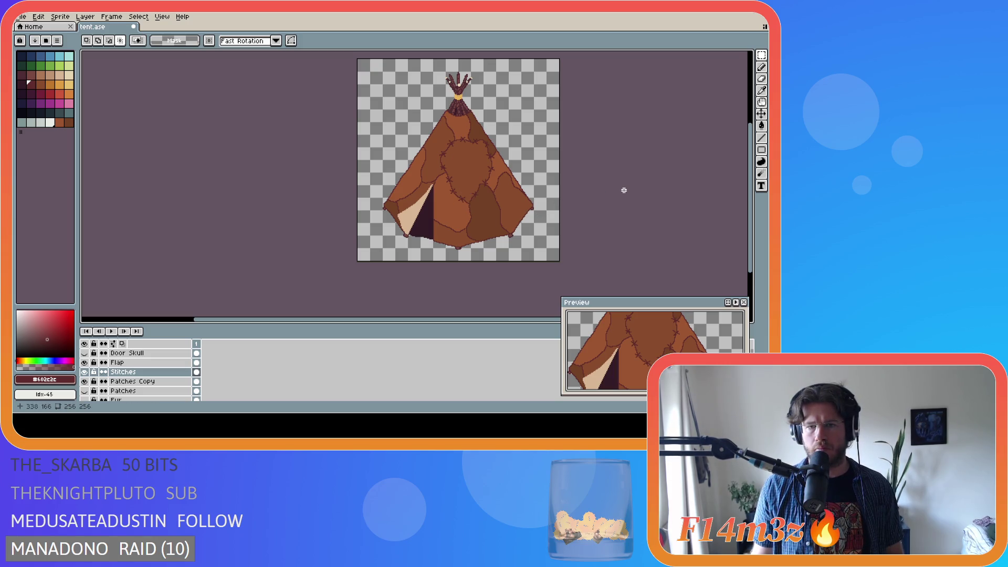
{"action": "scroll", "coordinate": [498, 208], "scroll_direction": "up", "scroll_amount": 3}
{"action": "mouse_move", "coordinate": [423, 141]}
{"action": "left_mouse_down"}
{"action": "mouse_move", "coordinate": [396, 90]}
{"action": "mouse_move", "coordinate": [378, 88]}
{"action": "left_mouse_up"}
{"action": "key", "text": "ctrl+d"}
Save the finished tent as tent.ase
{"action": "key", "text": "ctrl+s"}
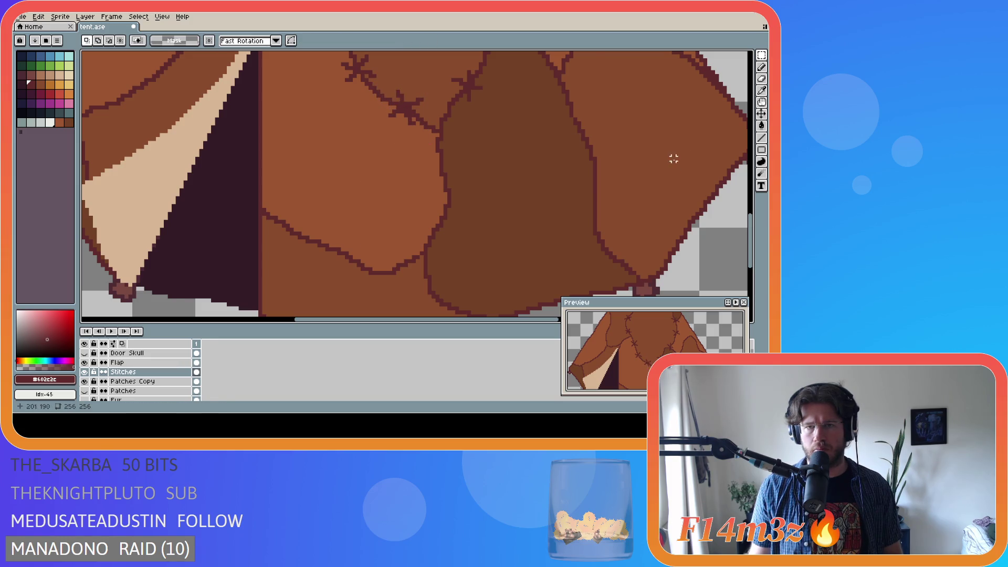
{"action": "scroll", "coordinate": [664, 159], "scroll_direction": "down", "scroll_amount": 3}
{"action": "scroll", "coordinate": [665, 159], "scroll_direction": "down", "scroll_amount": 2}
{"action": "left_click_drag", "start_coordinate": [448, 322], "coordinate": [581, 292]}
{"action": "left_click_drag", "start_coordinate": [751, 229], "coordinate": [750, 204]}
{"action": "key", "text": "ctrl+s"}
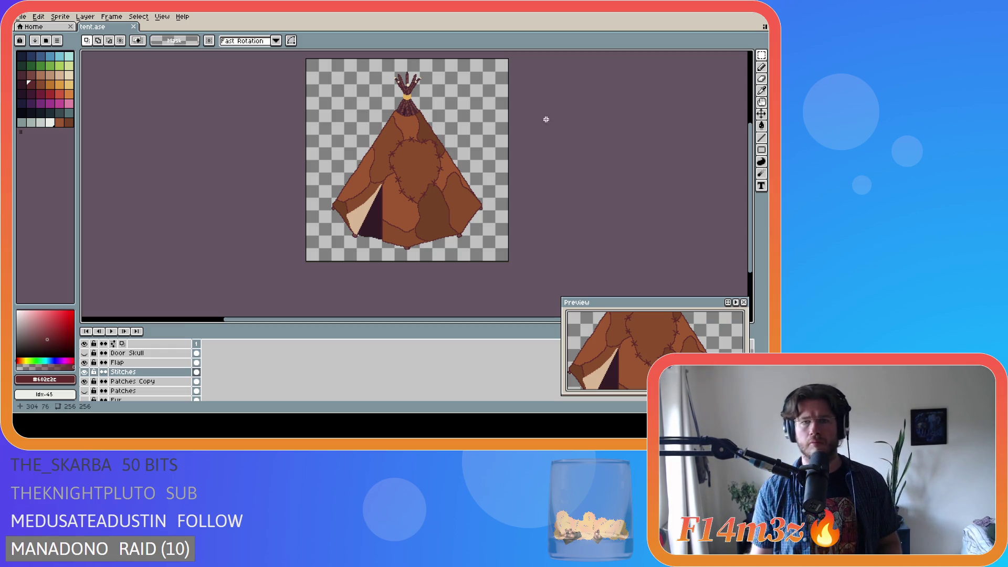
{"action": "scroll", "coordinate": [413, 155], "scroll_direction": "up", "scroll_amount": 3}
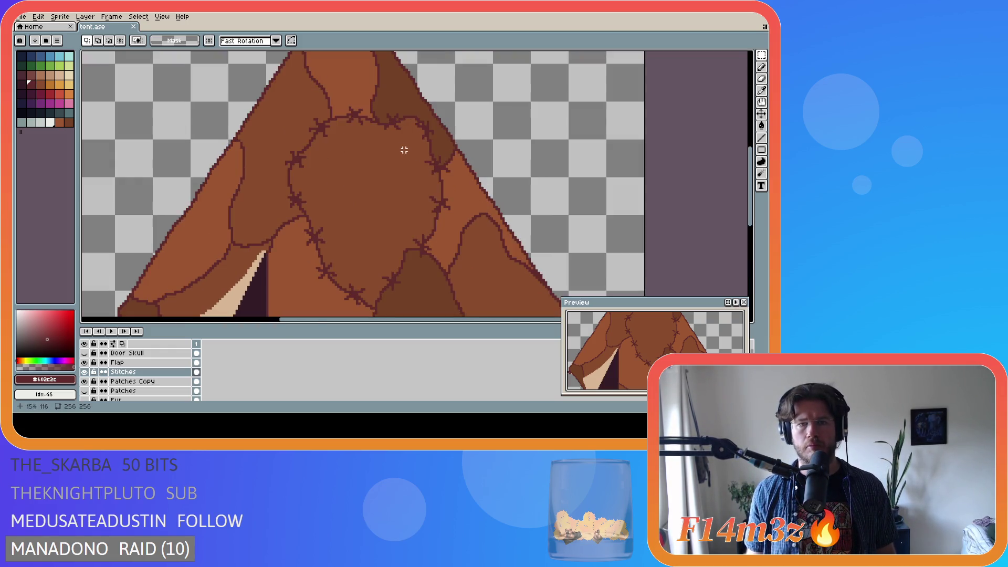
{"action": "key", "text": "ctrl+s"}
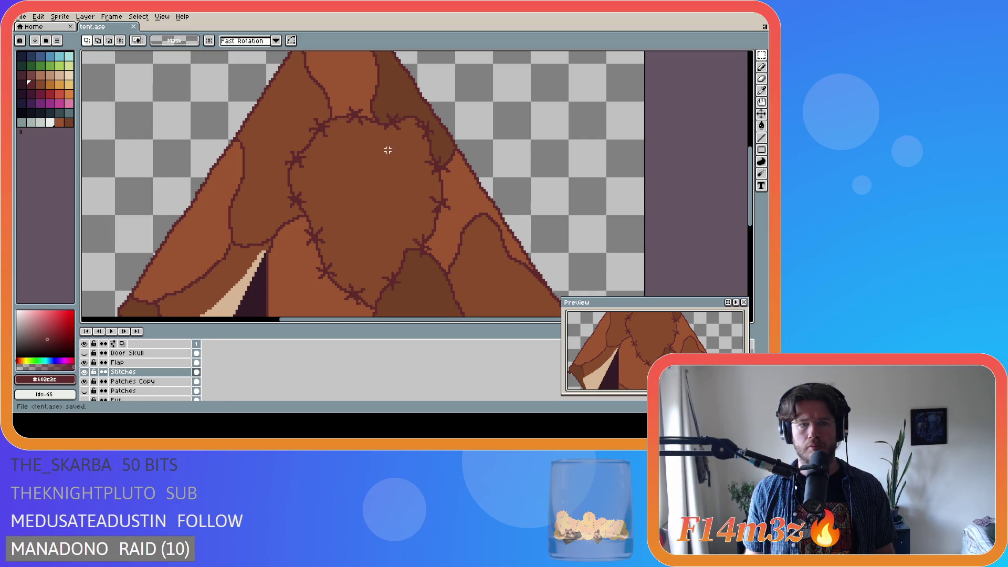
{"action": "scroll", "coordinate": [399, 173], "scroll_direction": "down", "scroll_amount": 4}
{"action": "scroll", "coordinate": [411, 191], "scroll_direction": "up", "scroll_amount": 1}
{"action": "key", "text": "ctrl+s"}
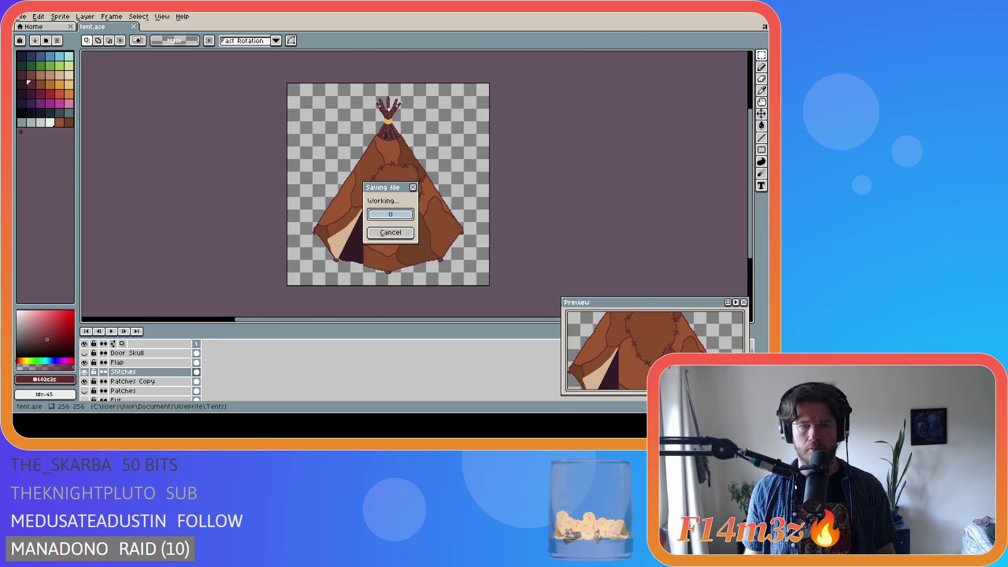
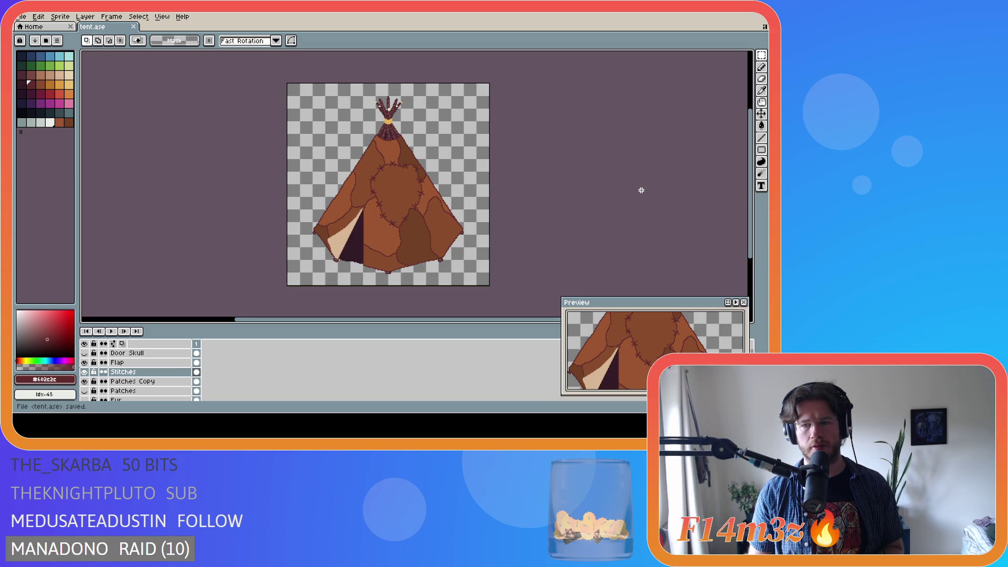
Zoom in on the tent's lower half to bring its patch seams up close
{"action": "scroll", "coordinate": [497, 225], "scroll_direction": "down", "scroll_amount": 1}
{"action": "scroll", "coordinate": [497, 224], "scroll_direction": "up", "scroll_amount": 1}
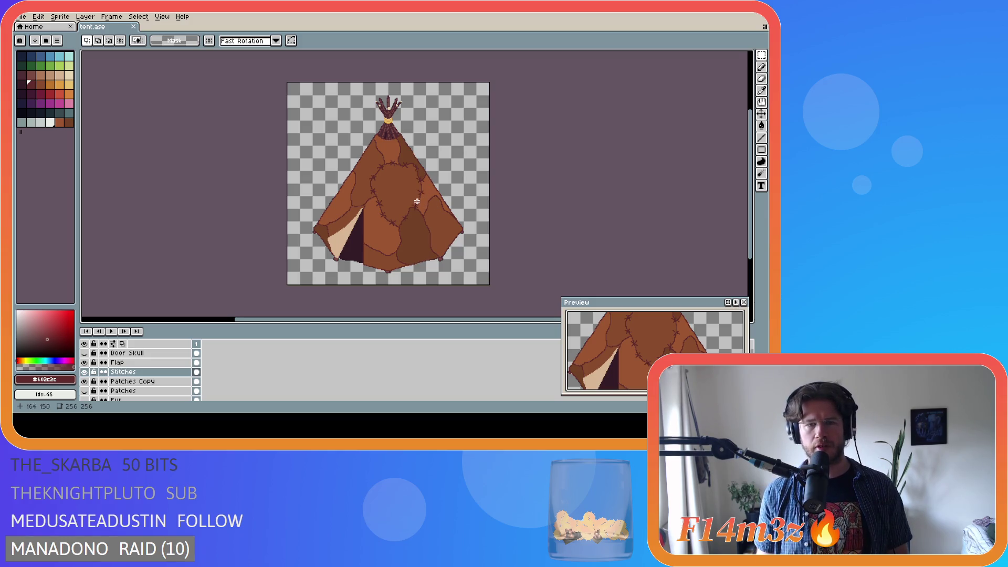
{"action": "scroll", "coordinate": [417, 237], "scroll_direction": "up", "scroll_amount": 1}
{"action": "scroll", "coordinate": [419, 239], "scroll_direction": "down", "scroll_amount": 1}
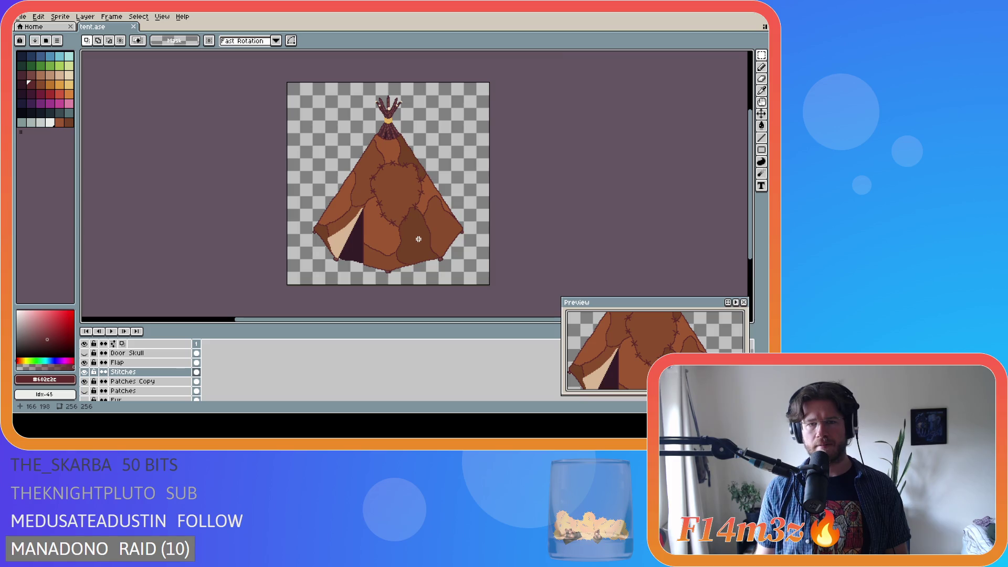
{"action": "scroll", "coordinate": [419, 239], "scroll_direction": "up", "scroll_amount": 1}
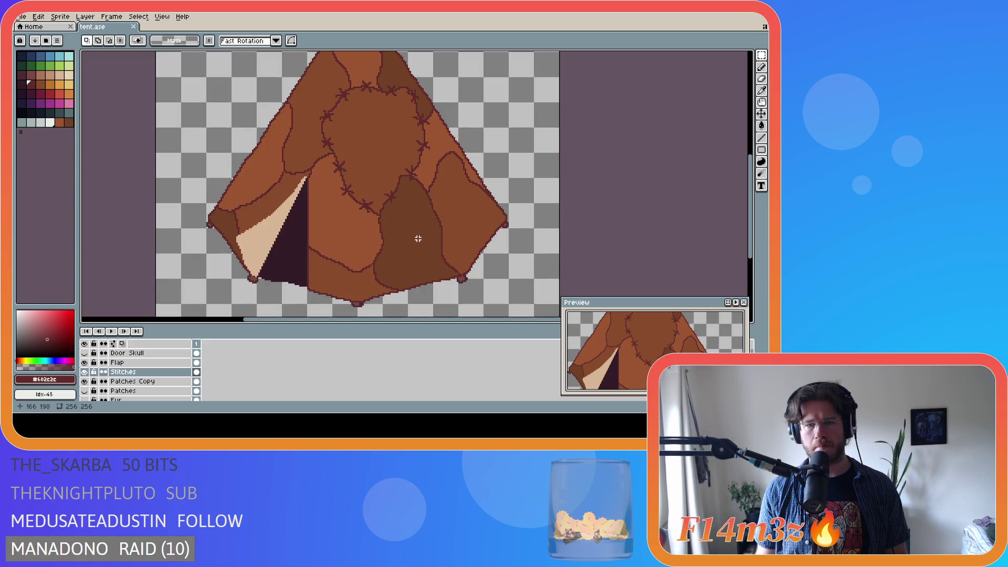
{"action": "key", "text": "b"}
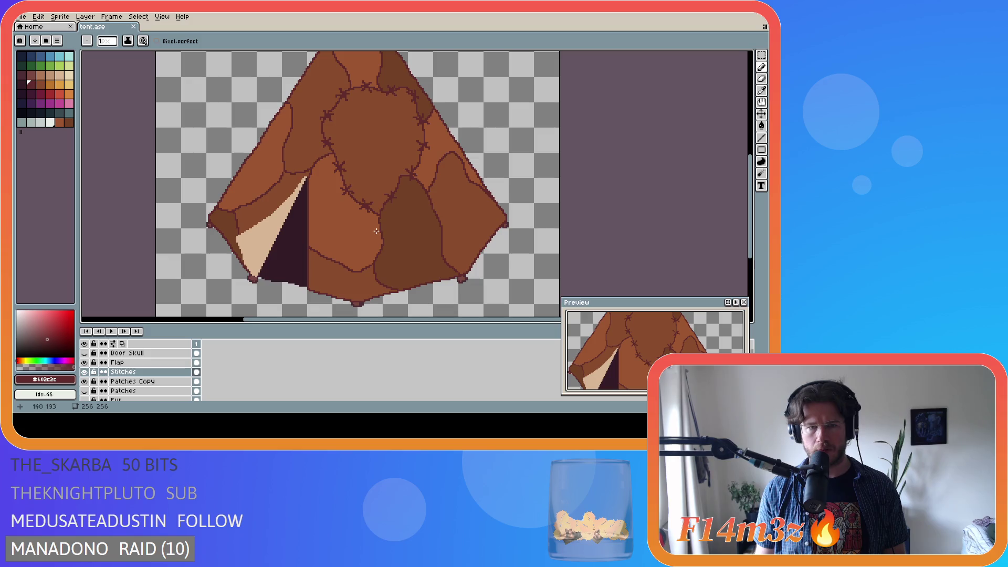
Draw an X stitch across the central patch seam and a short stroke on the lower seam
{"action": "left_click", "coordinate": [375, 228]}
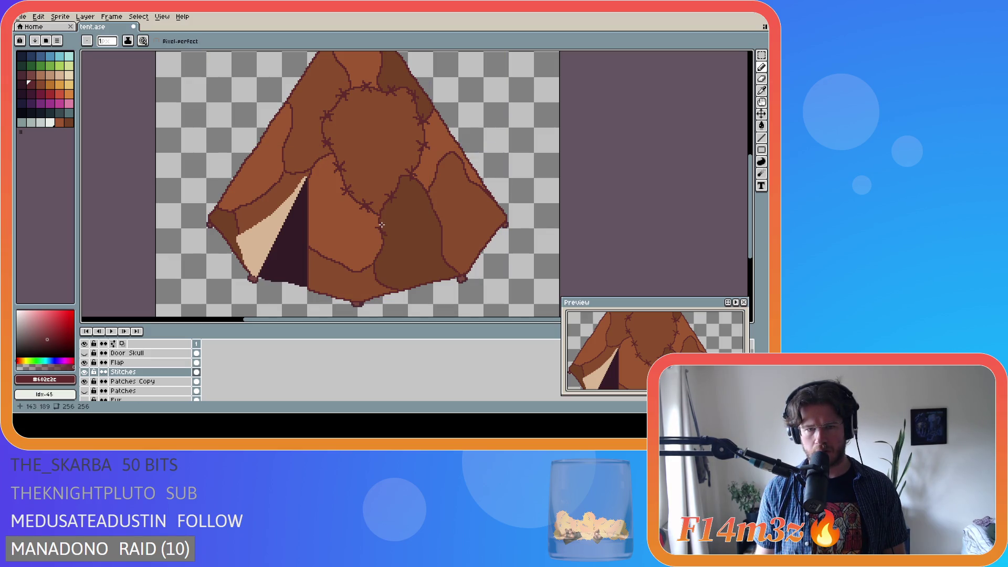
{"action": "left_click", "coordinate": [382, 226]}
{"action": "left_click", "coordinate": [379, 232]}
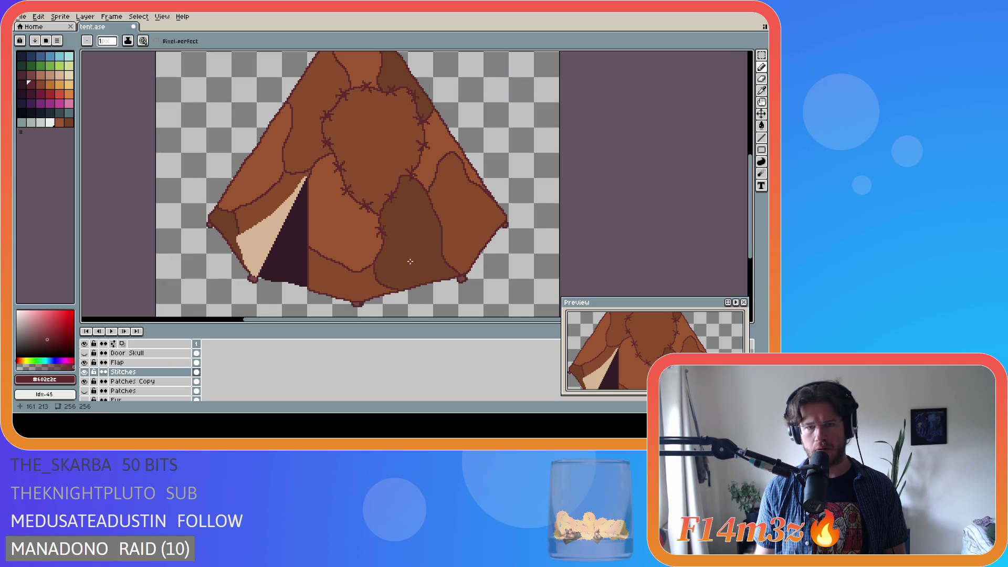
{"action": "left_click_drag", "start_coordinate": [370, 257], "coordinate": [382, 255]}
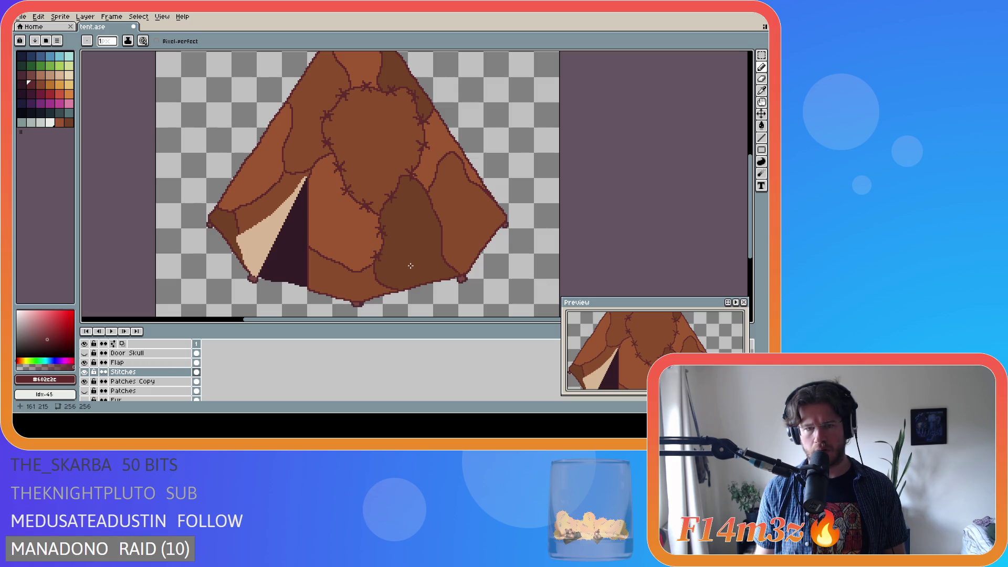
{"action": "scroll", "coordinate": [409, 279], "scroll_direction": "down", "scroll_amount": 2}
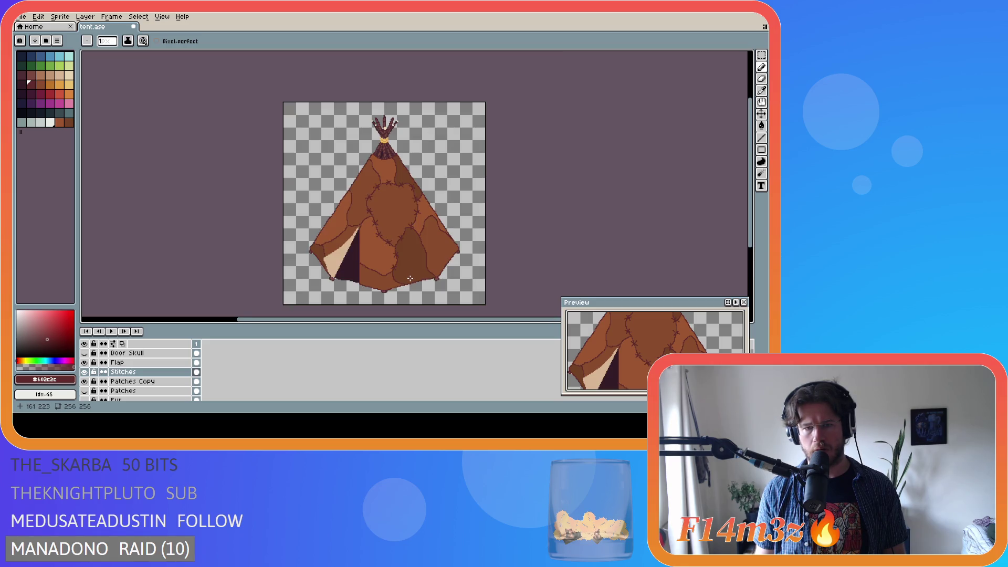
{"action": "scroll", "coordinate": [410, 278], "scroll_direction": "up", "scroll_amount": 2}
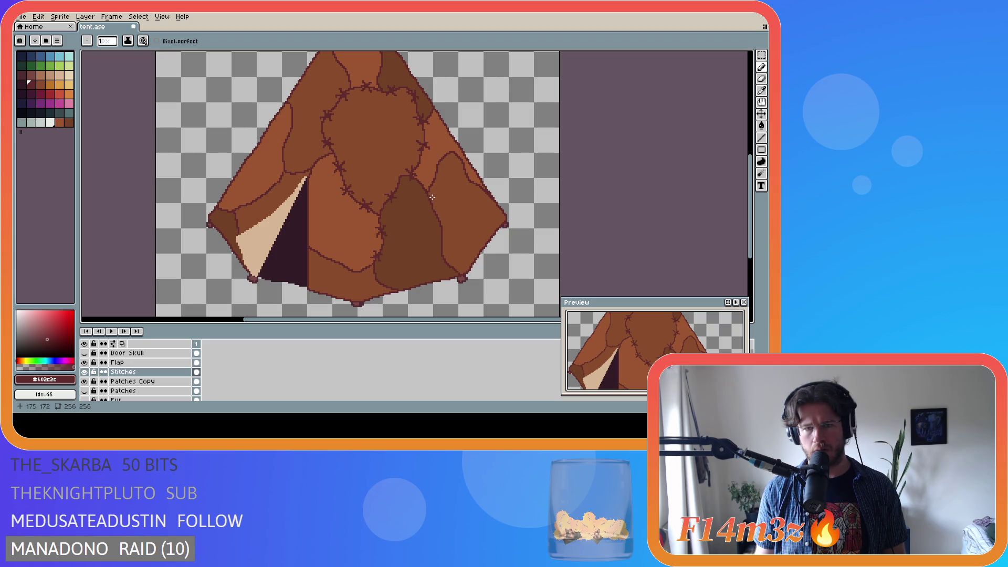
Add stitch marks on the upper-right seam and a diagonal stitch across the right panel seam
{"action": "left_click", "coordinate": [427, 188]}
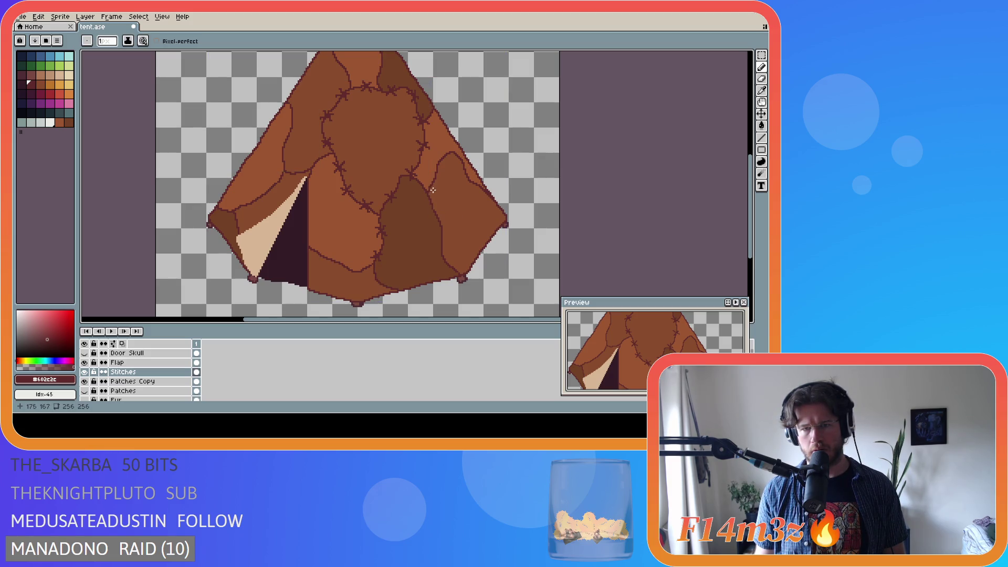
{"action": "scroll", "coordinate": [420, 214], "scroll_direction": "up", "scroll_amount": 1}
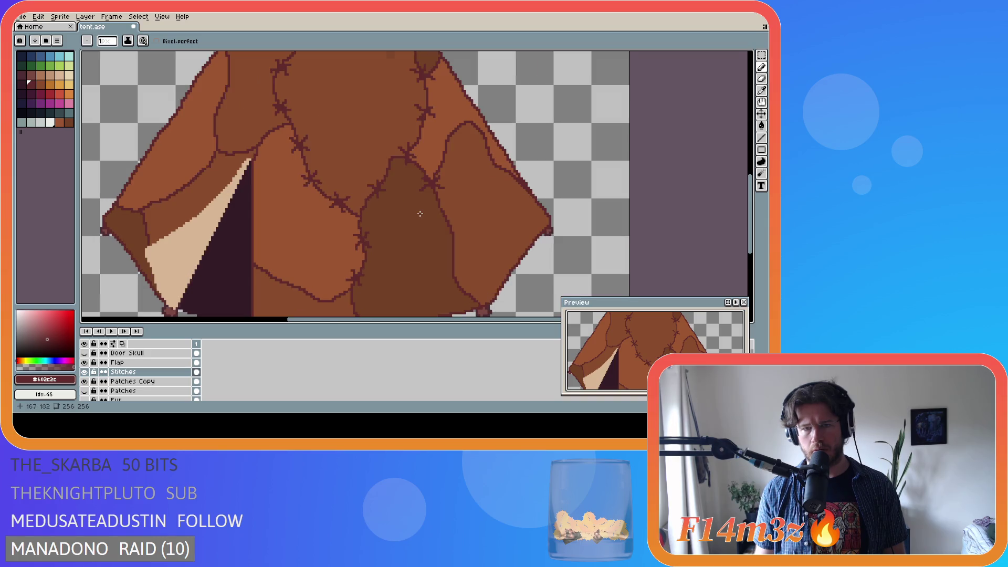
{"action": "scroll", "coordinate": [431, 217], "scroll_direction": "down", "scroll_amount": 1}
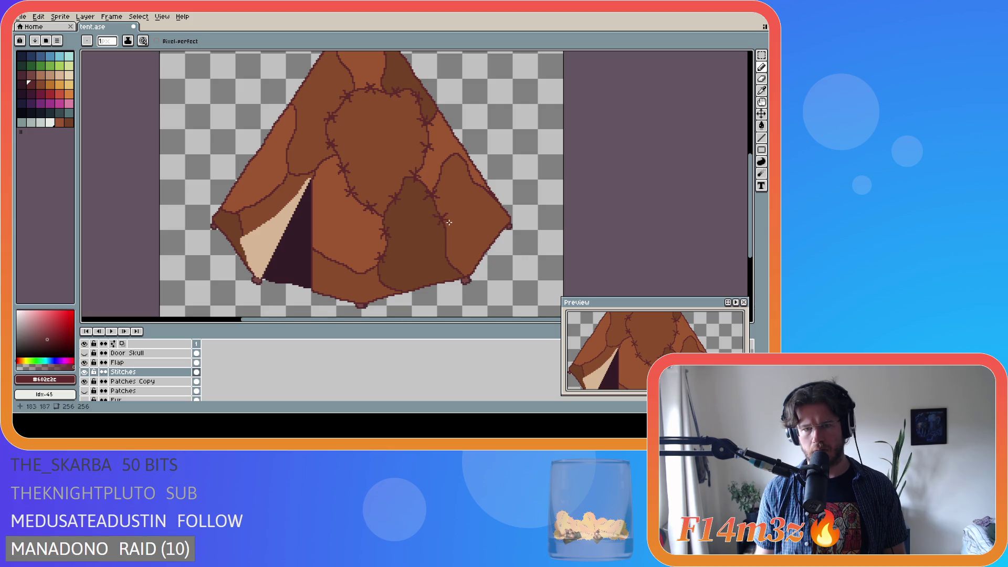
{"action": "key", "text": "ctrl"}
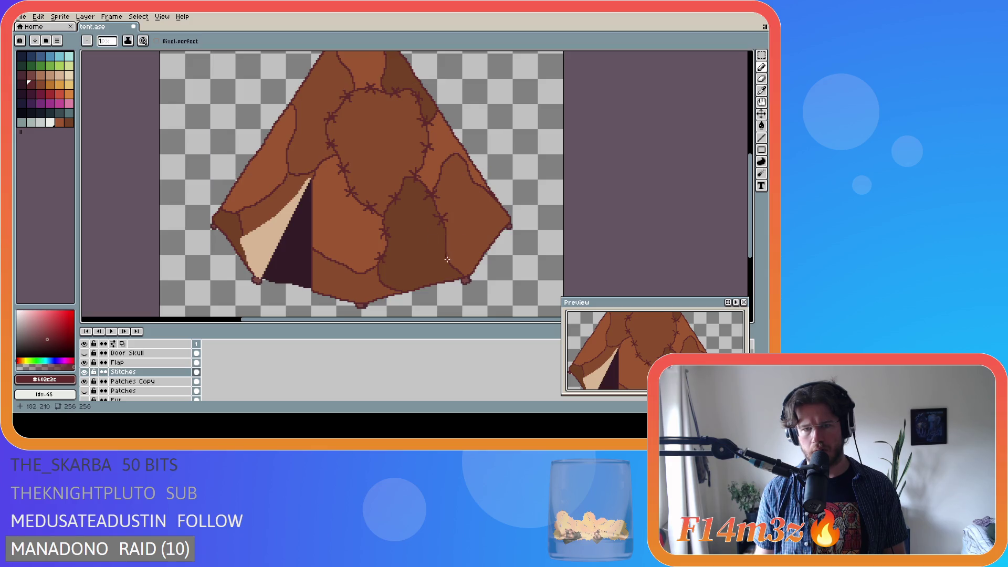
{"action": "key", "text": "ctrl"}
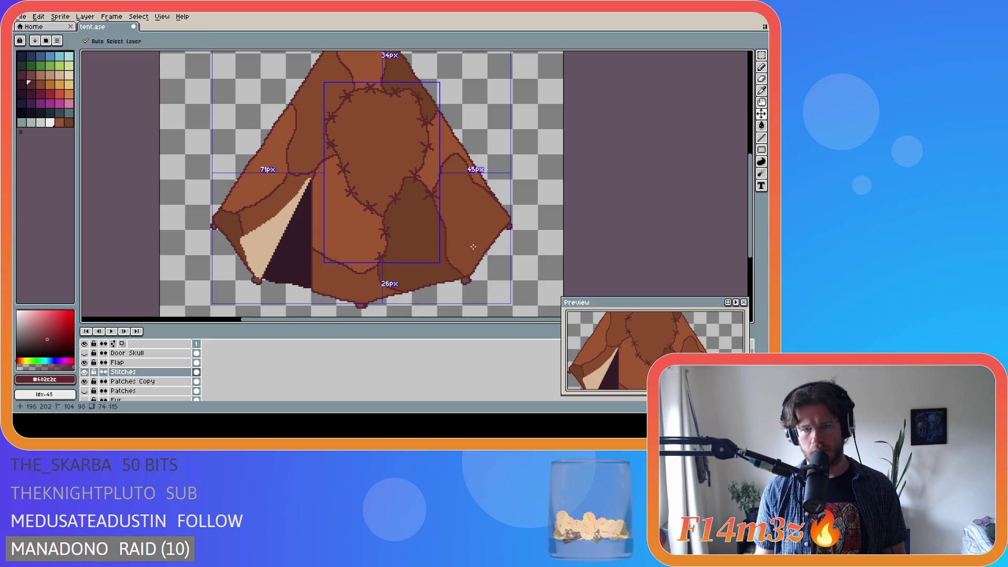
{"action": "left_click", "coordinate": [444, 220]}
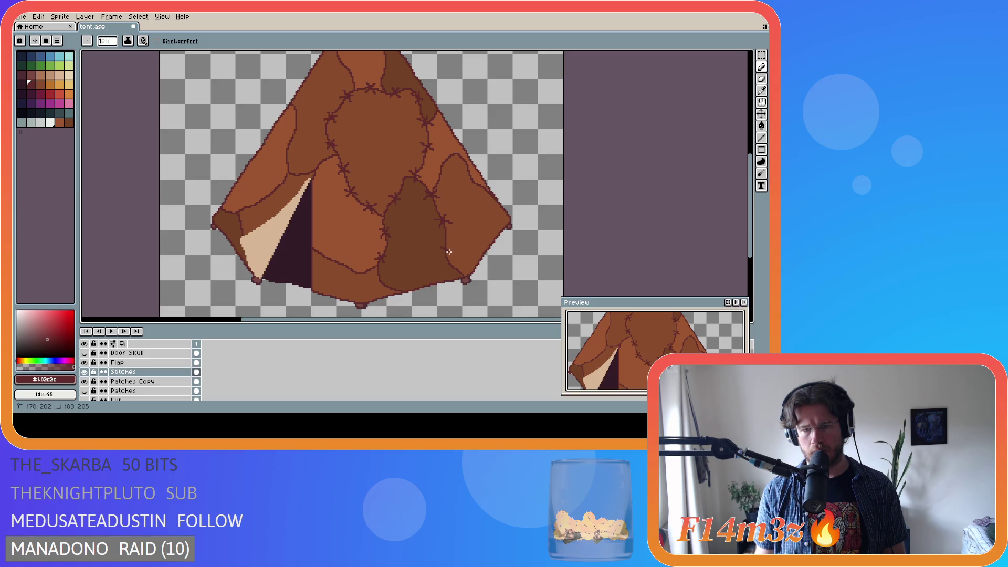
{"action": "left_click", "coordinate": [450, 246]}
{"action": "left_click_drag", "start_coordinate": [449, 245], "coordinate": [441, 256]}
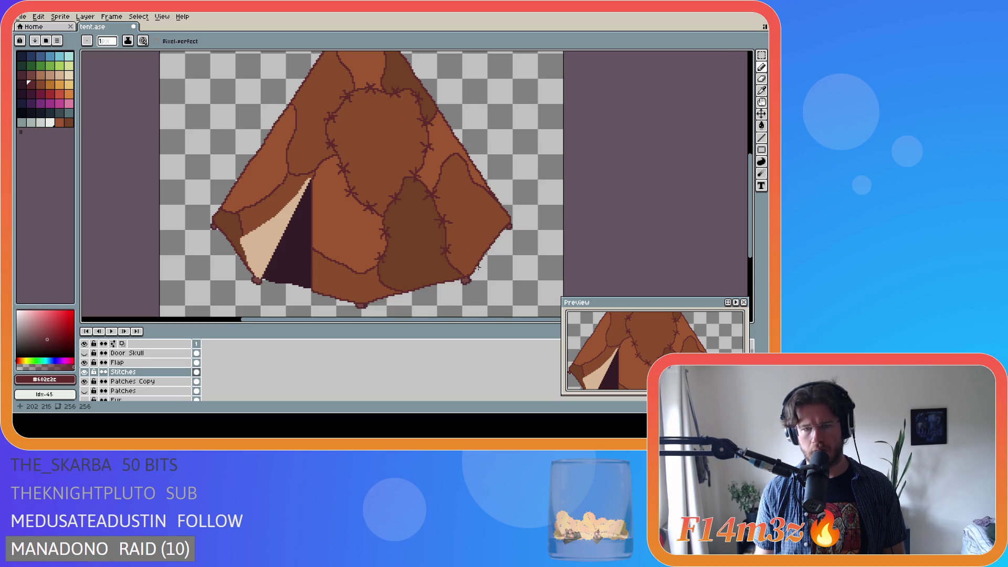
{"action": "scroll", "coordinate": [482, 260], "scroll_direction": "down", "scroll_amount": 2}
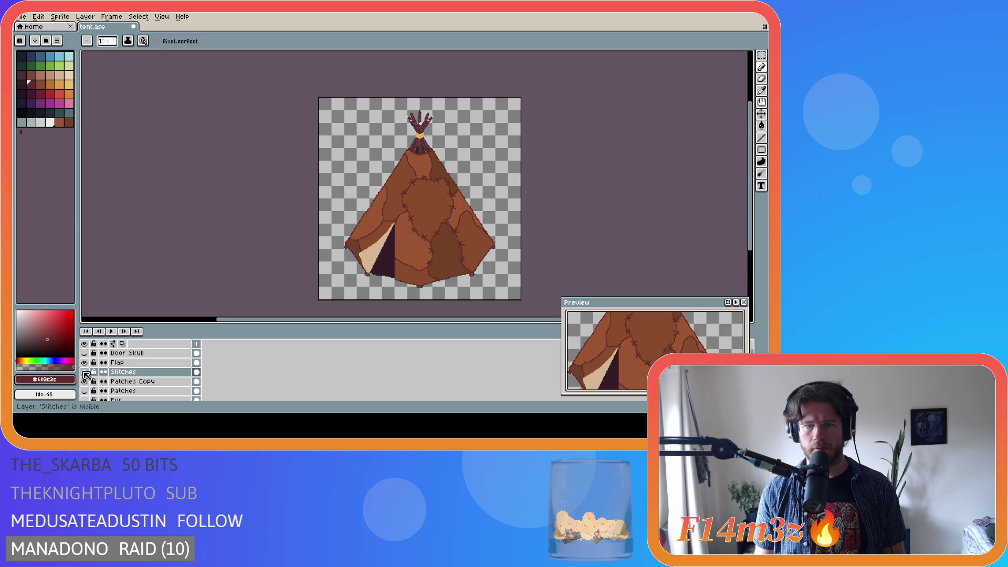
{"action": "left_click", "coordinate": [84, 373]}
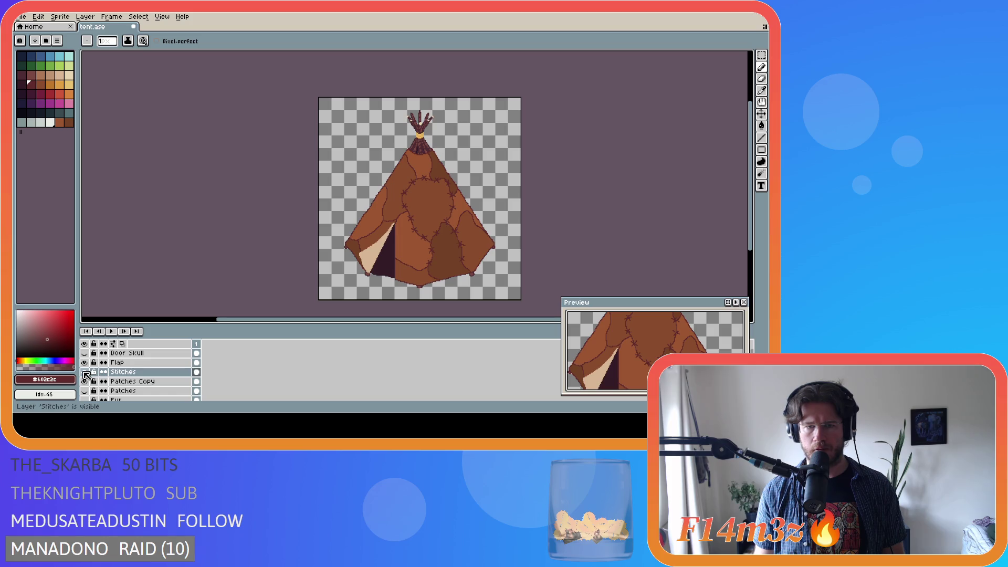
{"action": "left_click", "coordinate": [84, 373]}
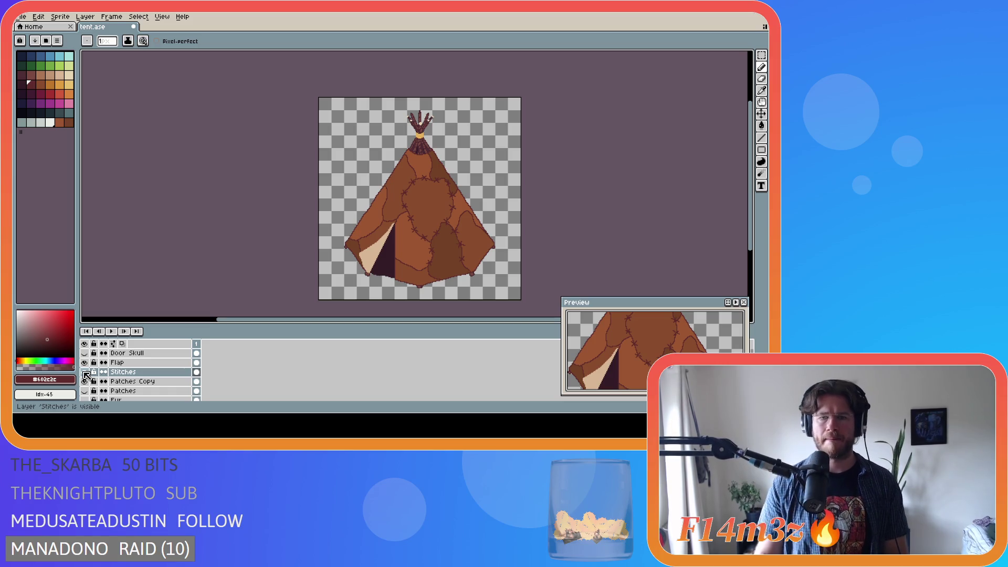
{"action": "left_click", "coordinate": [85, 373]}
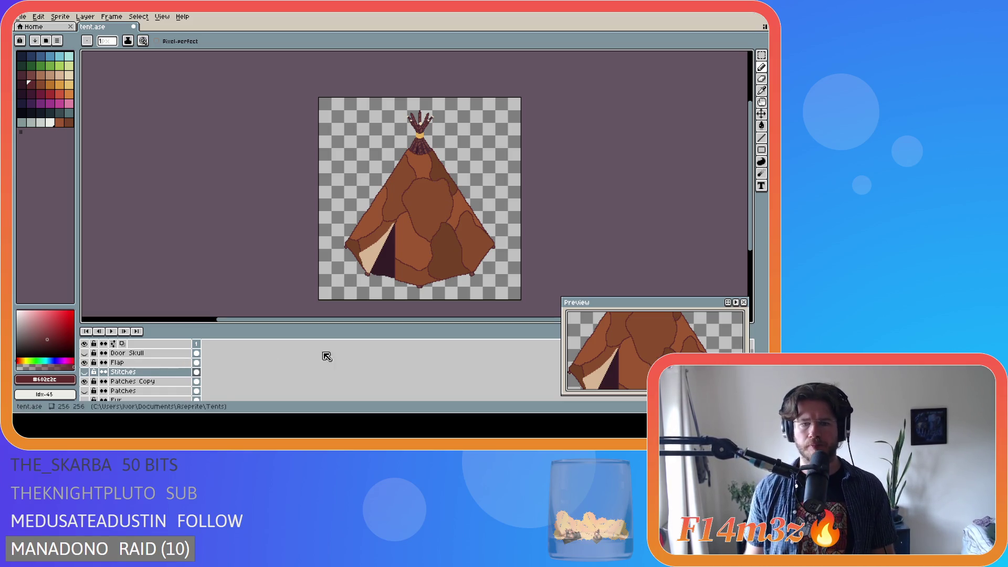
{"action": "left_click", "coordinate": [85, 372]}
{"action": "scroll", "coordinate": [439, 243], "scroll_direction": "up", "scroll_amount": 3}
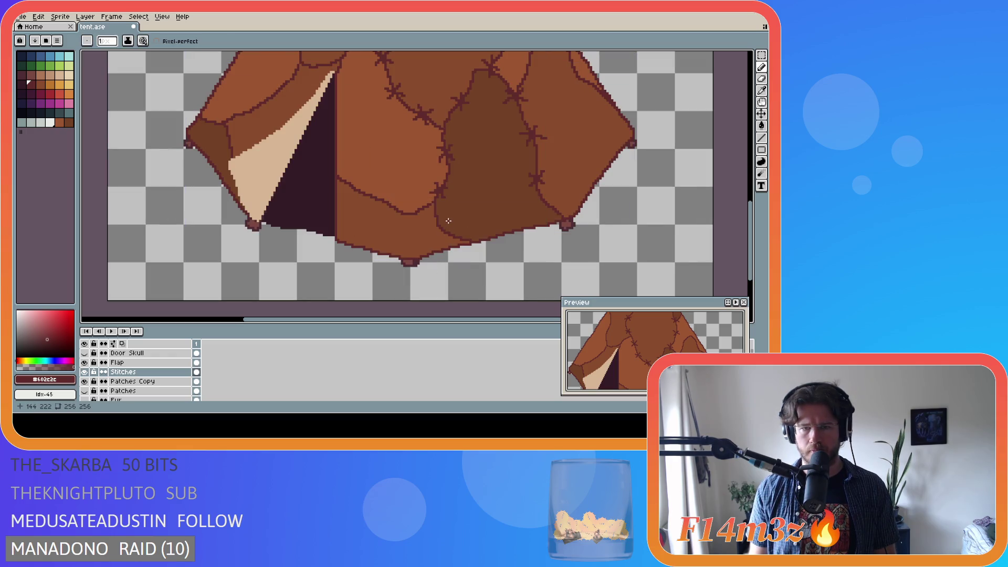
Draw cross stitches on the dark patch outline and lower-right seam, then save tent.ase
{"action": "left_click_drag", "start_coordinate": [445, 223], "coordinate": [433, 233]}
{"action": "scroll", "coordinate": [469, 266], "scroll_direction": "down", "scroll_amount": 1}
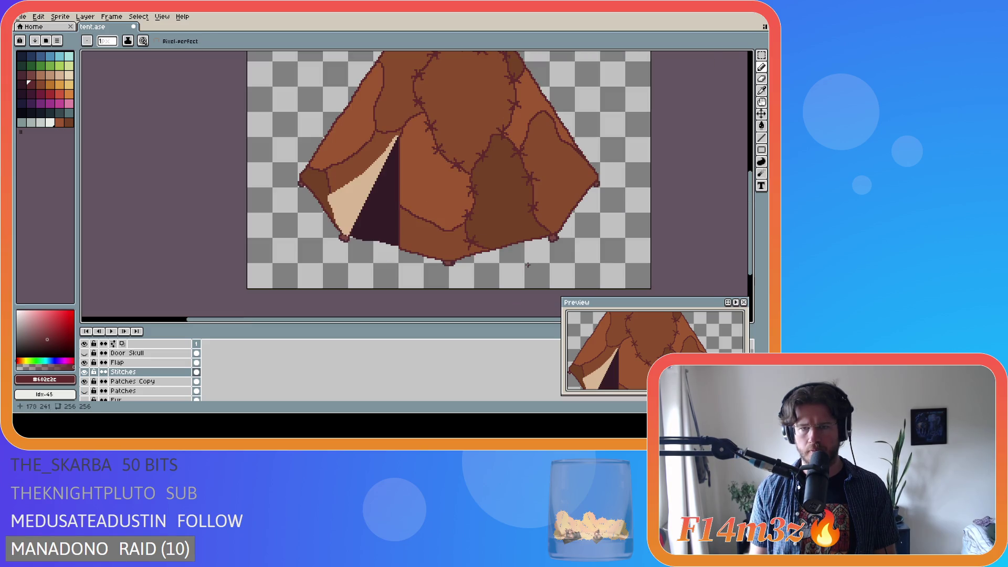
{"action": "left_click_drag", "start_coordinate": [550, 225], "coordinate": [538, 231]}
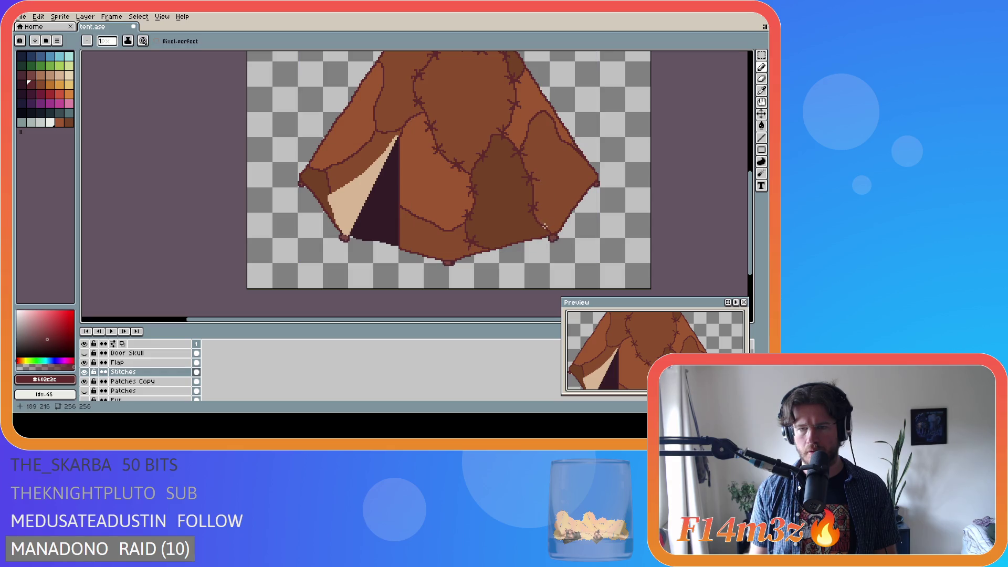
{"action": "left_click_drag", "start_coordinate": [547, 221], "coordinate": [546, 227]}
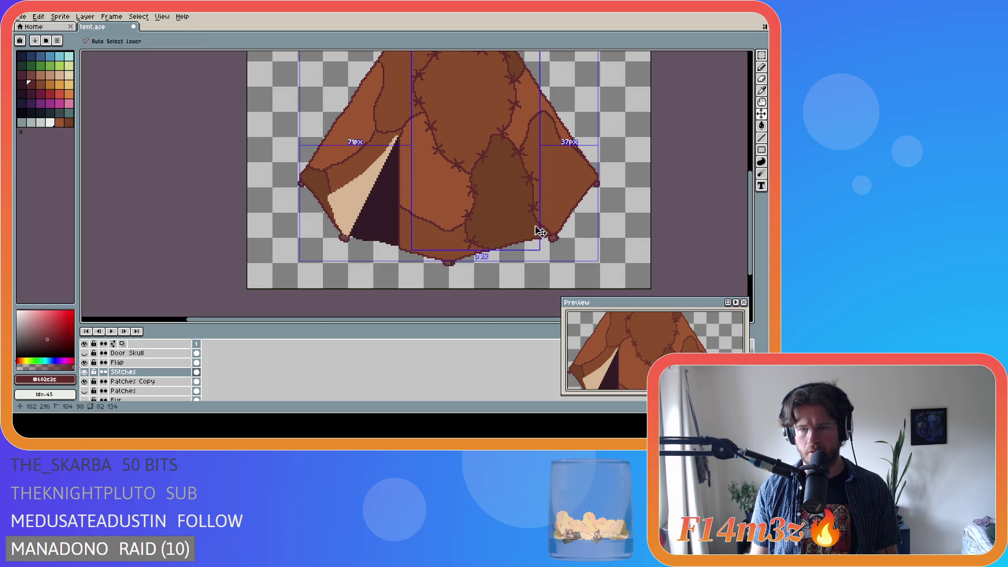
{"action": "left_click_drag", "start_coordinate": [537, 227], "coordinate": [542, 229]}
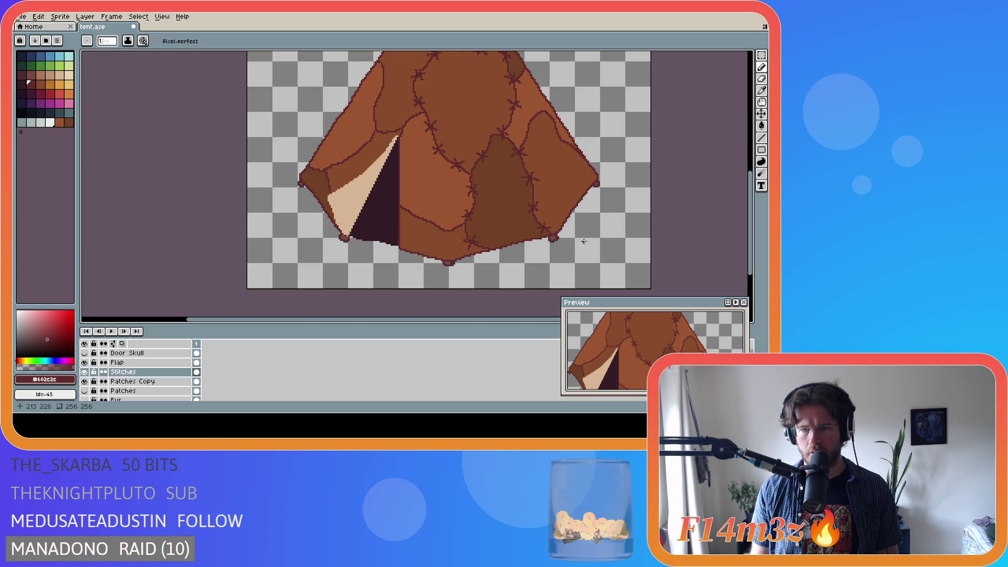
{"action": "key", "text": "ctrl+s"}
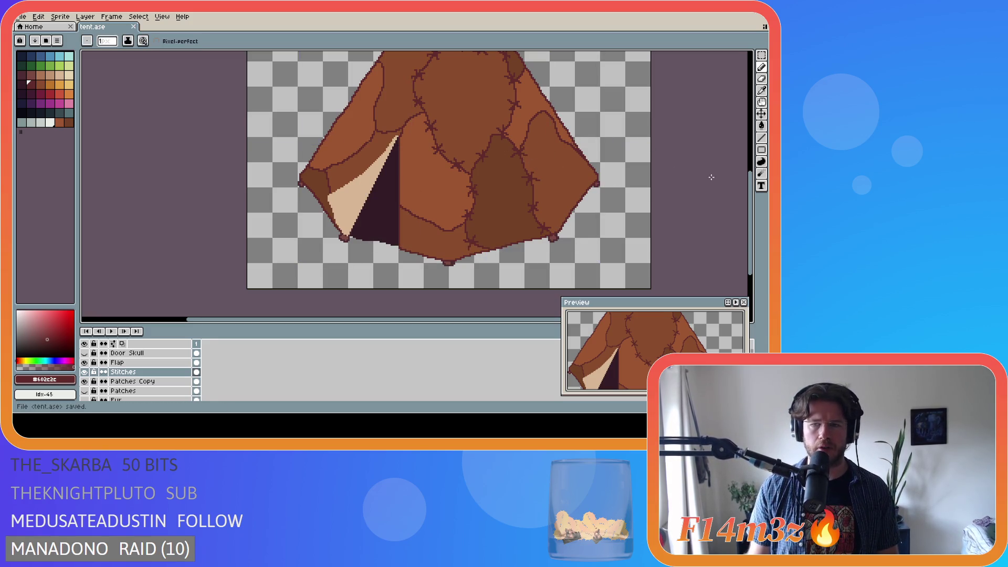
{"action": "left_click_drag", "start_coordinate": [756, 200], "coordinate": [755, 188]}
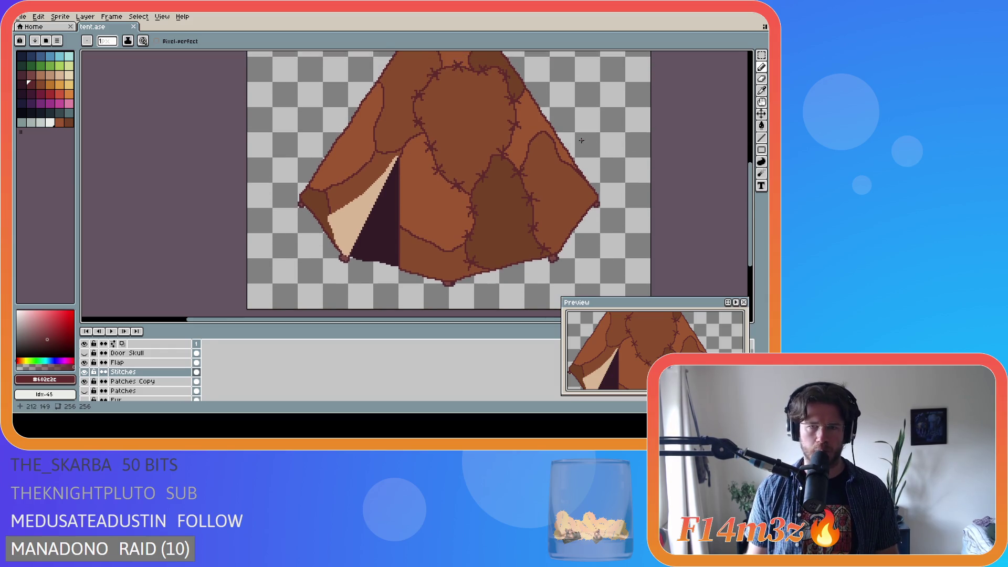
Save tent.ase, add two tiny stitch pixels on the right seam, and save again
{"action": "key", "text": "ctrl+s"}
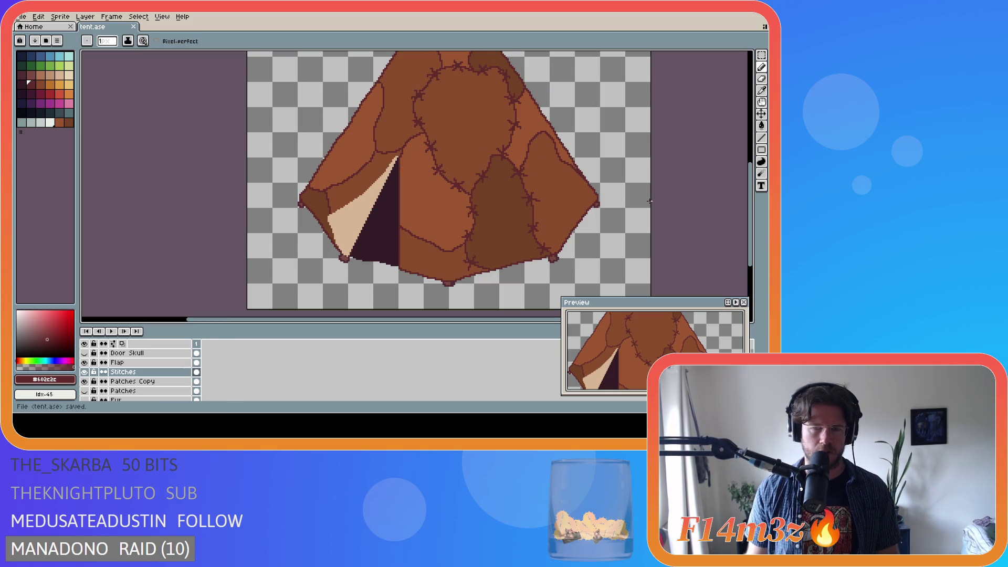
{"action": "left_click_drag", "start_coordinate": [755, 199], "coordinate": [755, 191]}
{"action": "key", "text": "ctrl+s"}
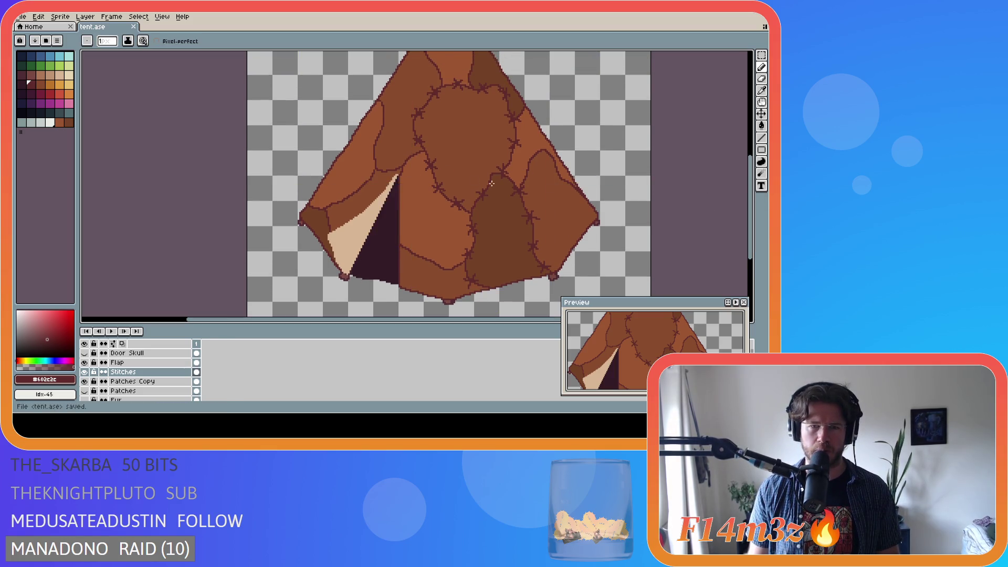
{"action": "scroll", "coordinate": [387, 169], "scroll_direction": "up", "scroll_amount": 2}
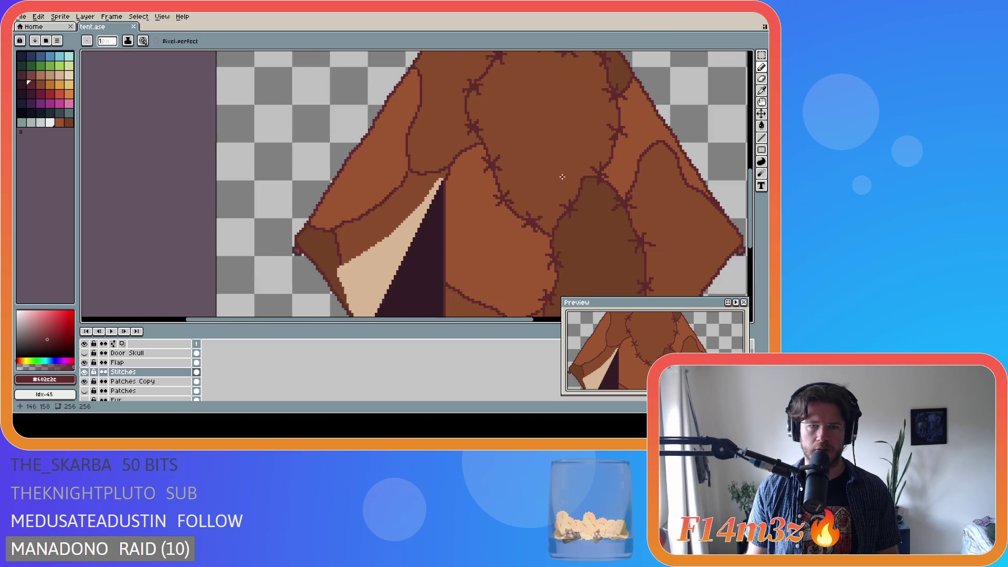
{"action": "scroll", "coordinate": [578, 132], "scroll_direction": "down", "scroll_amount": 2}
{"action": "left_click_drag", "start_coordinate": [434, 326], "coordinate": [509, 321]}
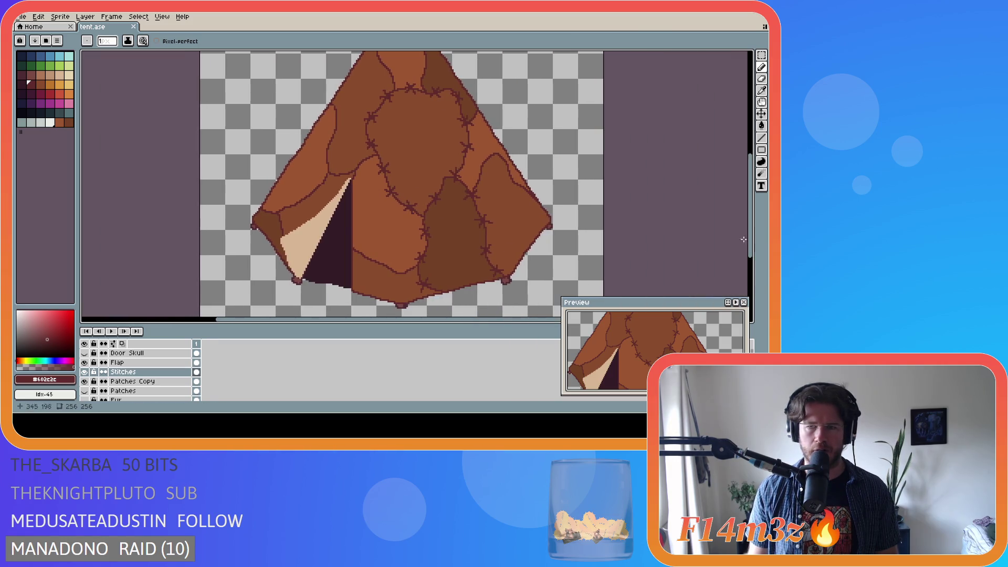
{"action": "left_click_drag", "start_coordinate": [755, 235], "coordinate": [755, 217]}
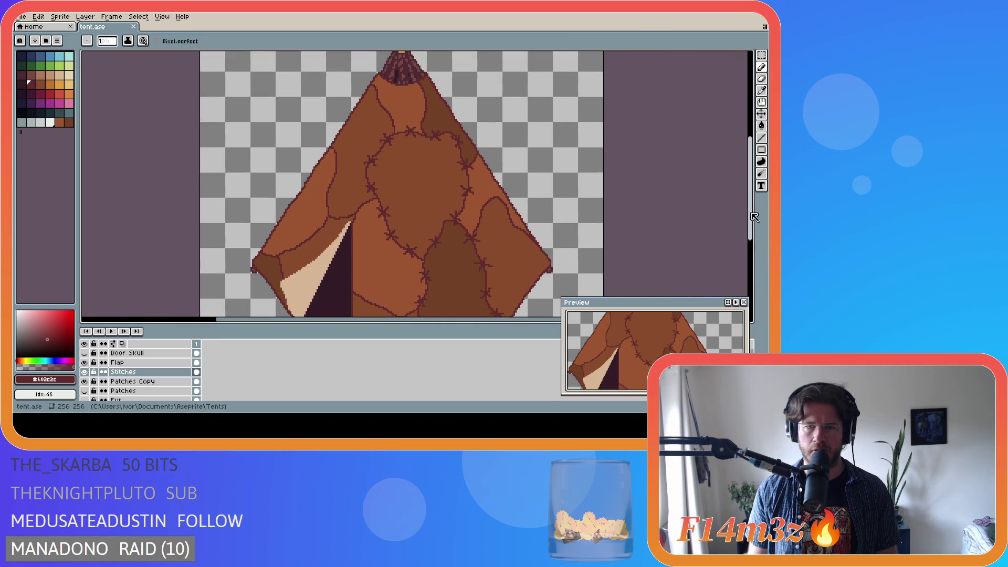
{"action": "left_click", "coordinate": [476, 212], "text": "shift"}
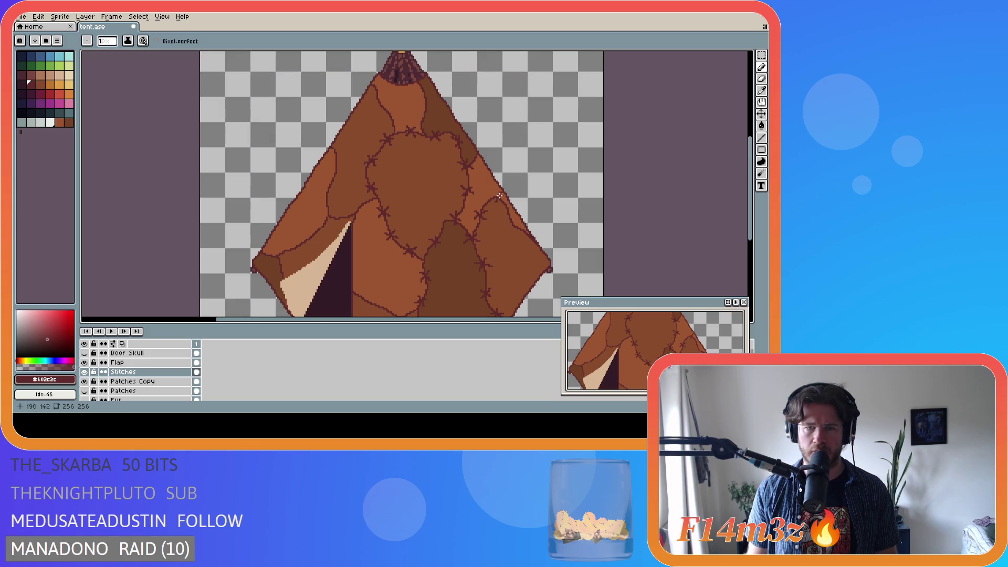
{"action": "left_click", "coordinate": [493, 203]}
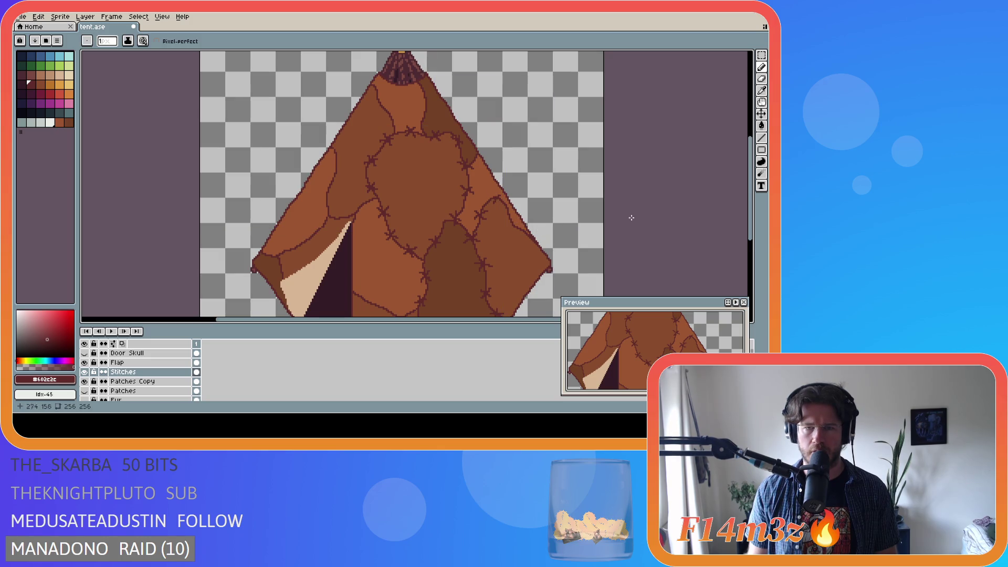
{"action": "left_click_drag", "start_coordinate": [752, 229], "coordinate": [756, 241]}
{"action": "key", "text": "ctrl+s"}
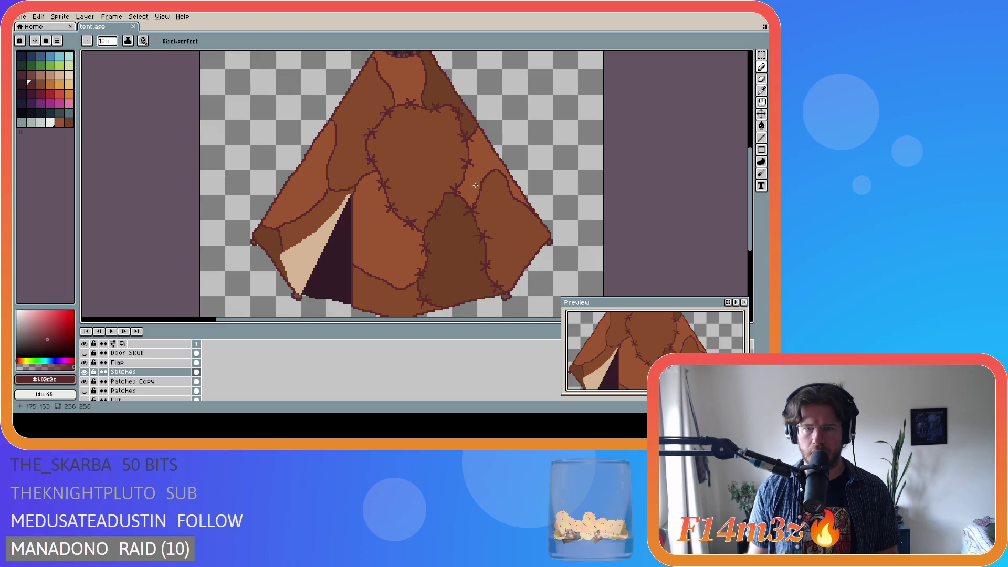
{"action": "key", "text": "ctrl+s"}
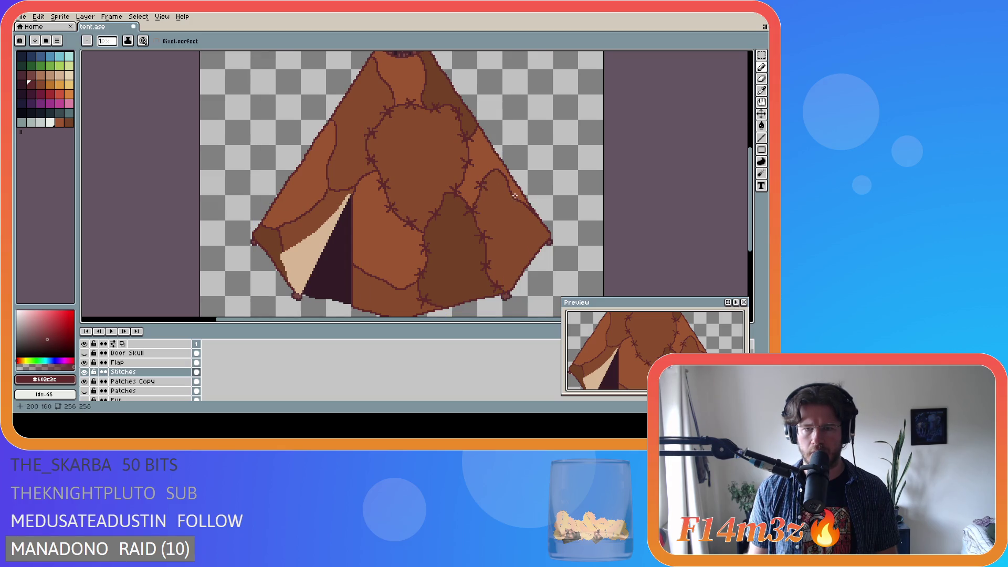
Try short stitch strokes on the right seam, undoing the unwanted ones and saving each time
{"action": "left_click_drag", "start_coordinate": [476, 189], "coordinate": [488, 183]}
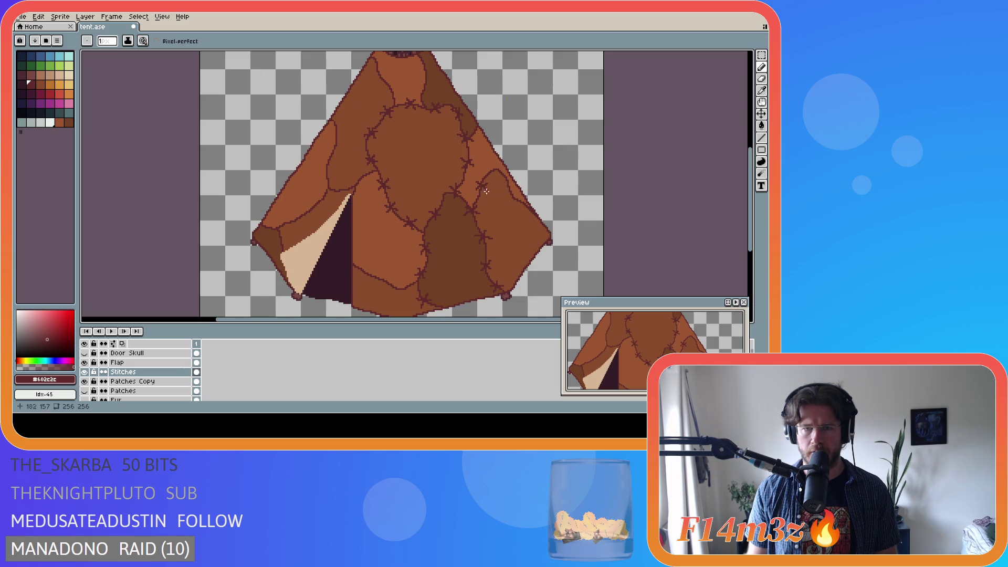
{"action": "key", "text": "ctrl+s"}
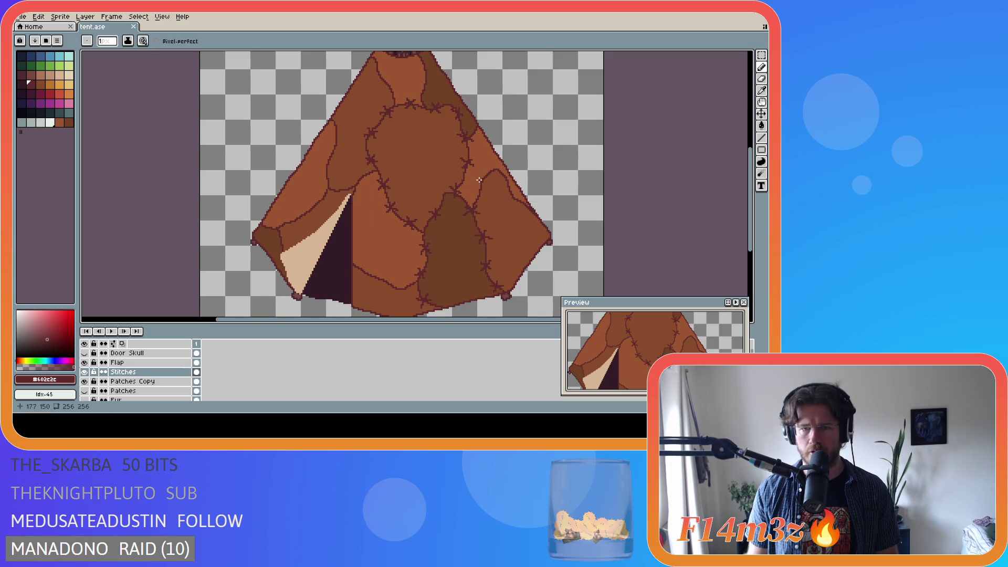
{"action": "key", "text": "ctrl+z"}
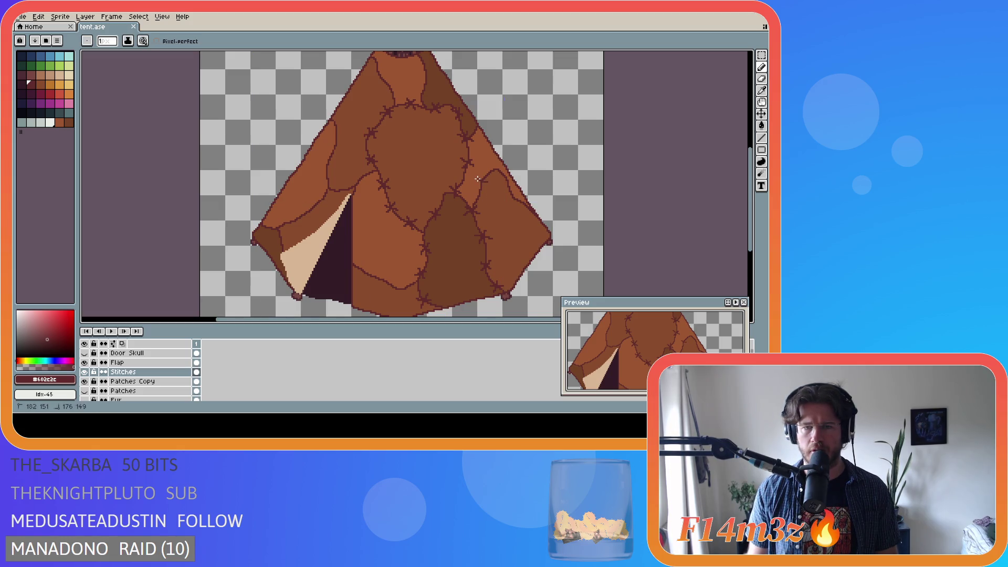
{"action": "key", "text": "ctrl+s"}
{"action": "left_click", "coordinate": [488, 188]}
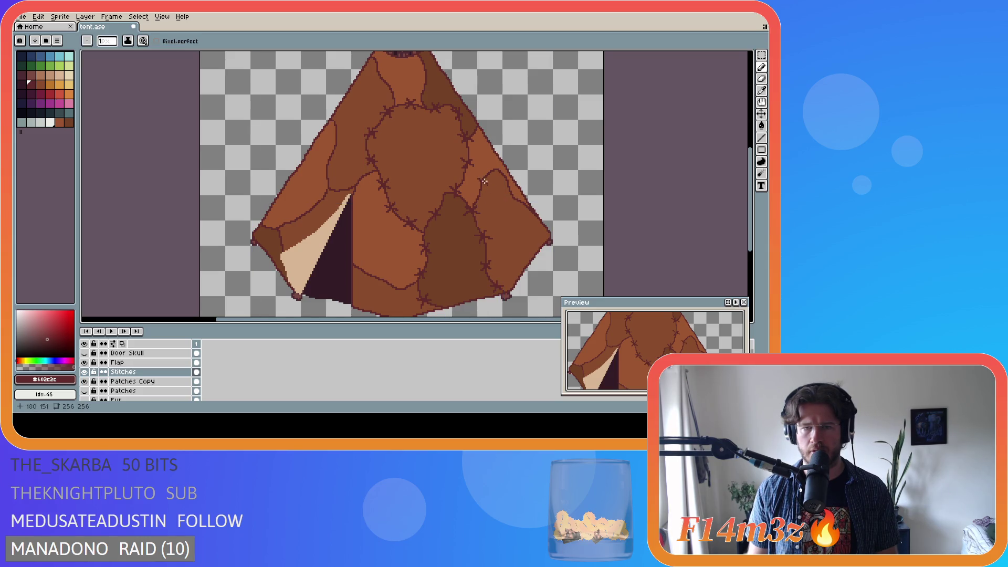
{"action": "key", "text": "ctrl+s"}
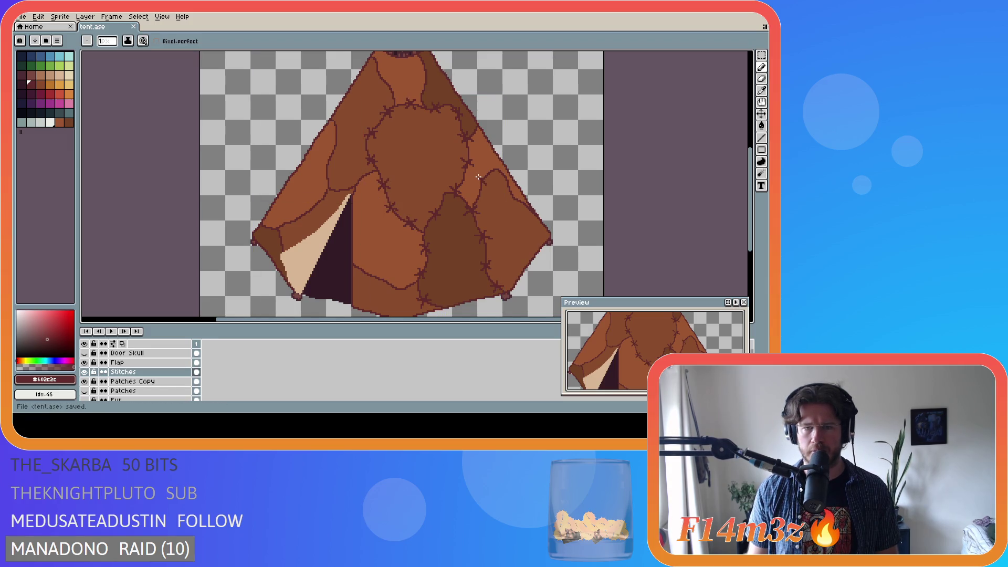
{"action": "key", "text": "ctrl+s"}
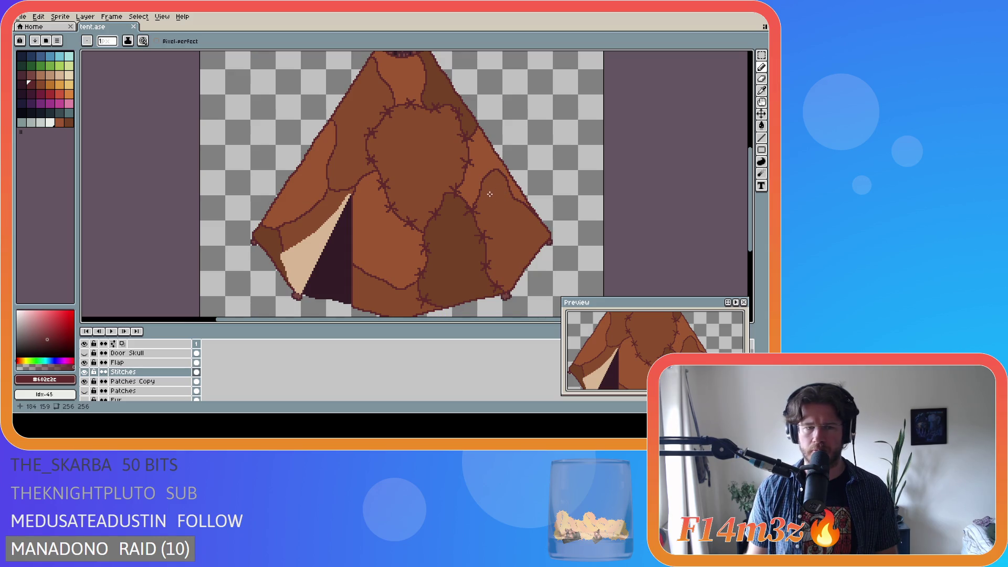
{"action": "key", "text": "ctrl+s"}
{"action": "key", "text": "ctrl+s"}
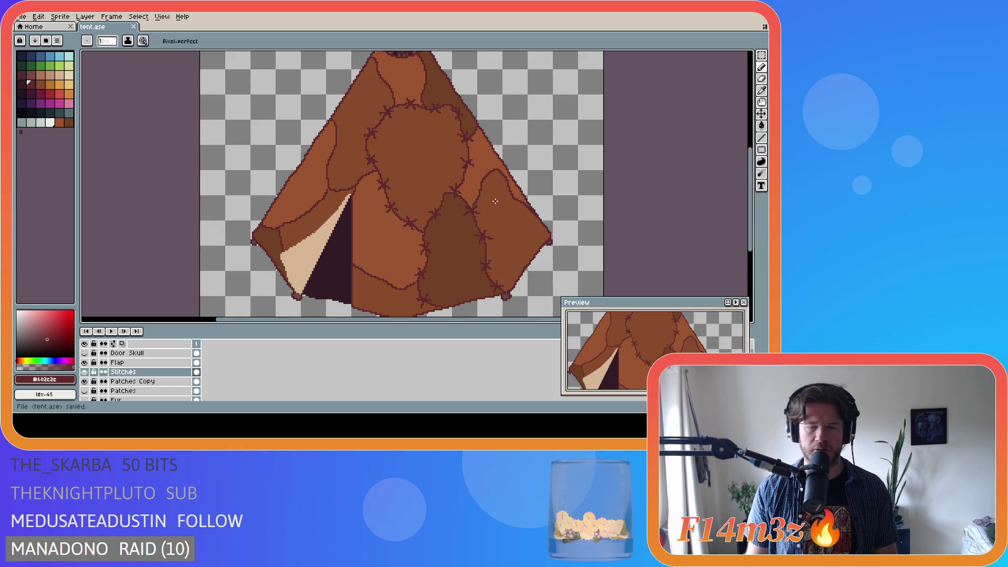
{"action": "left_click_drag", "start_coordinate": [474, 179], "coordinate": [482, 178]}
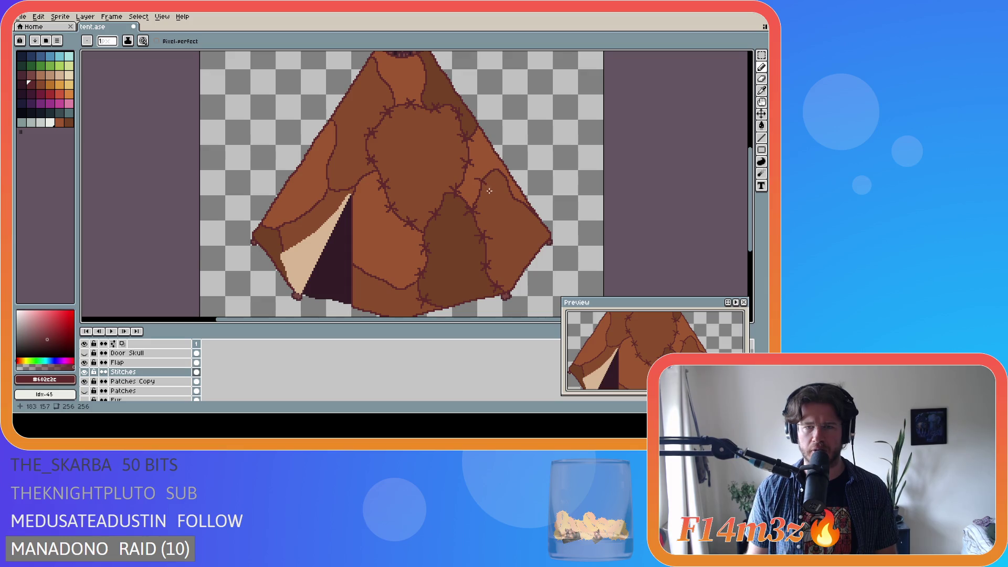
{"action": "key", "text": "ctrl+z"}
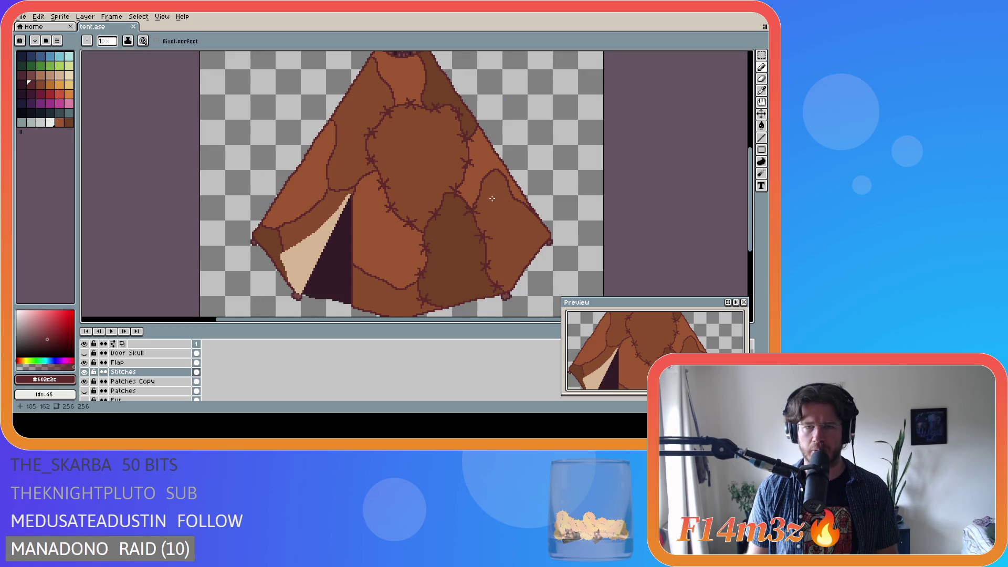
{"action": "key", "text": "ctrl+s"}
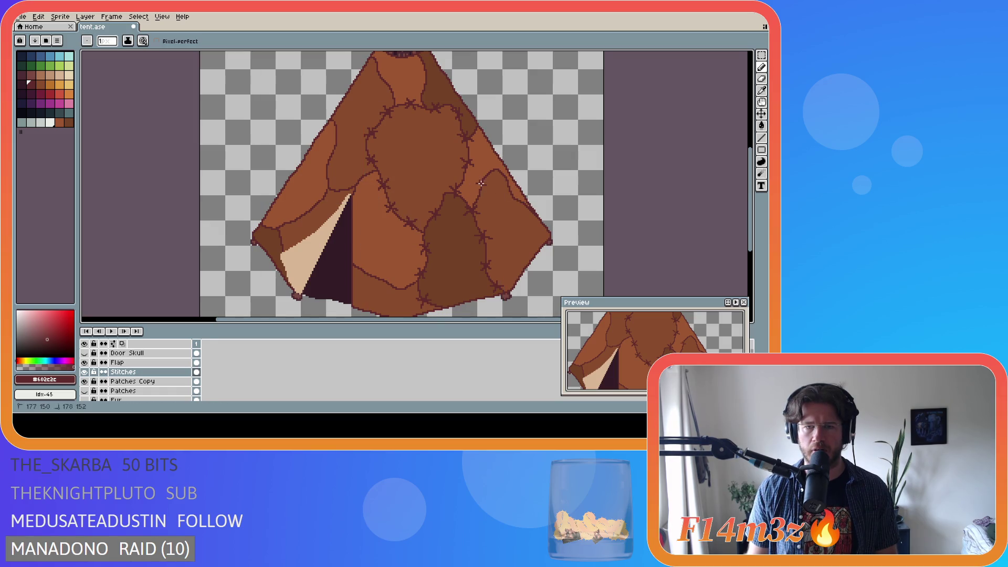
{"action": "key", "text": "ctrl+z"}
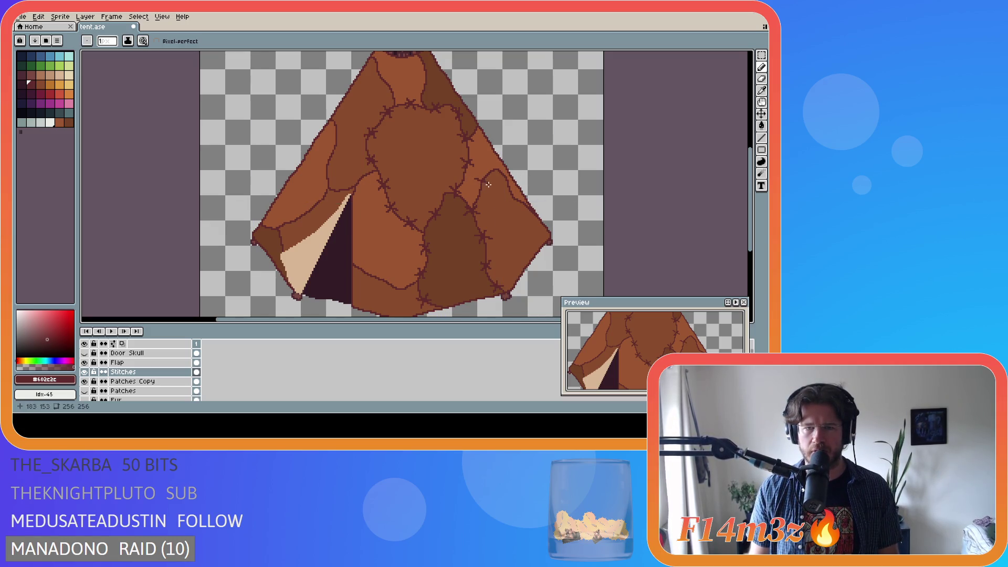
{"action": "key", "text": "ctrl+s"}
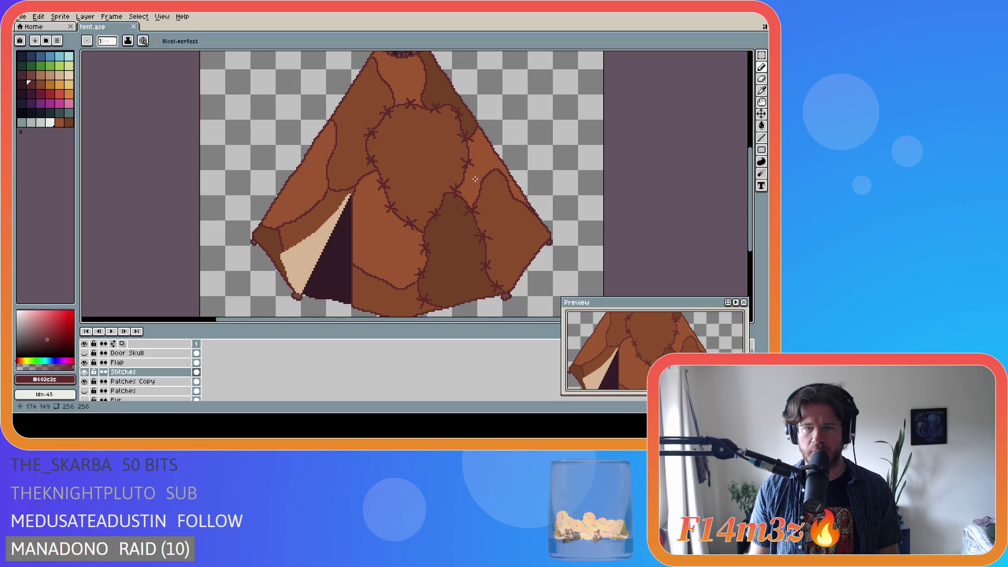
Adjust a right-seam stitch pixel and draw a short stitch line across the seam, saving
{"action": "left_click", "coordinate": [487, 187]}
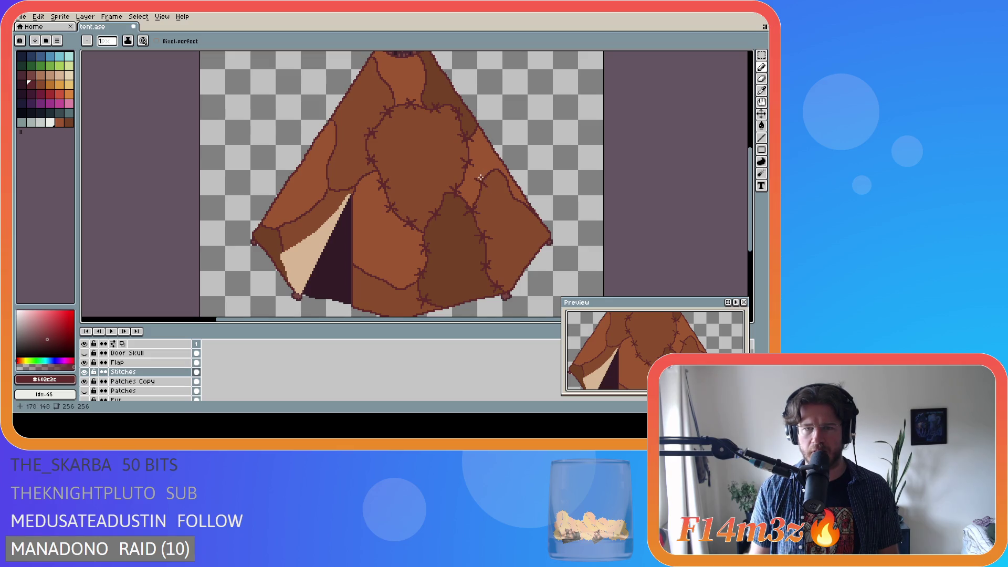
{"action": "key", "text": "ctrl+s"}
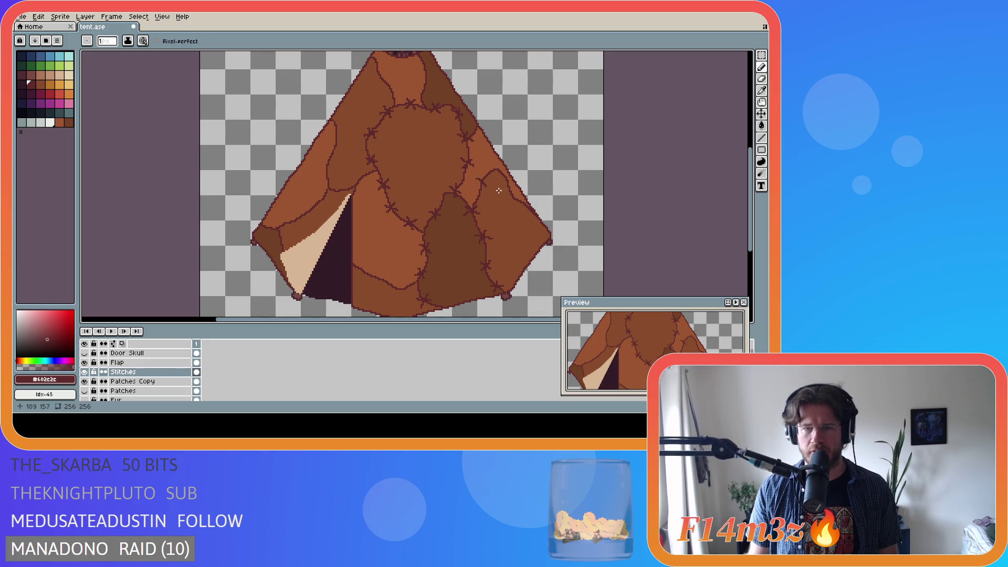
{"action": "key", "text": "ctrl+s"}
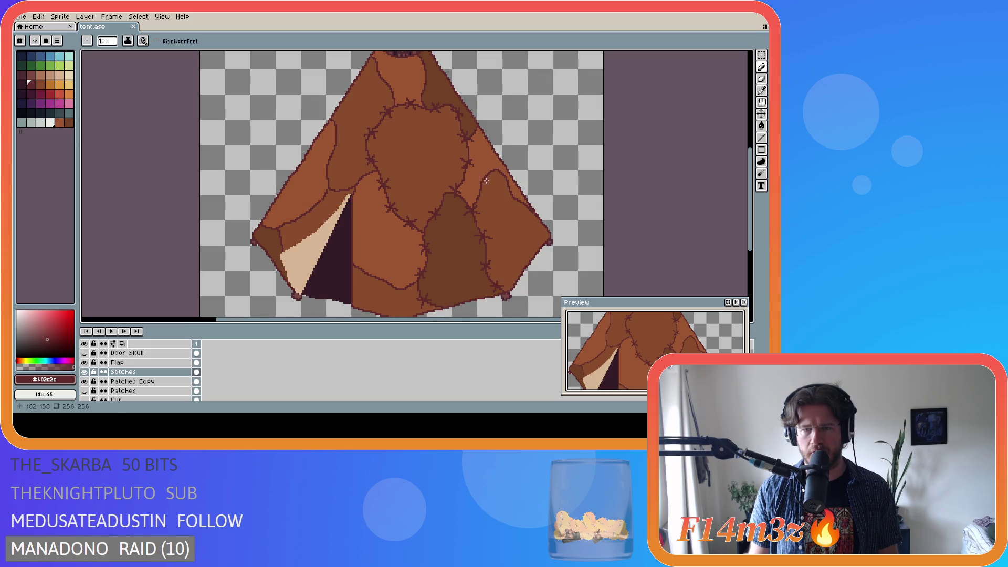
{"action": "key", "text": "ctrl+s"}
{"action": "key", "text": "ctrl+s"}
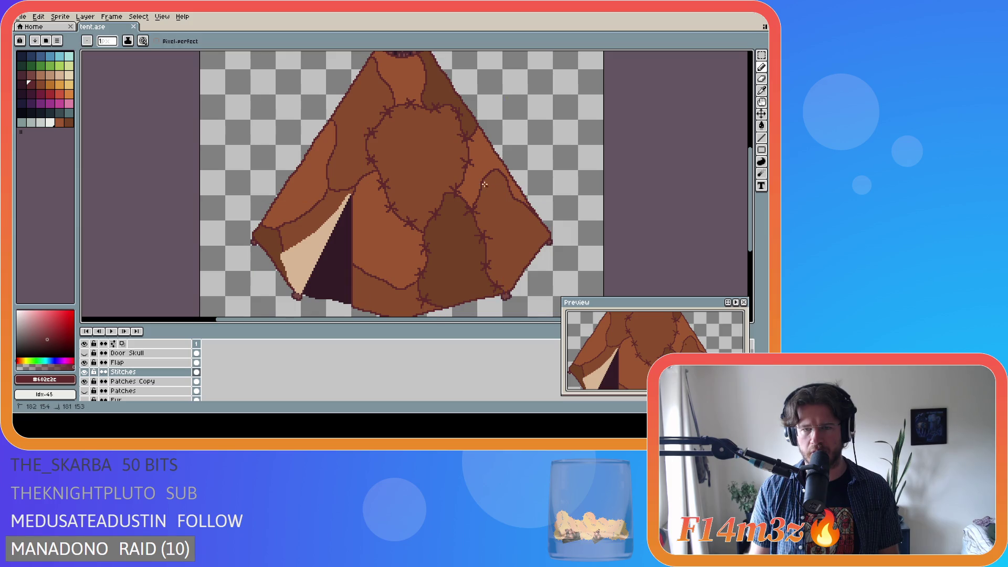
{"action": "key", "text": "ctrl+z"}
{"action": "key", "text": "ctrl+s"}
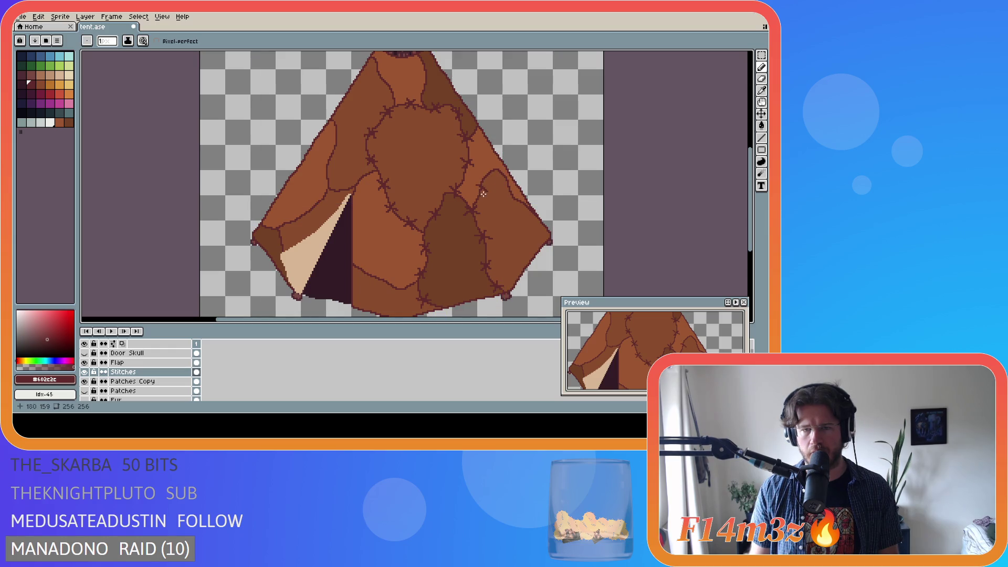
{"action": "key", "text": "ctrl+s"}
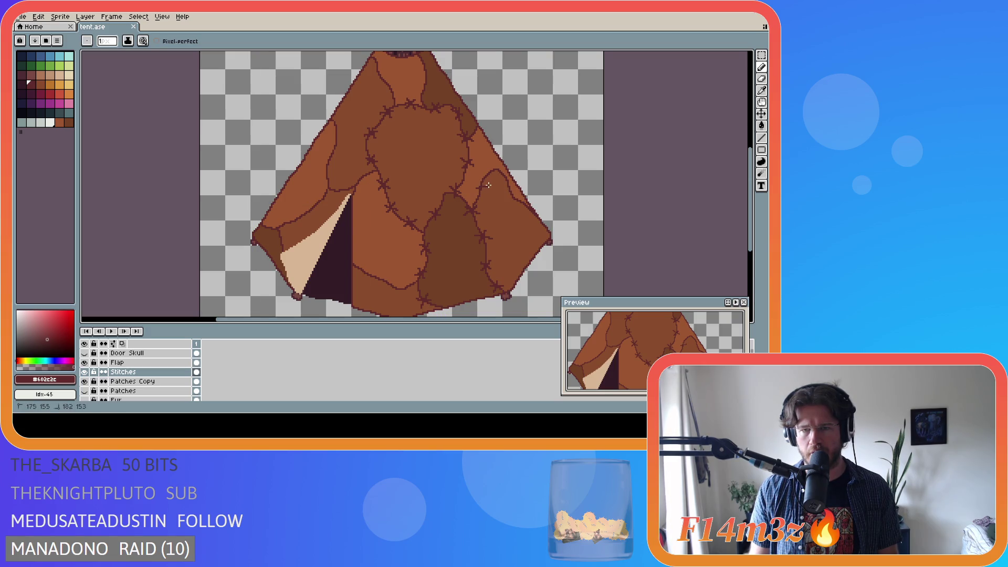
{"action": "key", "text": "ctrl"}
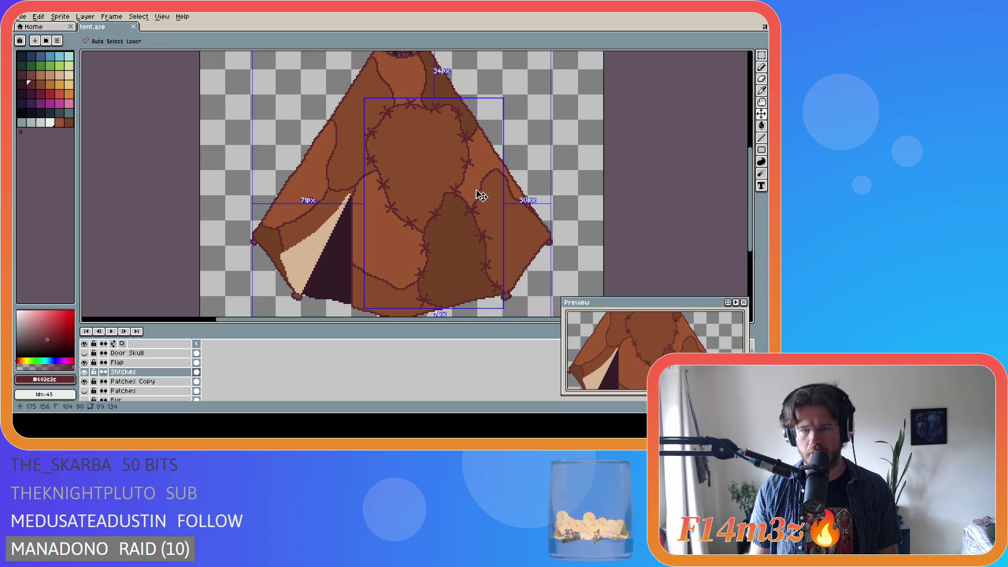
{"action": "left_click", "coordinate": [477, 183]}
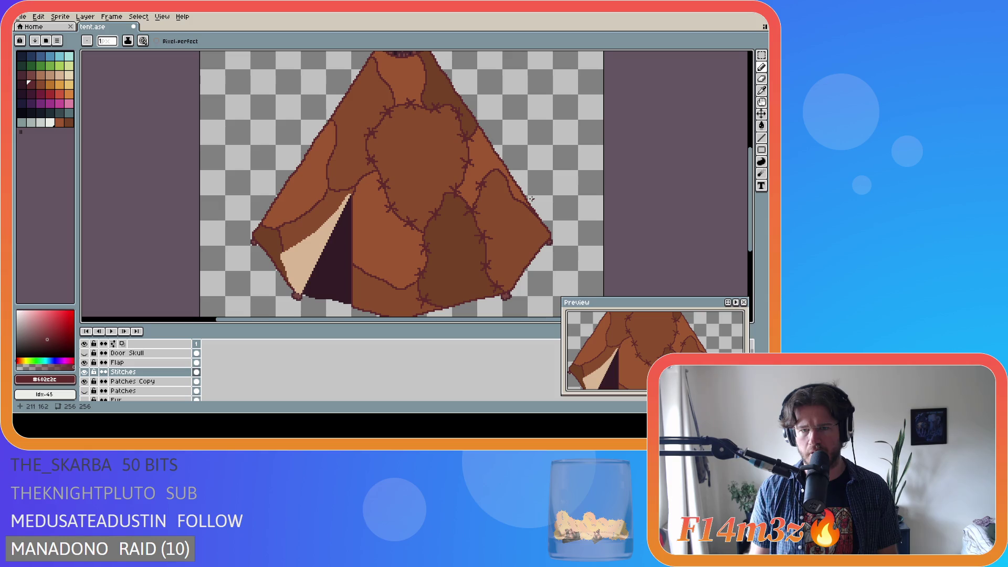
{"action": "key", "text": "ctrl+s"}
{"action": "key", "text": "ctrl+s"}
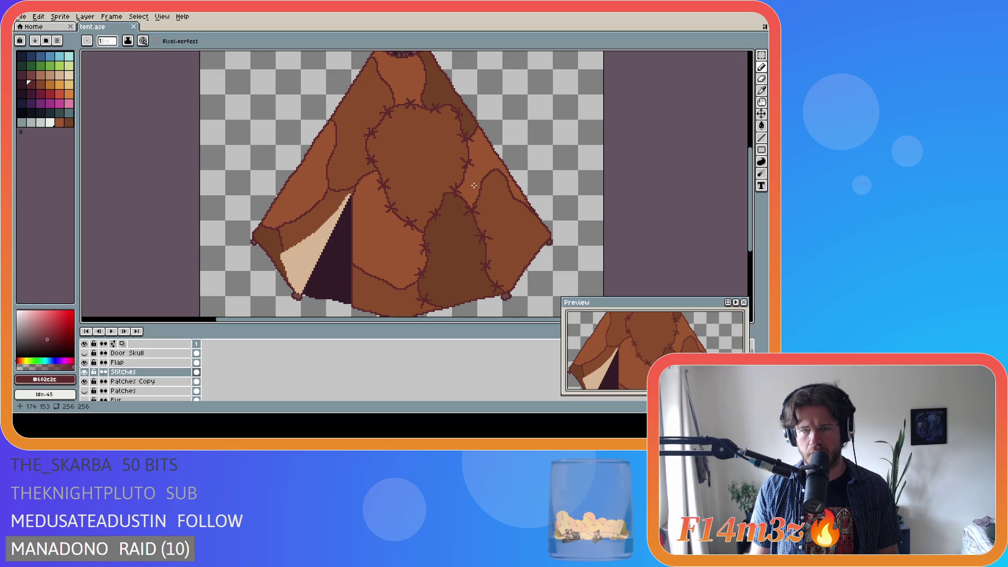
{"action": "left_click_drag", "start_coordinate": [476, 189], "coordinate": [484, 183]}
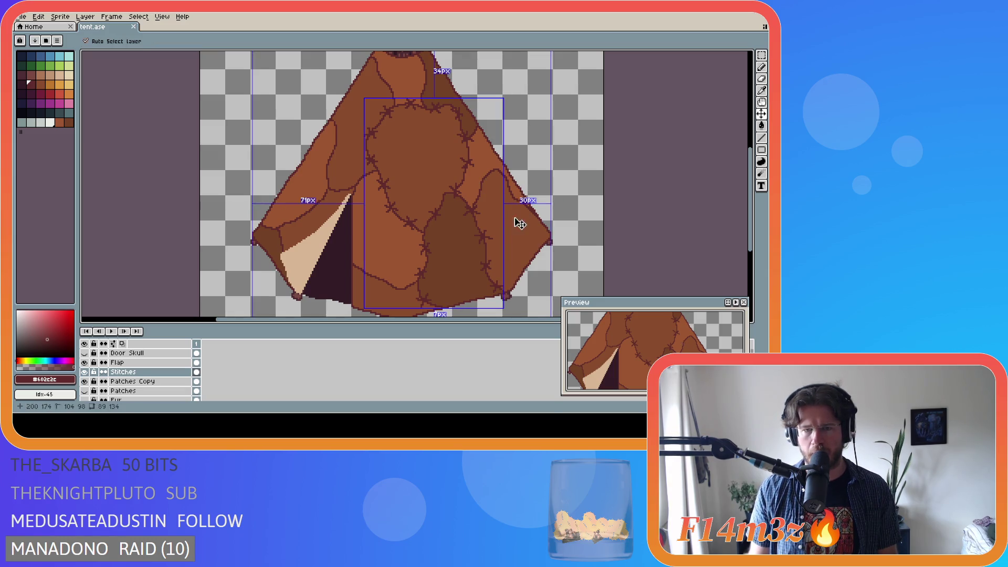
{"action": "scroll", "coordinate": [489, 238], "scroll_direction": "up", "scroll_amount": 1}
Erase stray pixels beside the right-hand stitch line and save tent.ase
{"action": "key", "text": "e"}
{"action": "left_click", "coordinate": [489, 231]}
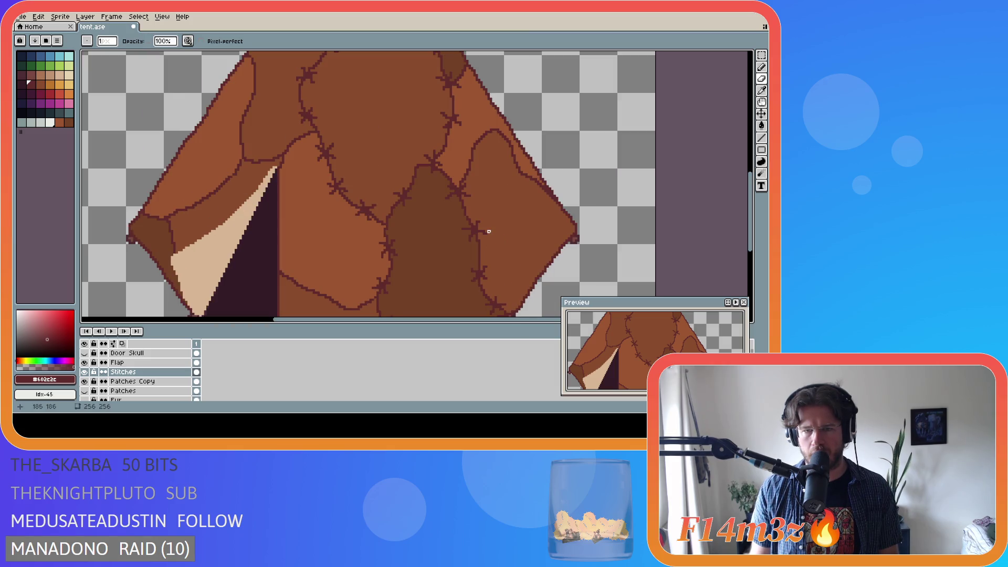
{"action": "left_click_drag", "start_coordinate": [463, 231], "coordinate": [463, 229]}
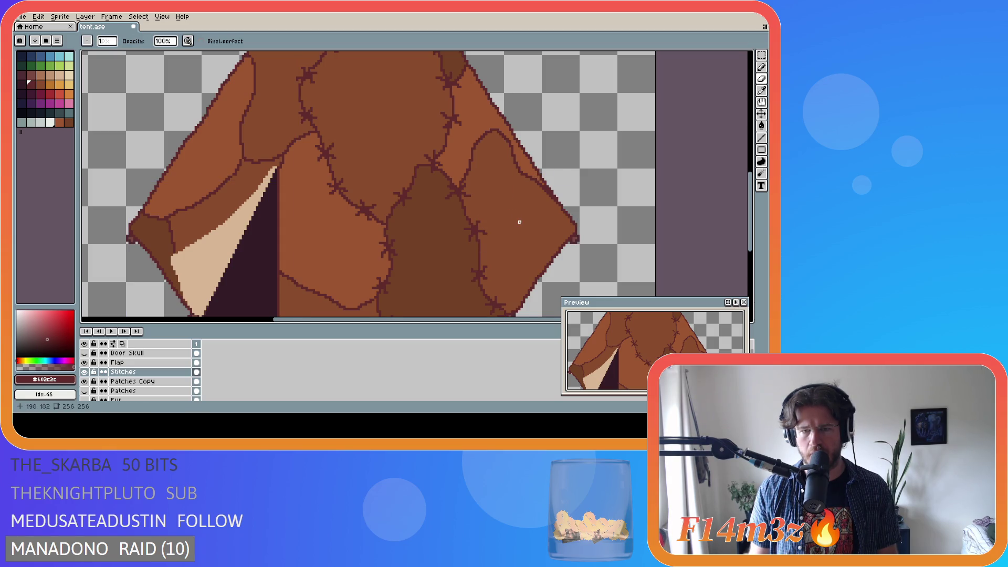
{"action": "scroll", "coordinate": [520, 222], "scroll_direction": "down", "scroll_amount": 1}
{"action": "scroll", "coordinate": [485, 208], "scroll_direction": "up", "scroll_amount": 1}
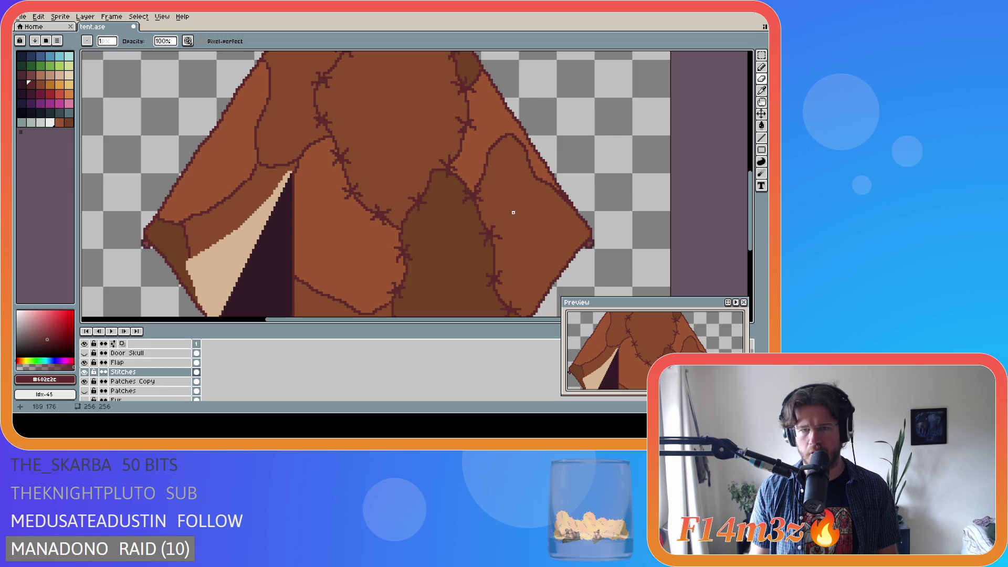
{"action": "scroll", "coordinate": [513, 213], "scroll_direction": "down", "scroll_amount": 1}
{"action": "scroll", "coordinate": [551, 189], "scroll_direction": "down", "scroll_amount": 1}
{"action": "scroll", "coordinate": [573, 172], "scroll_direction": "up", "scroll_amount": 1}
{"action": "key", "text": "ctrl+s"}
Add dark stitch pixels to the stitch line and right patch, undoing the last dot
{"action": "scroll", "coordinate": [487, 172], "scroll_direction": "up", "scroll_amount": 1}
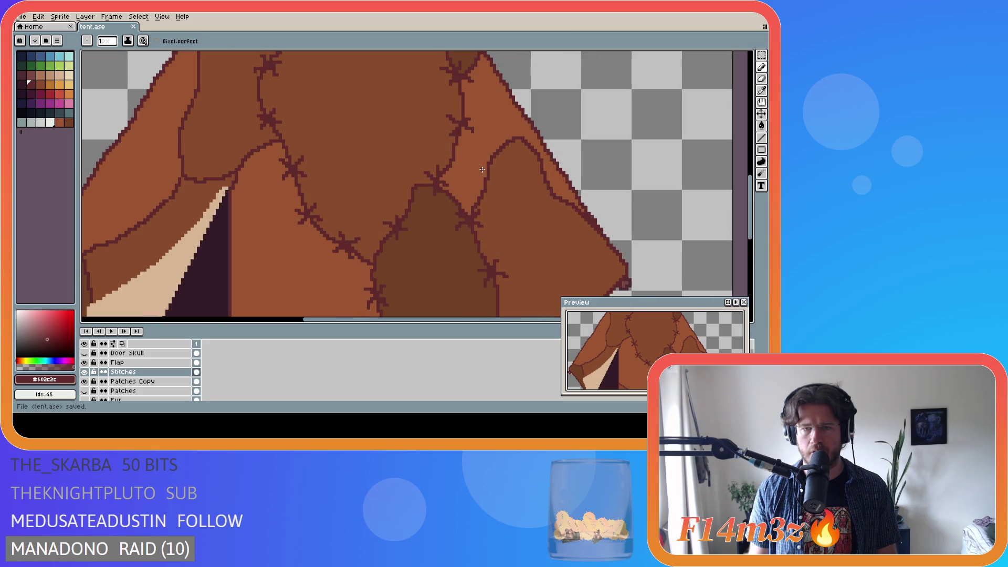
{"action": "scroll", "coordinate": [482, 169], "scroll_direction": "down", "scroll_amount": 1}
{"action": "scroll", "coordinate": [488, 172], "scroll_direction": "down", "scroll_amount": 1}
{"action": "scroll", "coordinate": [493, 174], "scroll_direction": "up", "scroll_amount": 1}
{"action": "scroll", "coordinate": [498, 177], "scroll_direction": "up", "scroll_amount": 1}
{"action": "left_click", "coordinate": [498, 179]}
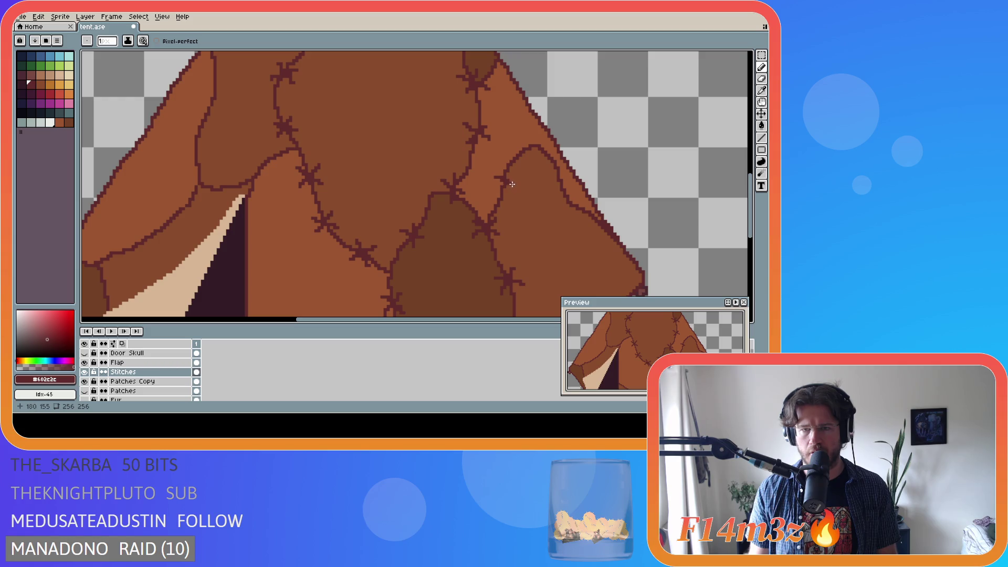
{"action": "left_click", "coordinate": [514, 185]}
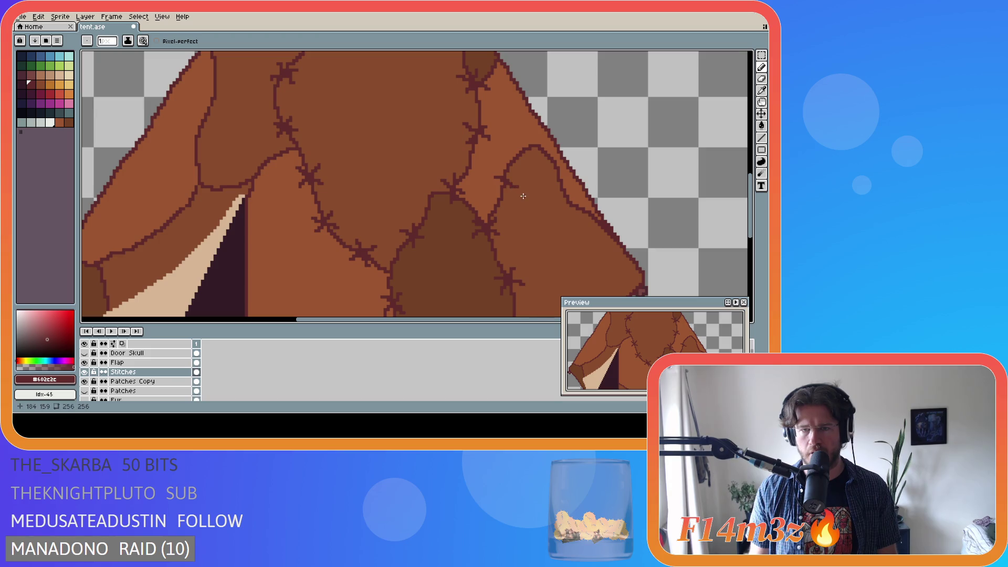
{"action": "left_click", "coordinate": [494, 185]}
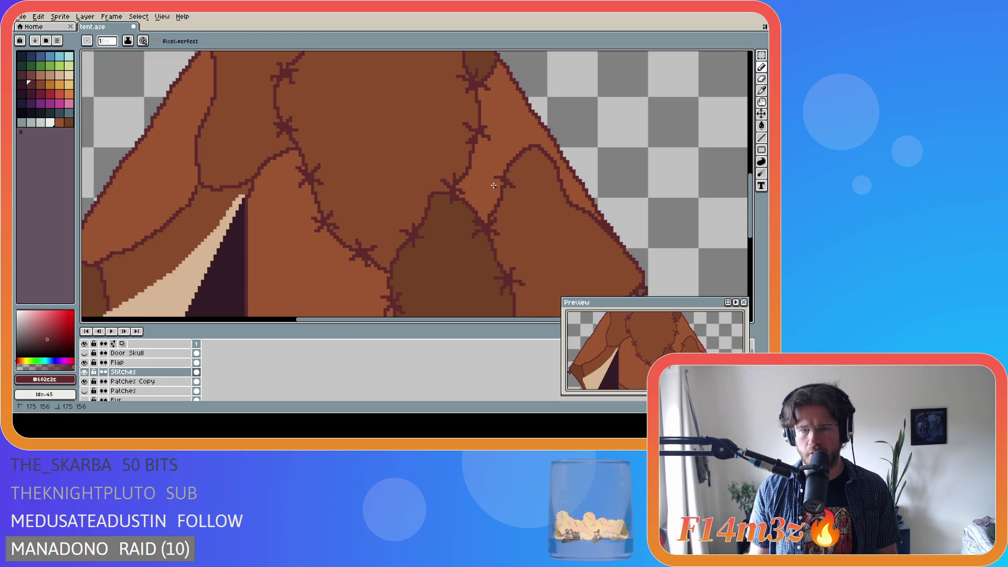
{"action": "key", "text": "ctrl+z"}
Switch back to the Pencil and save the tent drawing again
{"action": "scroll", "coordinate": [494, 185], "scroll_direction": "down", "scroll_amount": 2}
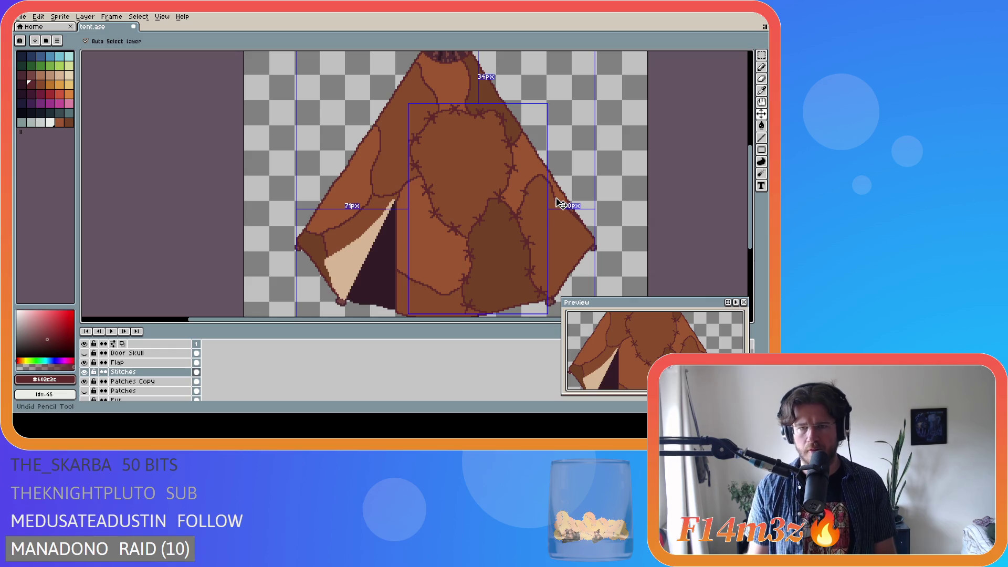
{"action": "key", "text": "b"}
{"action": "scroll", "coordinate": [534, 198], "scroll_direction": "up", "scroll_amount": 2}
{"action": "scroll", "coordinate": [534, 198], "scroll_direction": "down", "scroll_amount": 2}
{"action": "scroll", "coordinate": [522, 195], "scroll_direction": "up", "scroll_amount": 2}
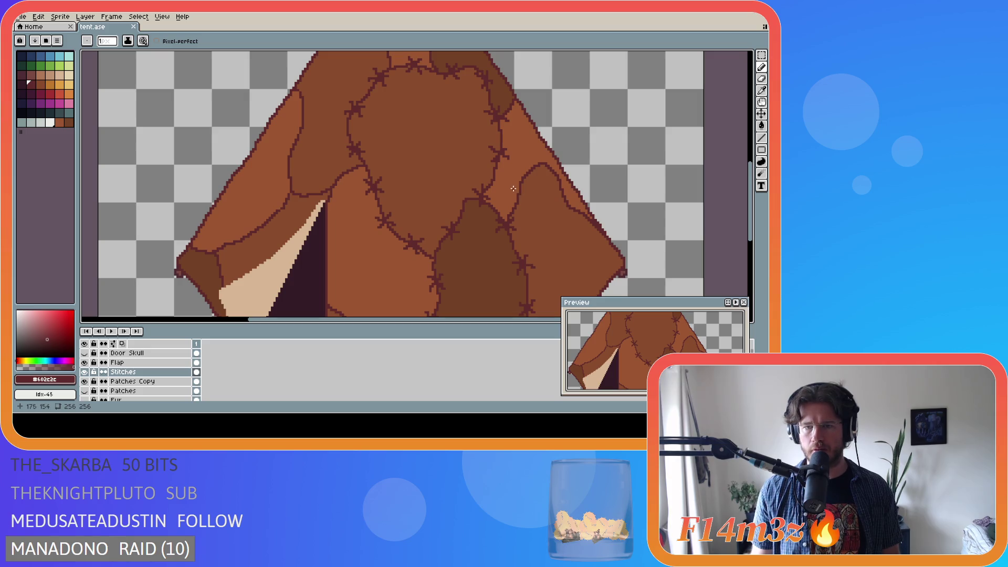
{"action": "scroll", "coordinate": [603, 210], "scroll_direction": "down", "scroll_amount": 2}
{"action": "key", "text": "ctrl+s"}
{"action": "scroll", "coordinate": [596, 210], "scroll_direction": "up", "scroll_amount": 2}
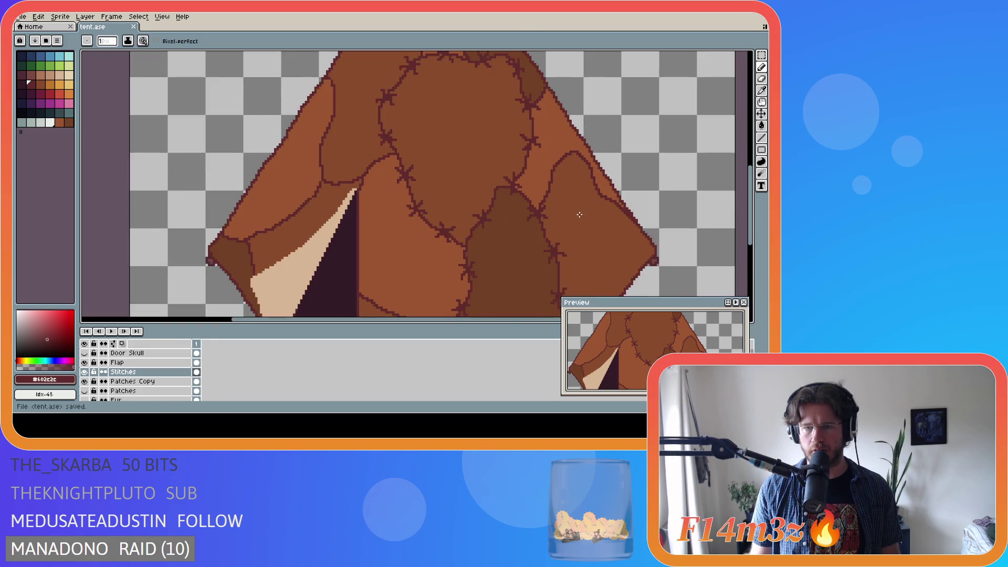
{"action": "scroll", "coordinate": [594, 207], "scroll_direction": "down", "scroll_amount": 1}
{"action": "scroll", "coordinate": [591, 204], "scroll_direction": "up", "scroll_amount": 1}
{"action": "scroll", "coordinate": [589, 203], "scroll_direction": "down", "scroll_amount": 2}
{"action": "scroll", "coordinate": [590, 204], "scroll_direction": "up", "scroll_amount": 2}
{"action": "scroll", "coordinate": [589, 203], "scroll_direction": "down", "scroll_amount": 1}
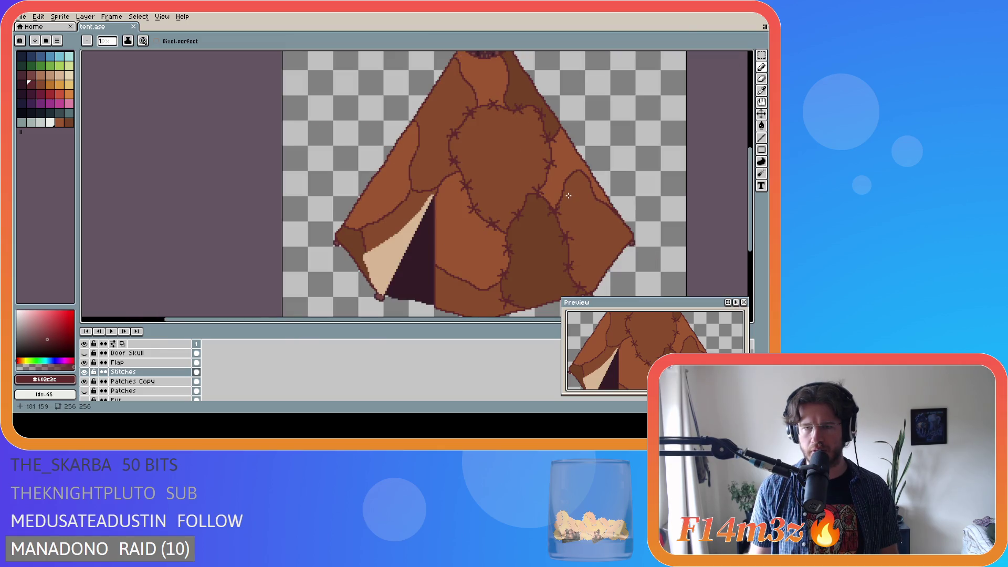
{"action": "scroll", "coordinate": [568, 196], "scroll_direction": "up", "scroll_amount": 1}
{"action": "scroll", "coordinate": [585, 199], "scroll_direction": "down", "scroll_amount": 1}
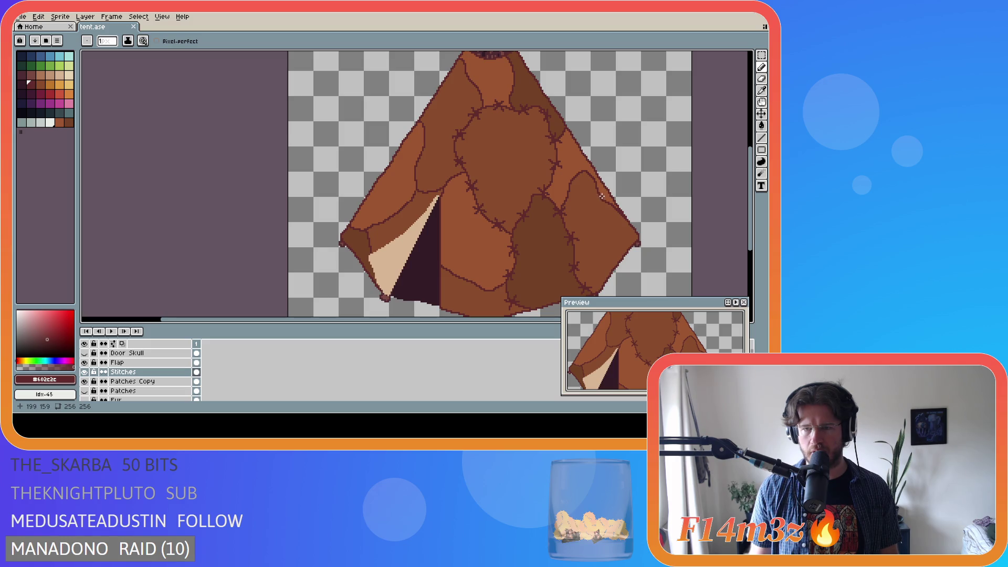
{"action": "left_click_drag", "start_coordinate": [602, 192], "coordinate": [608, 201]}
{"action": "key", "text": "ctrl+z"}
{"action": "left_click", "coordinate": [600, 203]}
{"action": "left_click", "coordinate": [598, 197]}
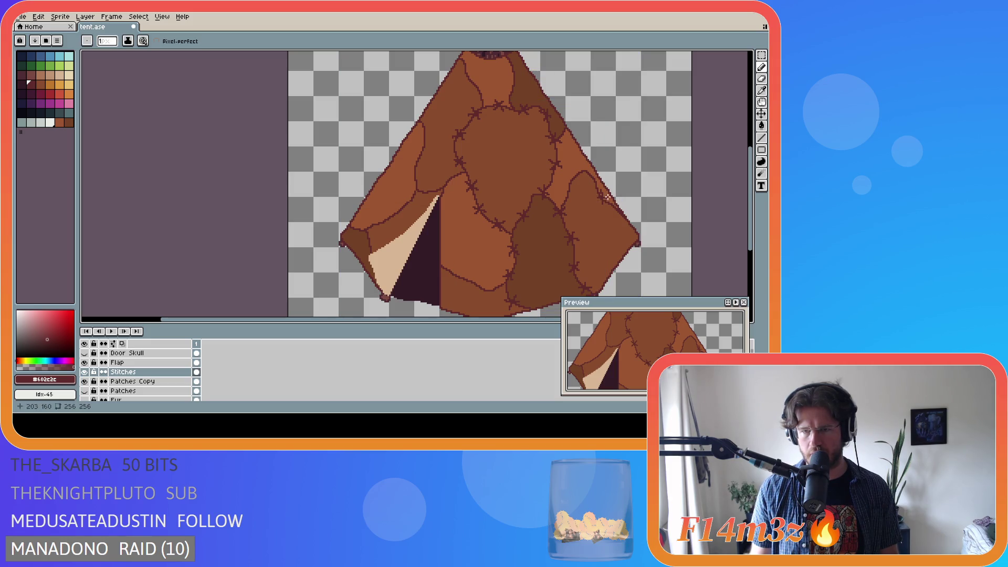
{"action": "key", "text": "ctrl+z"}
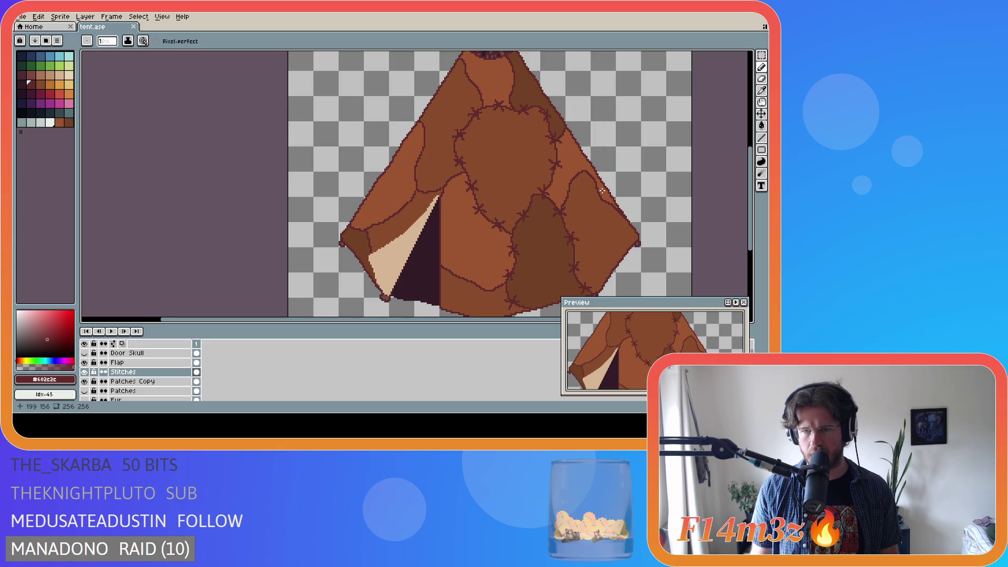
{"action": "left_click_drag", "start_coordinate": [602, 191], "coordinate": [602, 194]}
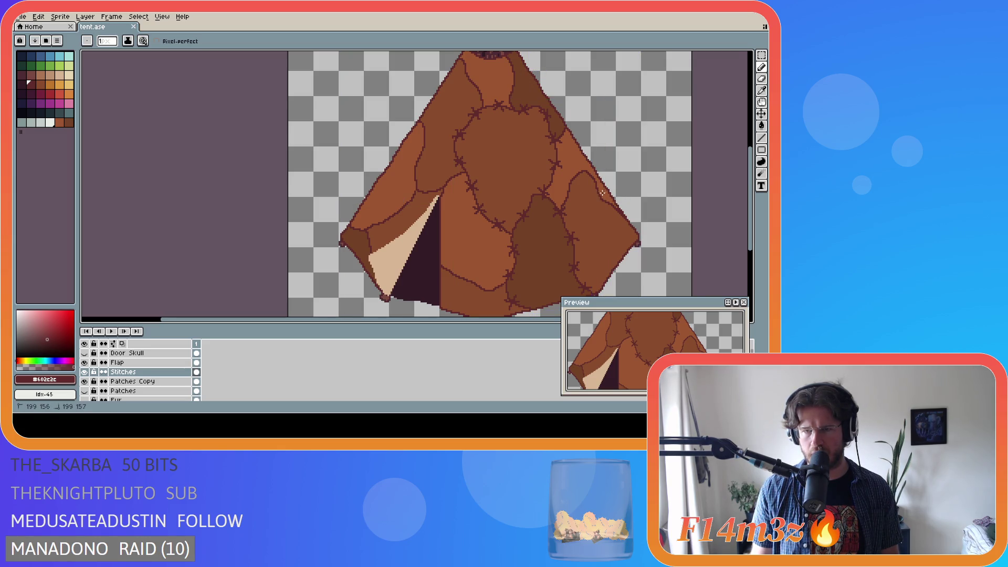
{"action": "key", "text": "ctrl+z"}
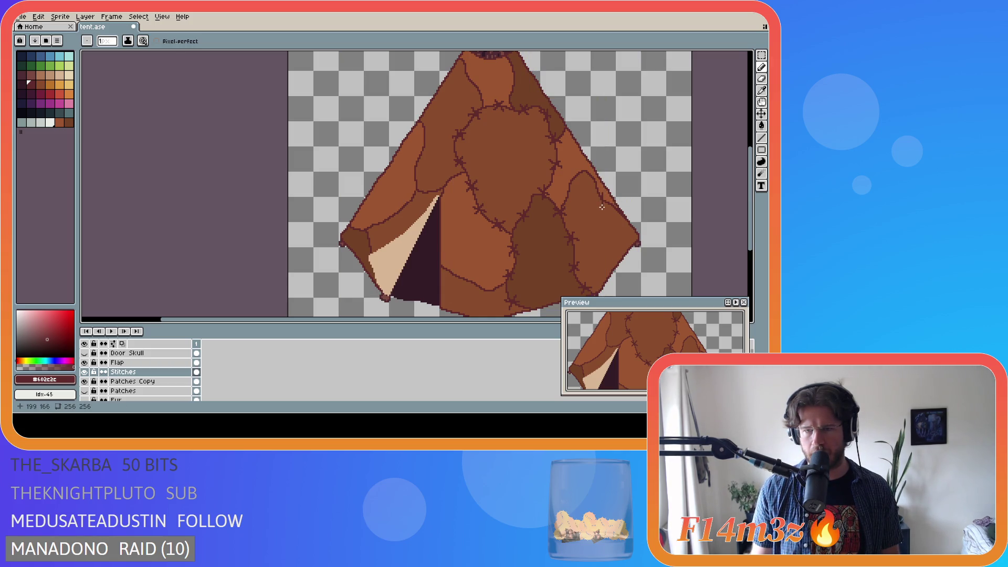
{"action": "key", "text": "ctrl+s"}
{"action": "left_click", "coordinate": [597, 197]}
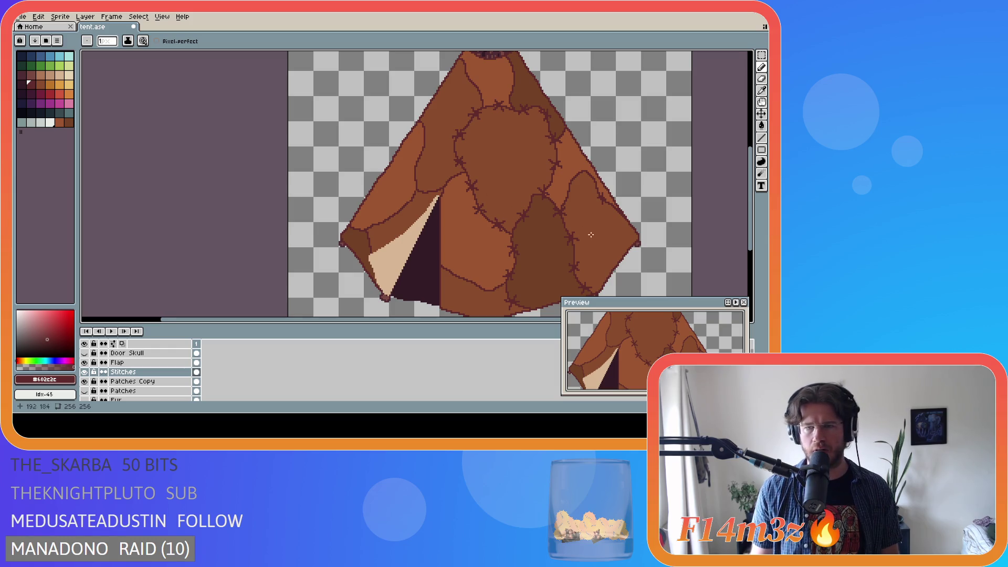
{"action": "key", "text": "ctrl"}
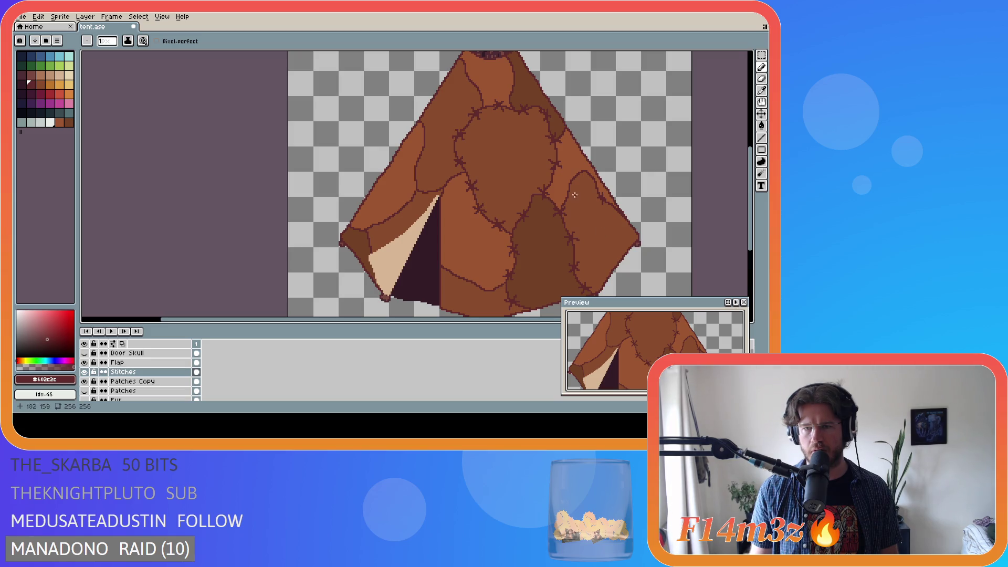
{"action": "key", "text": "ctrl+z"}
{"action": "key", "text": "ctrl+y"}
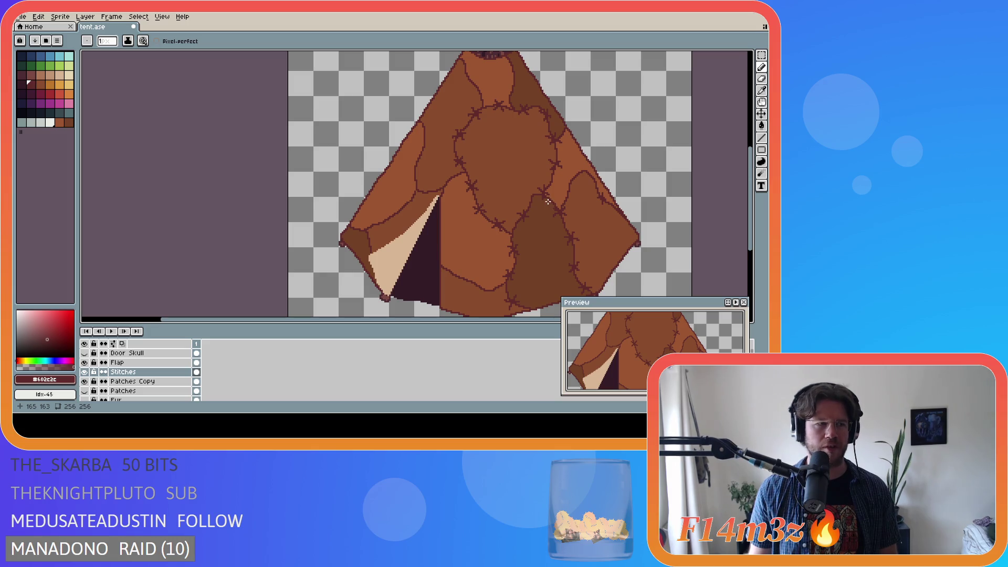
{"action": "key", "text": "ctrl+z"}
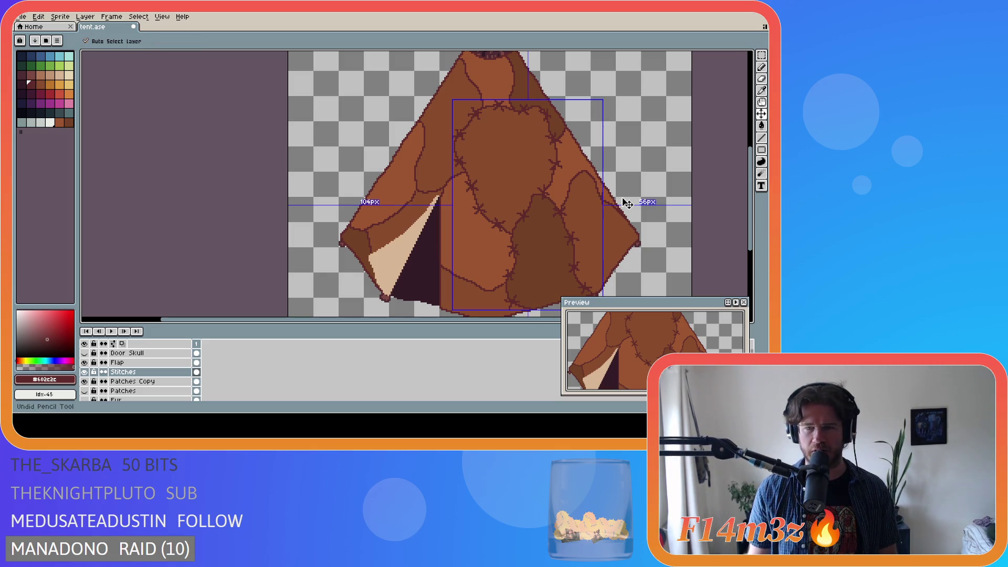
Undo recent stitch marks, draw a short stitch on the right patch, and save
{"action": "key", "text": "ctrl+y"}
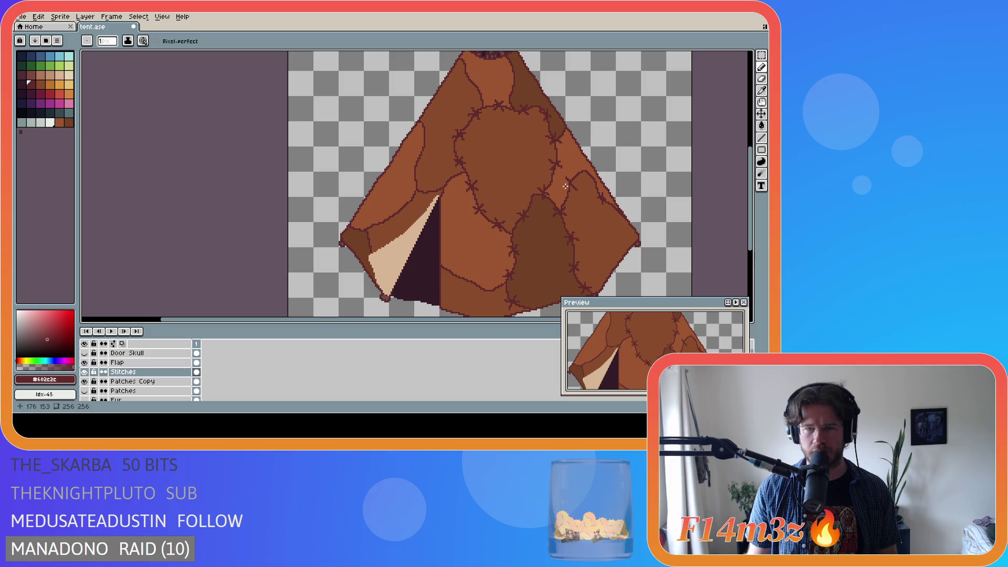
{"action": "key", "text": "ctrl+z"}
{"action": "key", "text": "ctrl"}
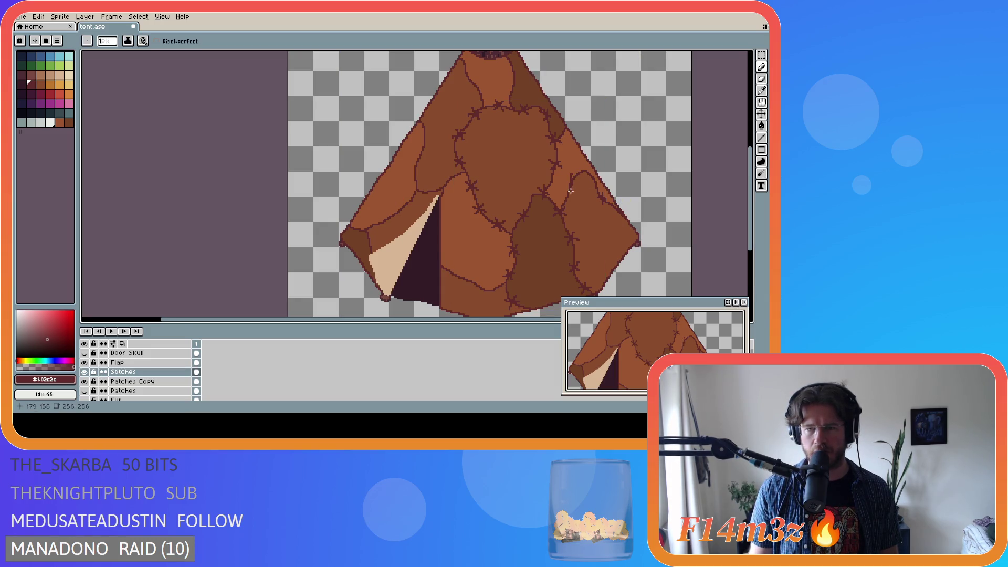
{"action": "key", "text": "ctrl"}
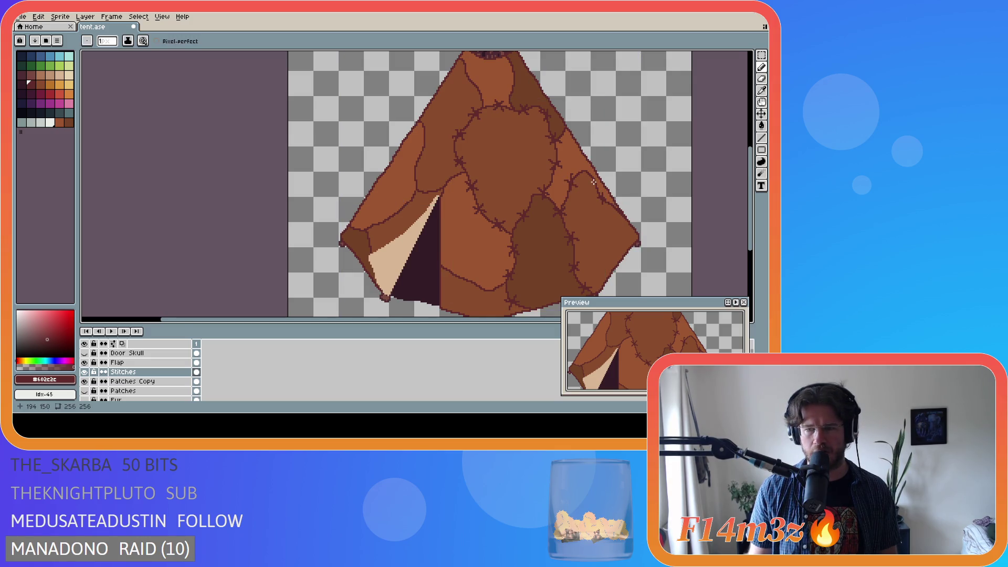
{"action": "key", "text": "ctrl+z"}
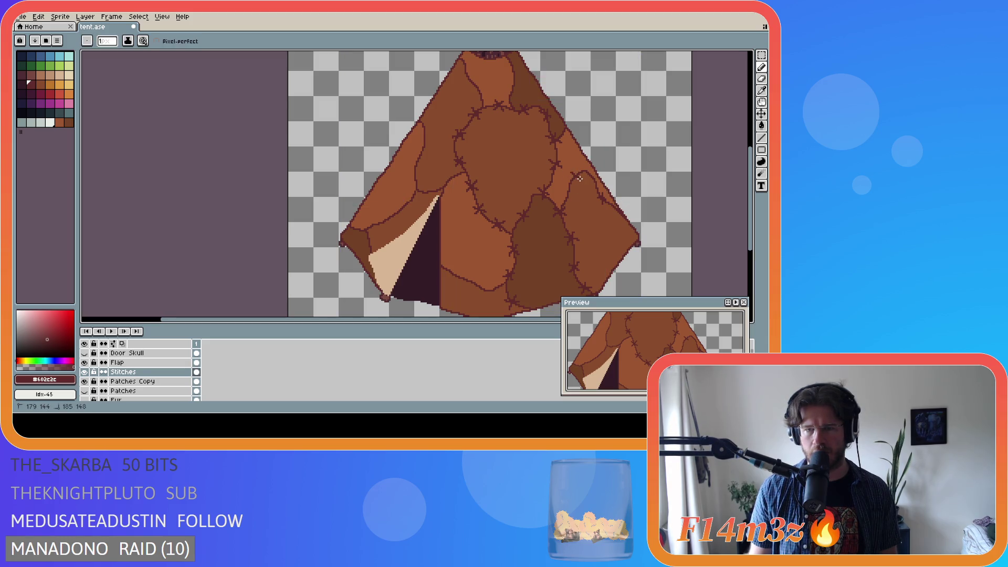
{"action": "left_click", "coordinate": [574, 182]}
{"action": "left_click_drag", "start_coordinate": [576, 170], "coordinate": [577, 172]}
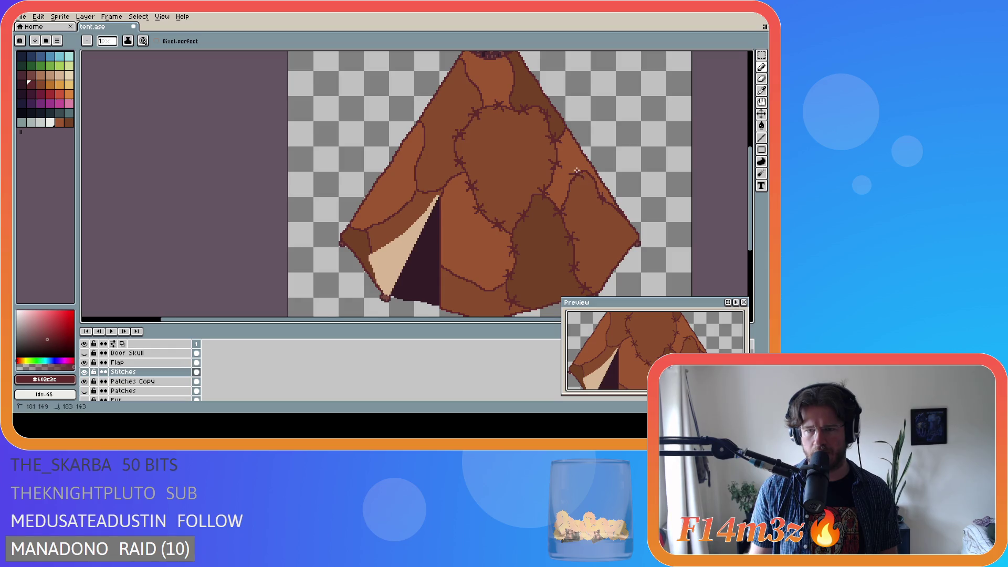
{"action": "key", "text": "ctrl+s"}
{"action": "key", "text": "ctrl+s"}
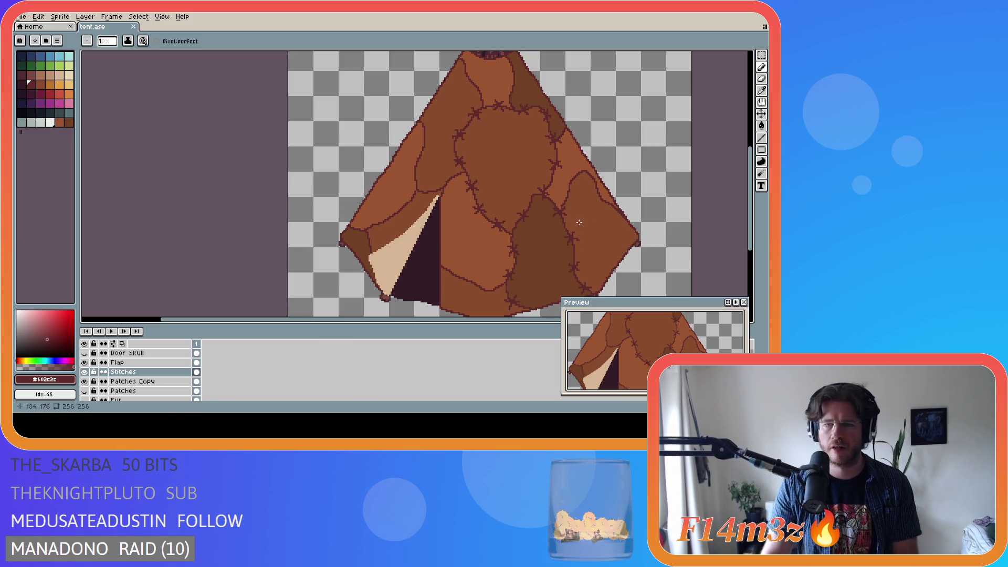
Draw stitch marks along the bottom seam beside the open flap, restoring an undone stroke
{"action": "scroll", "coordinate": [581, 225], "scroll_direction": "down", "scroll_amount": 2}
{"action": "scroll", "coordinate": [562, 223], "scroll_direction": "up", "scroll_amount": 2}
{"action": "scroll", "coordinate": [543, 219], "scroll_direction": "down", "scroll_amount": 2}
{"action": "scroll", "coordinate": [582, 238], "scroll_direction": "up", "scroll_amount": 2}
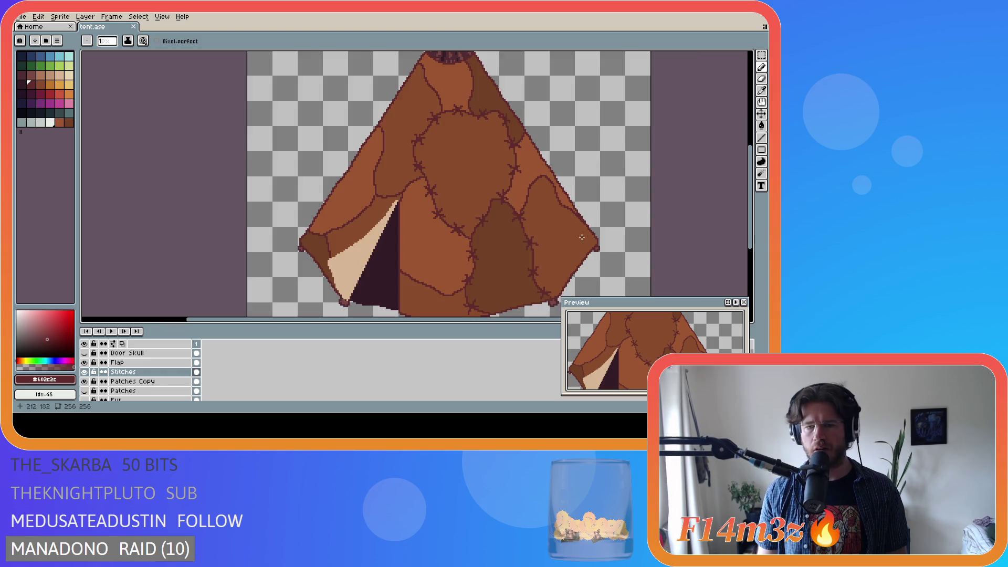
{"action": "scroll", "coordinate": [594, 218], "scroll_direction": "down", "scroll_amount": 3}
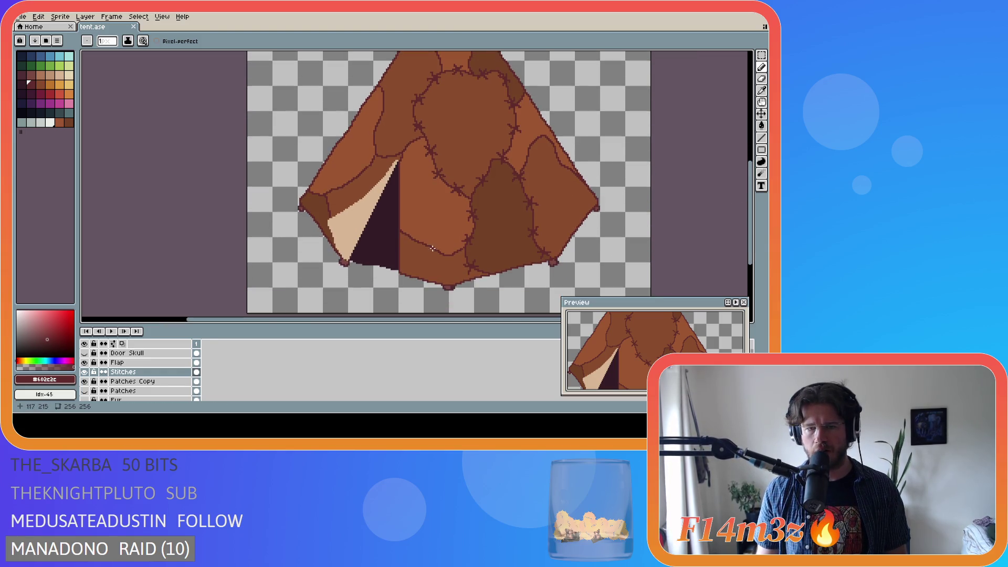
{"action": "mouse_move", "coordinate": [431, 243]}
{"action": "left_mouse_down"}
{"action": "mouse_move", "coordinate": [421, 249]}
{"action": "mouse_move", "coordinate": [432, 249]}
{"action": "left_mouse_up"}
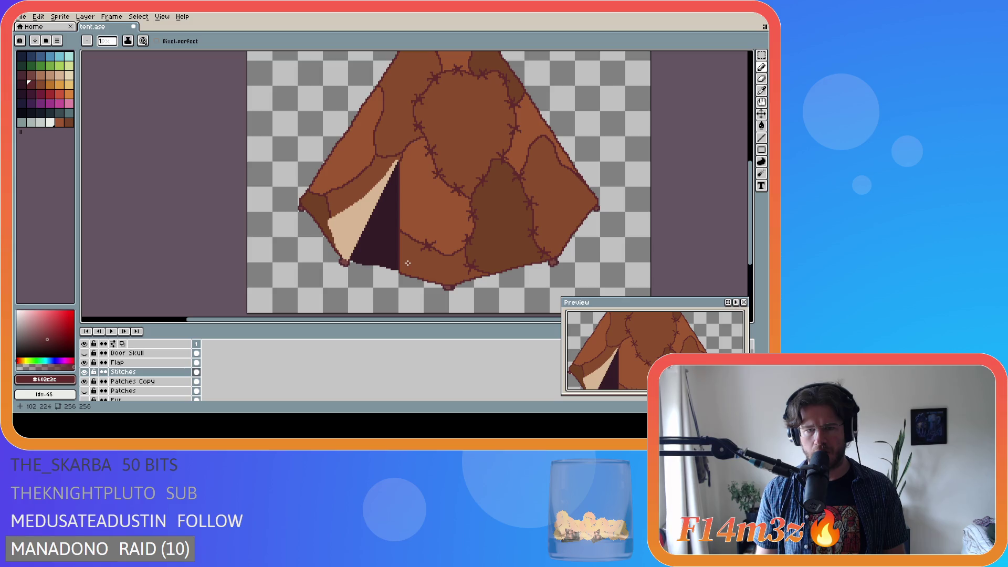
{"action": "key", "text": "ctrl"}
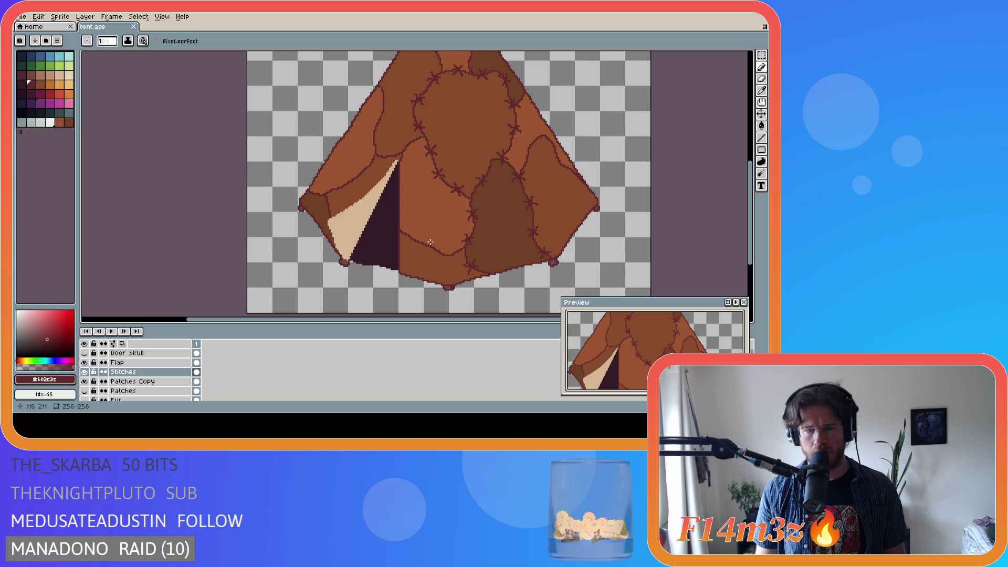
{"action": "key", "text": "ctrl"}
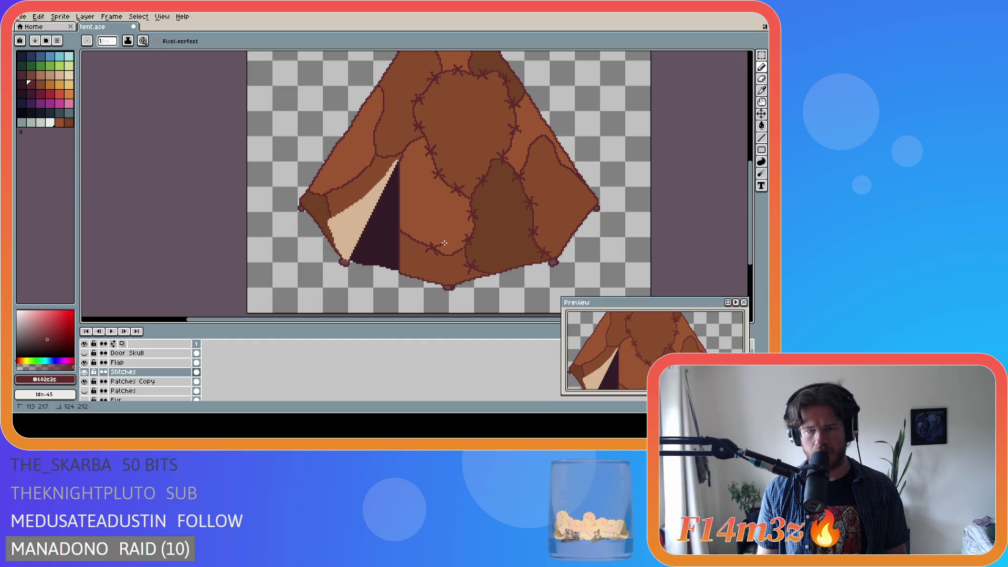
{"action": "key", "text": "e"}
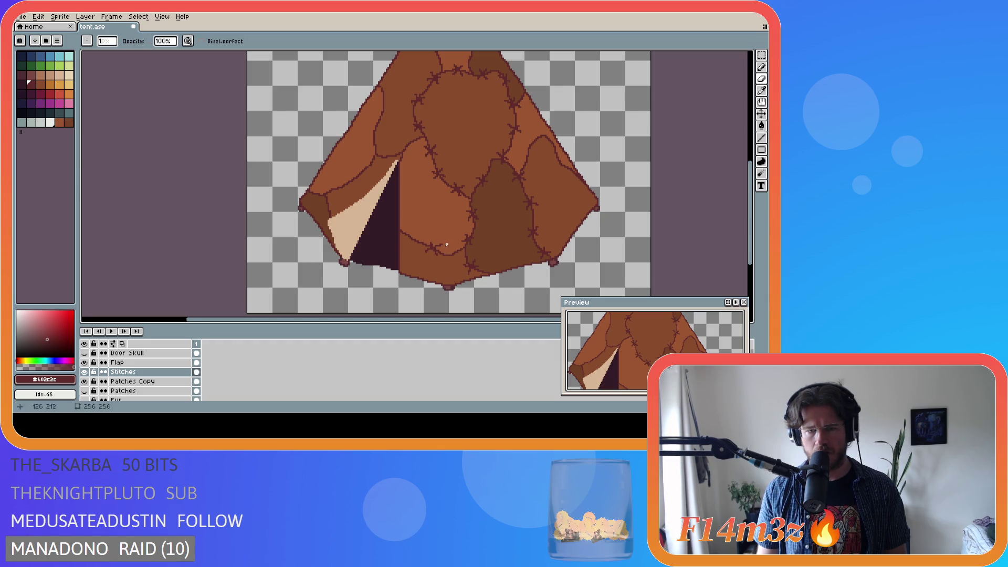
{"action": "key", "text": "b"}
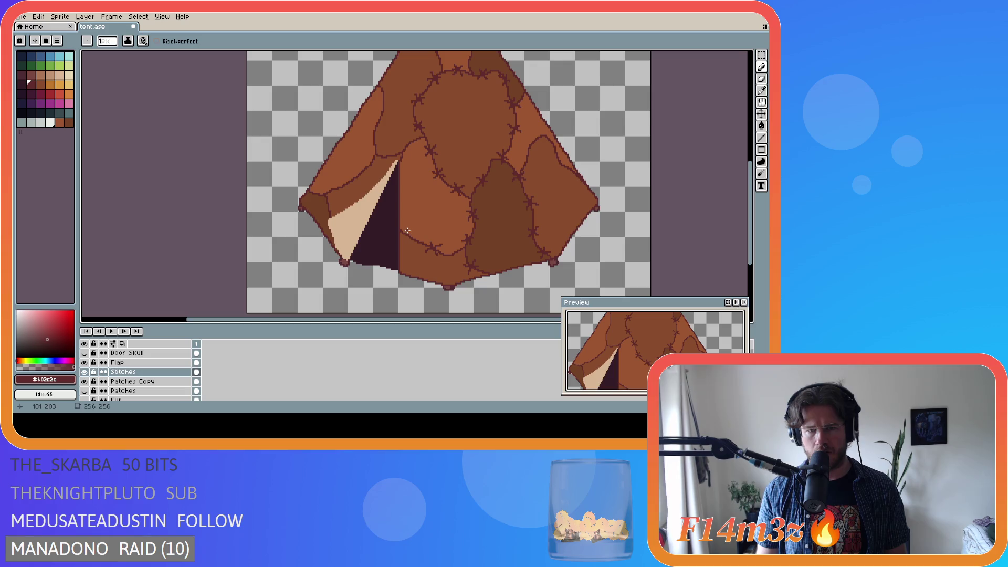
{"action": "left_click", "coordinate": [414, 240]}
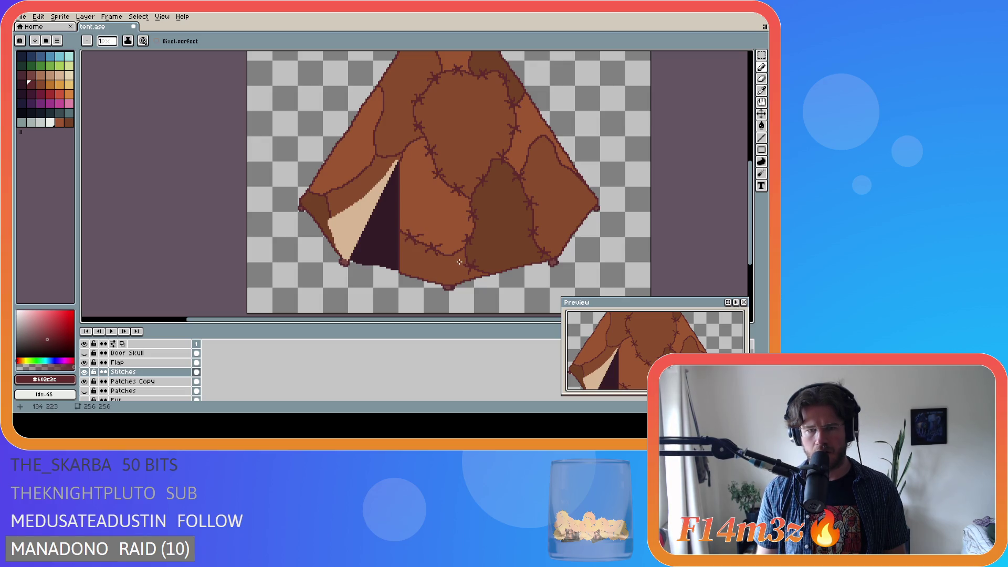
{"action": "key", "text": "ctrl"}
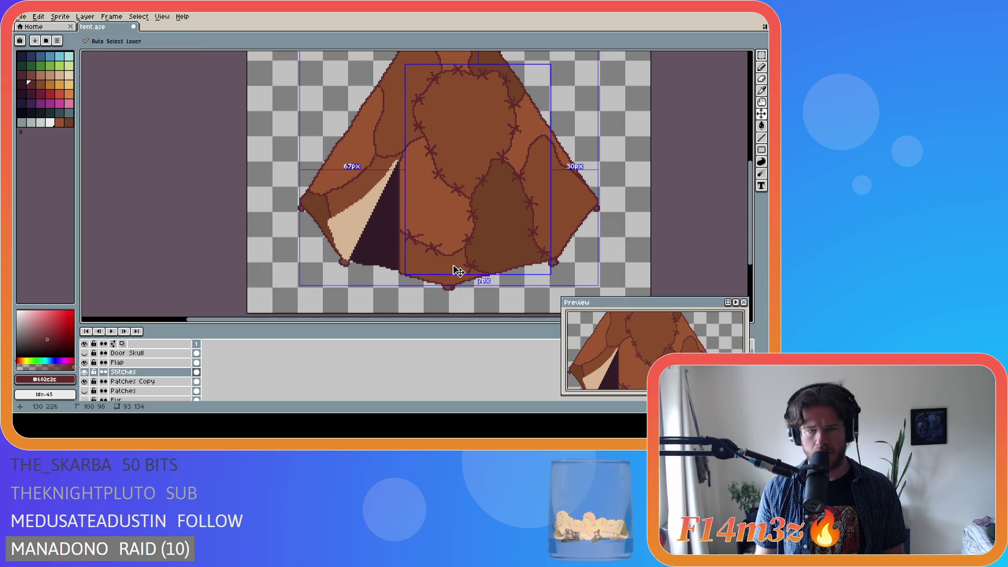
{"action": "key", "text": "ctrl+y"}
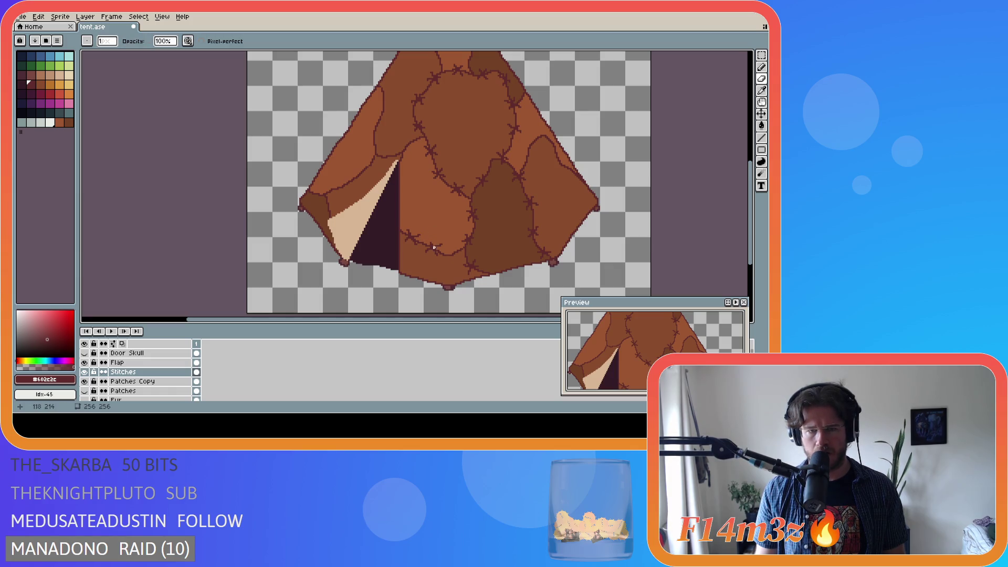
{"action": "key", "text": "m"}
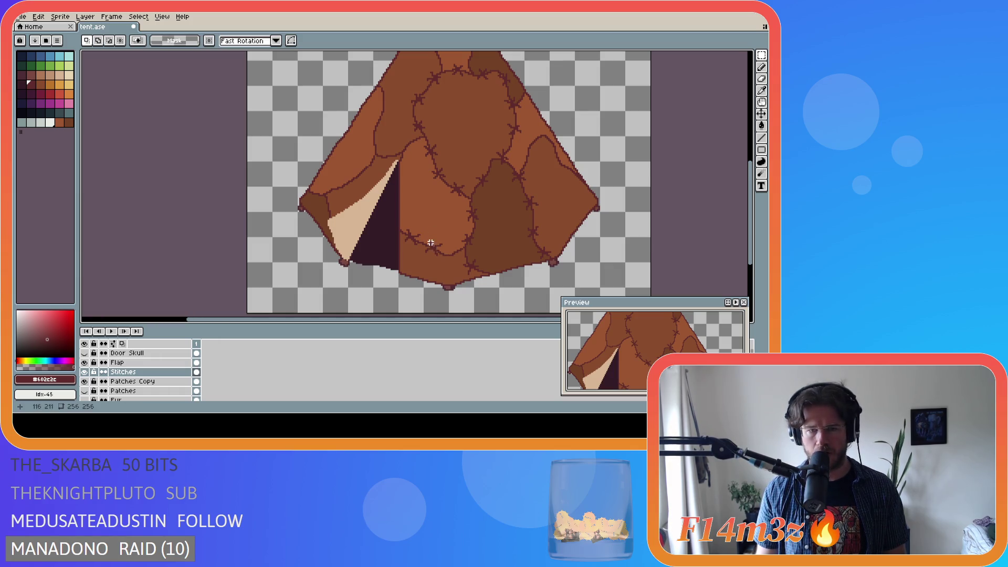
Marquee-select two stitch marks on the lower seam, dropping each selection afterwards
{"action": "left_click_drag", "start_coordinate": [426, 241], "coordinate": [453, 265]}
{"action": "left_click", "coordinate": [439, 254]}
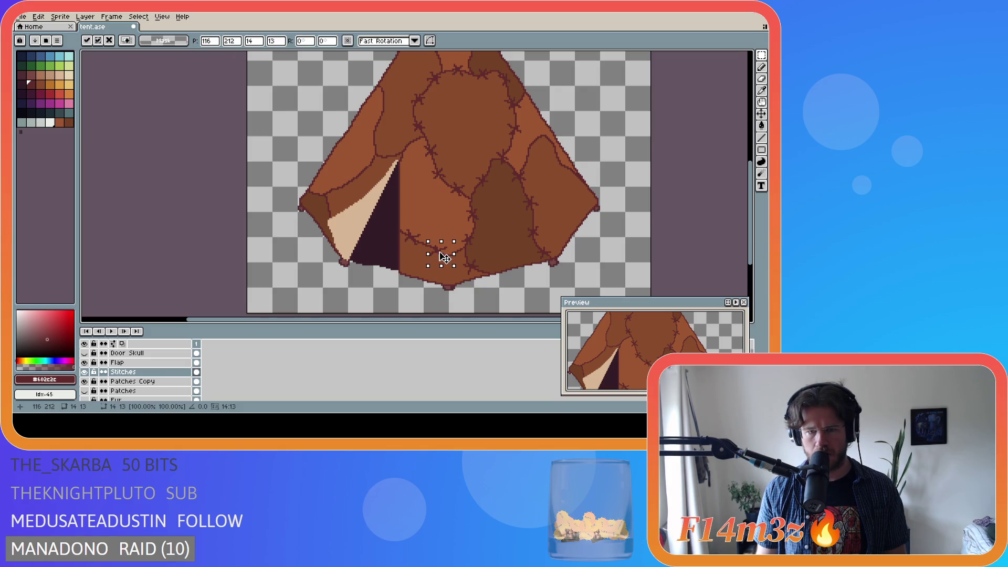
{"action": "left_click", "coordinate": [473, 271]}
{"action": "mouse_move", "coordinate": [447, 264]}
{"action": "left_mouse_down"}
{"action": "mouse_move", "coordinate": [437, 242]}
{"action": "mouse_move", "coordinate": [451, 268]}
{"action": "left_mouse_up"}
{"action": "left_click", "coordinate": [447, 257]}
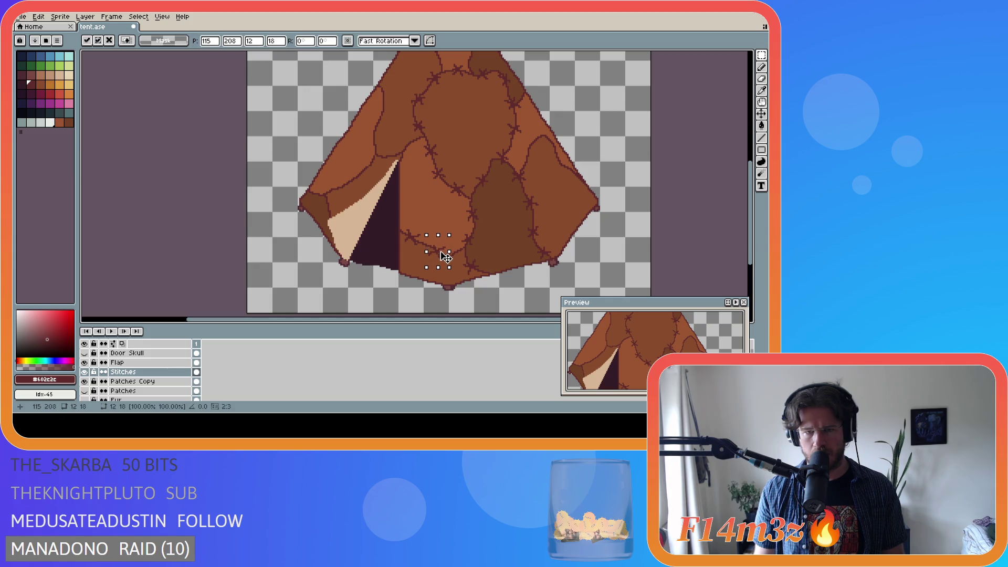
{"action": "left_click", "coordinate": [514, 256]}
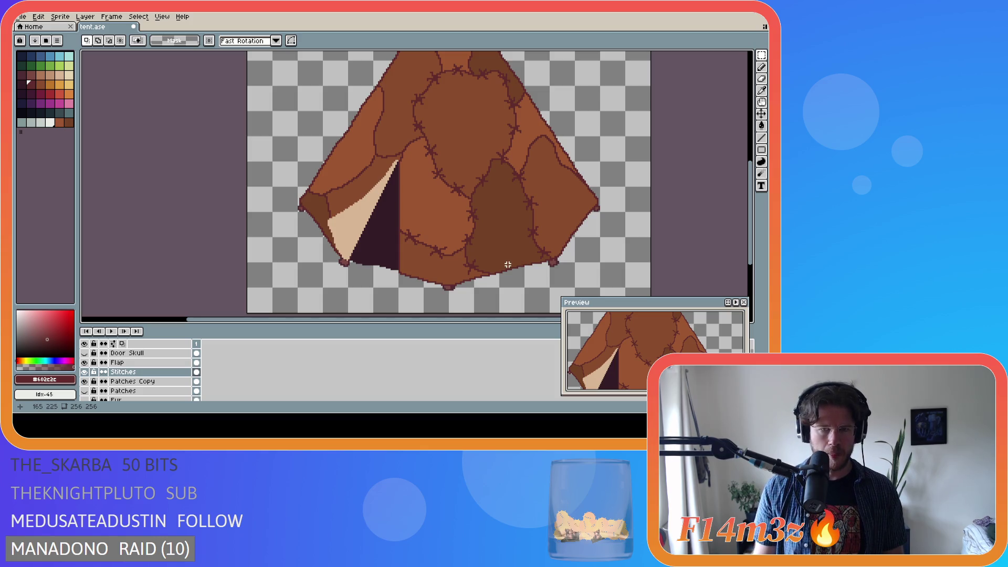
Select the stitch beside the flap edge to shift it into place, then return to the Pencil
{"action": "scroll", "coordinate": [485, 273], "scroll_direction": "down", "scroll_amount": 2}
{"action": "scroll", "coordinate": [493, 283], "scroll_direction": "up", "scroll_amount": 1}
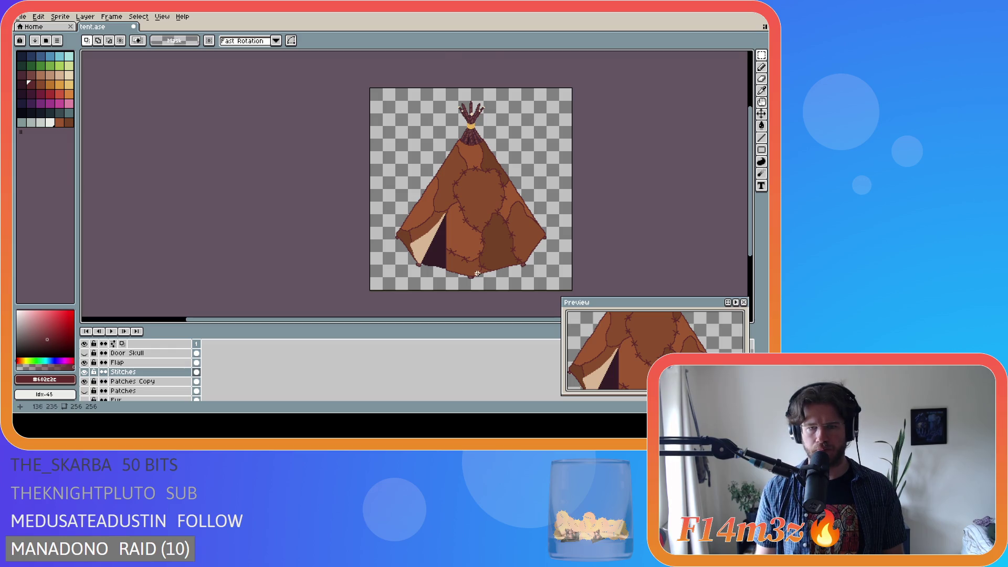
{"action": "scroll", "coordinate": [477, 273], "scroll_direction": "up", "scroll_amount": 1}
{"action": "scroll", "coordinate": [447, 257], "scroll_direction": "up", "scroll_amount": 1}
{"action": "left_click_drag", "start_coordinate": [409, 203], "coordinate": [439, 244]}
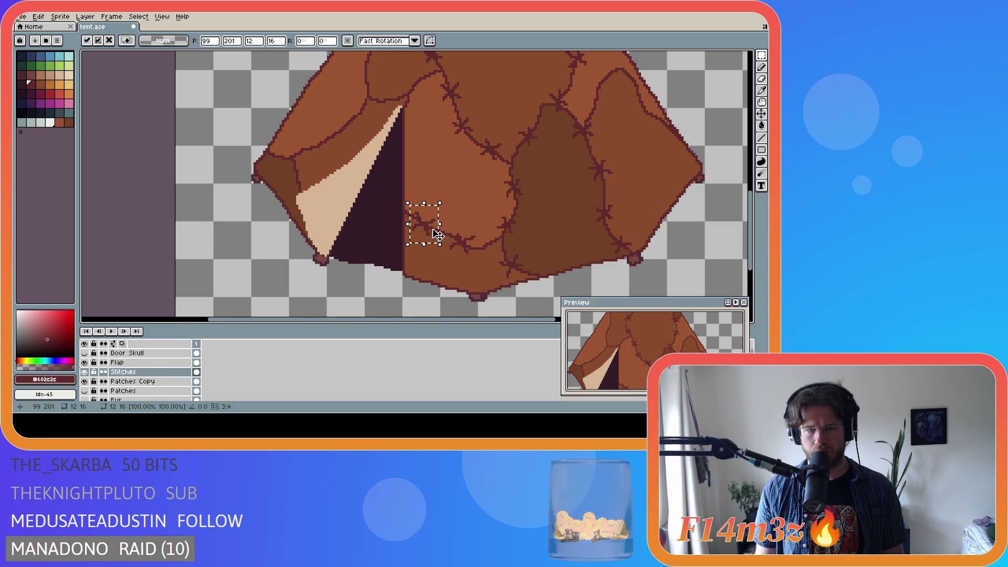
{"action": "left_click", "coordinate": [472, 222]}
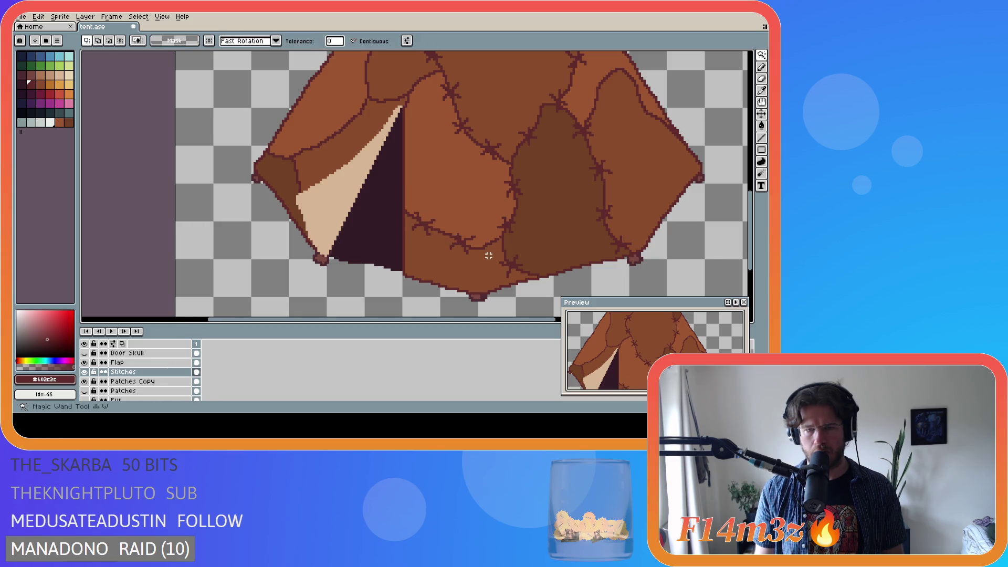
{"action": "key", "text": "b"}
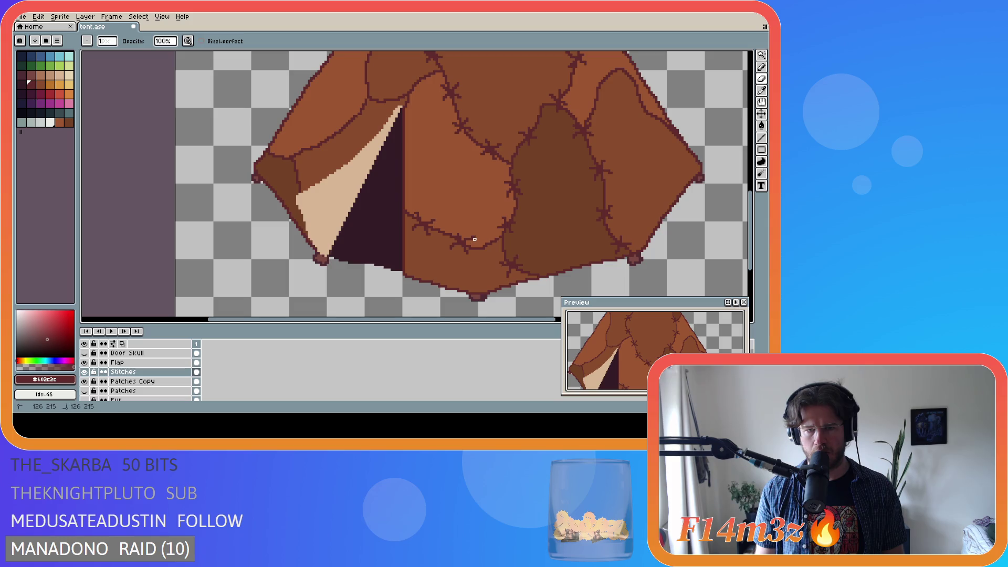
{"action": "key", "text": "e"}
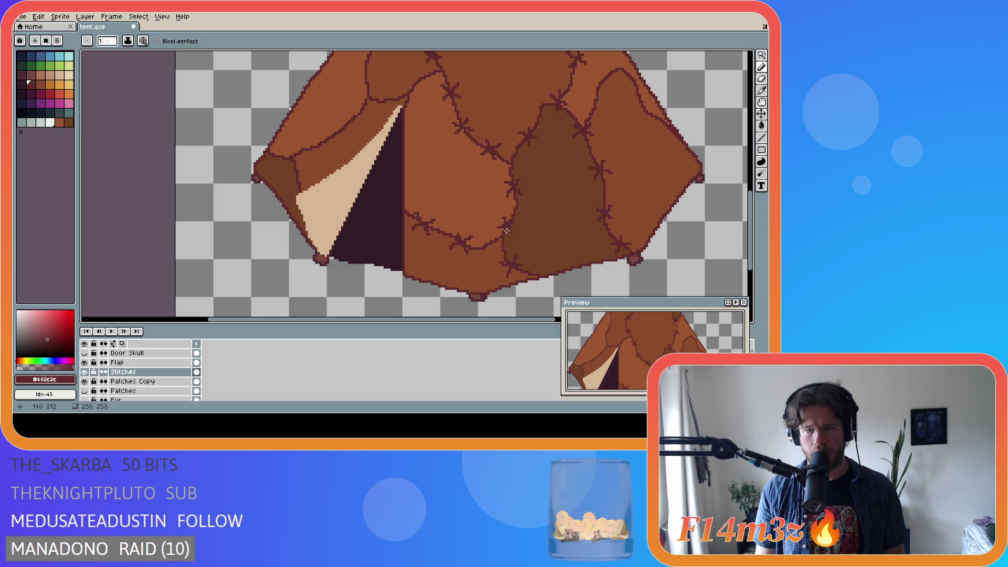
{"action": "scroll", "coordinate": [506, 230], "scroll_direction": "down", "scroll_amount": 1}
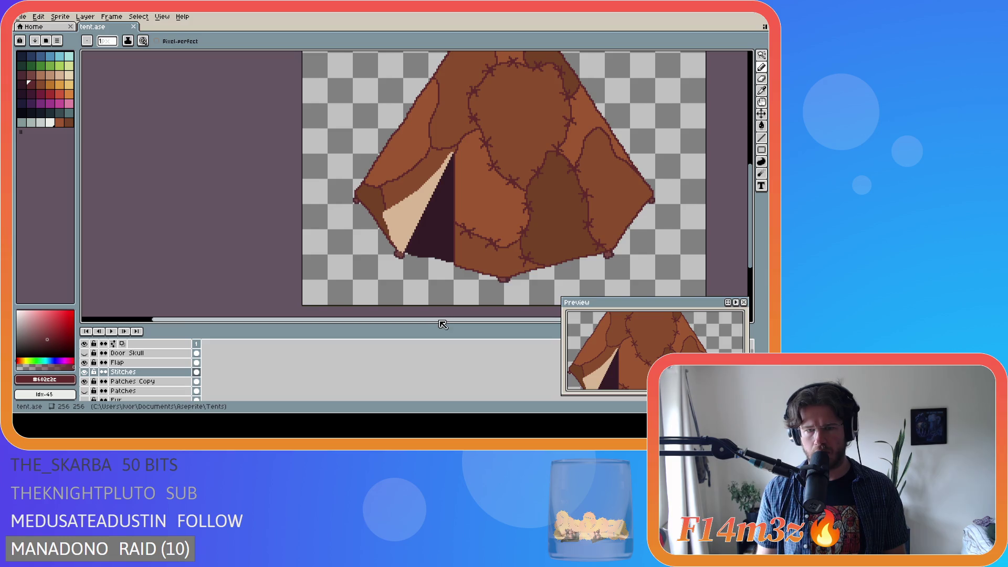
Draw an extra stitch pixel on the right-panel seam on the Stitches layer
{"action": "left_click_drag", "start_coordinate": [440, 321], "coordinate": [523, 322]}
{"action": "left_click_drag", "start_coordinate": [752, 245], "coordinate": [752, 221]}
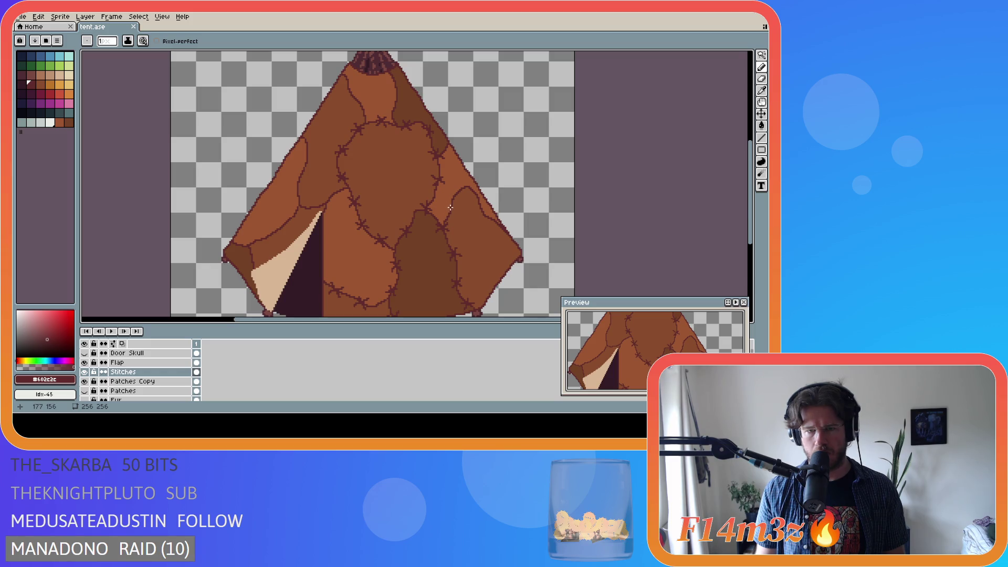
{"action": "left_click", "coordinate": [447, 206]}
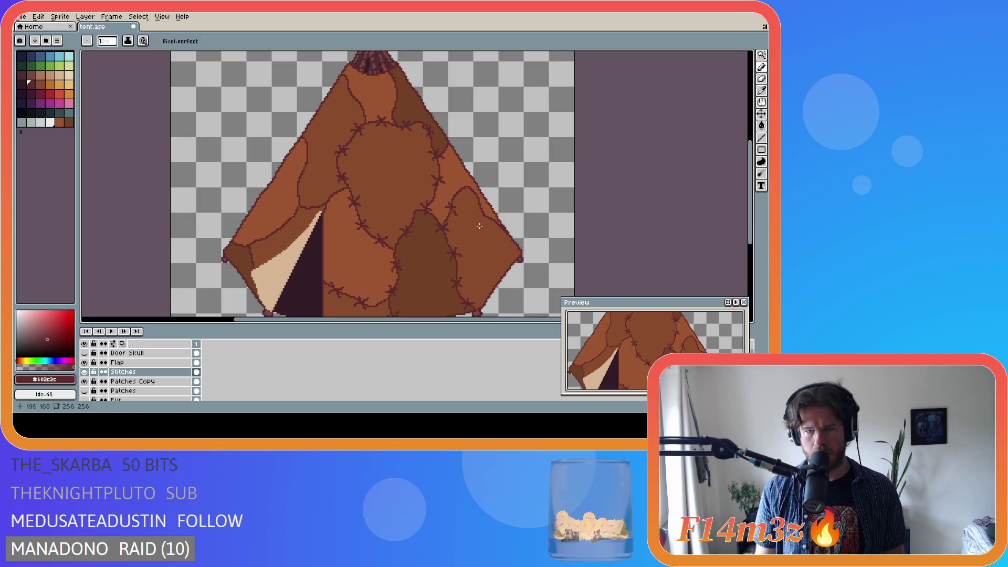
{"action": "scroll", "coordinate": [526, 233], "scroll_direction": "down", "scroll_amount": 2}
{"action": "scroll", "coordinate": [530, 232], "scroll_direction": "up", "scroll_amount": 3}
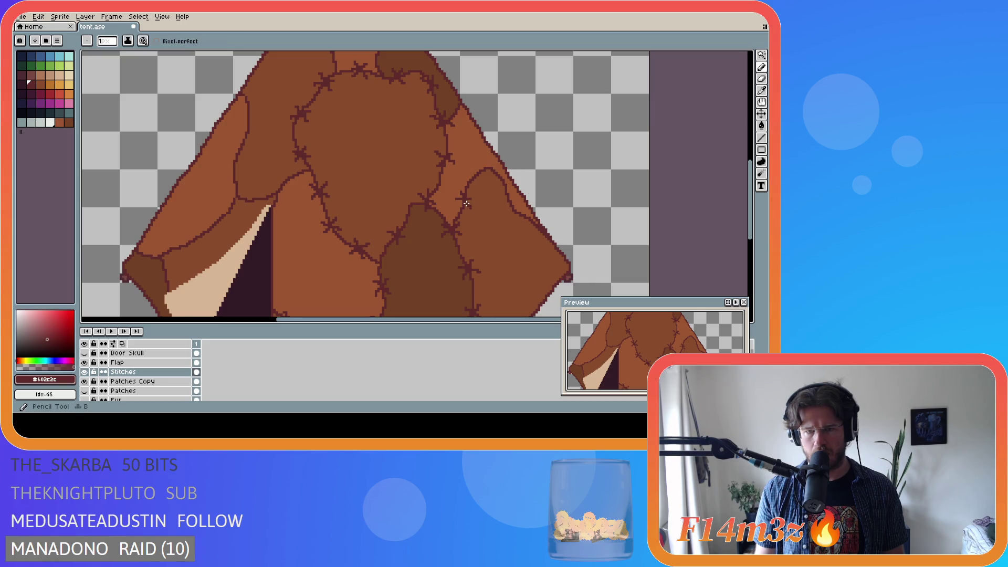
{"action": "scroll", "coordinate": [523, 226], "scroll_direction": "down", "scroll_amount": 1}
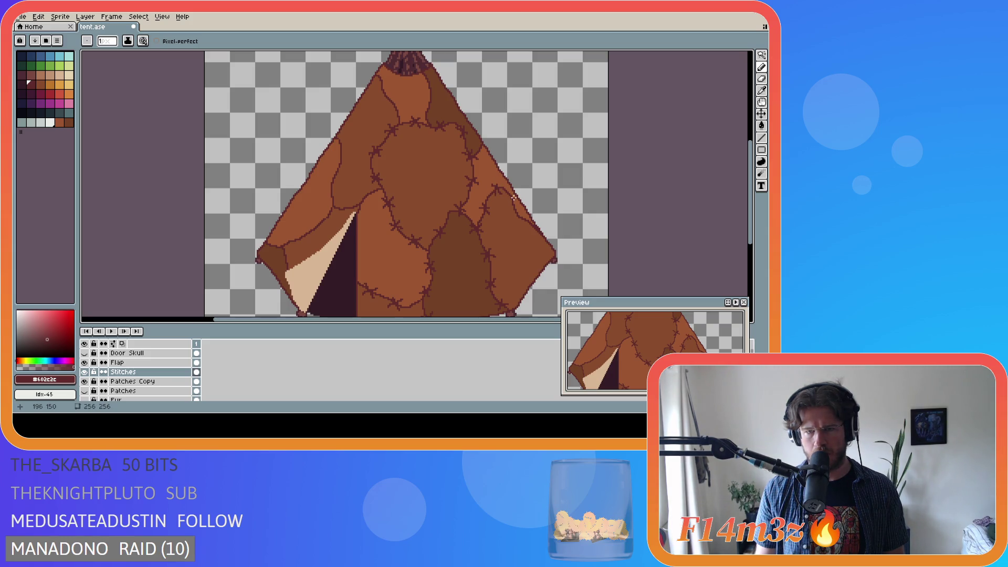
{"action": "scroll", "coordinate": [596, 227], "scroll_direction": "down", "scroll_amount": 2}
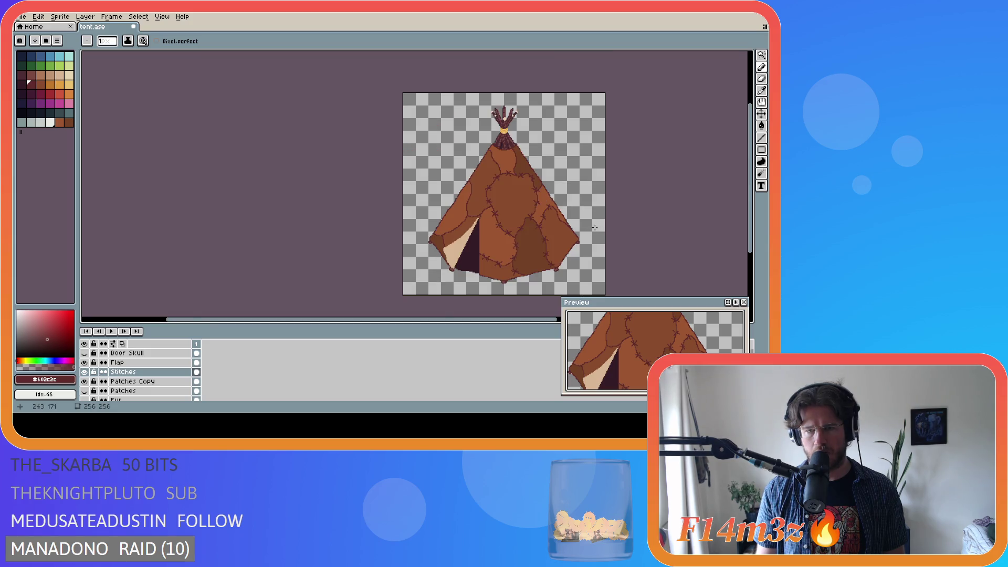
{"action": "scroll", "coordinate": [595, 227], "scroll_direction": "up", "scroll_amount": 2}
Check the Stitches layer's extent, reselect the Pencil and zoom out to review the whole tent
{"action": "scroll", "coordinate": [581, 228], "scroll_direction": "down", "scroll_amount": 2}
{"action": "scroll", "coordinate": [581, 227], "scroll_direction": "up", "scroll_amount": 2}
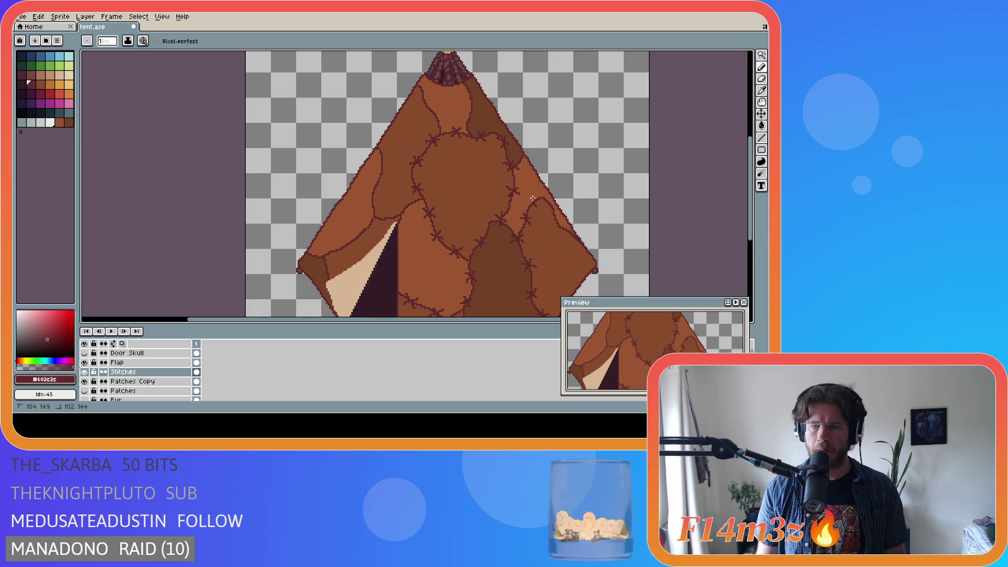
{"action": "key", "text": "ctrl"}
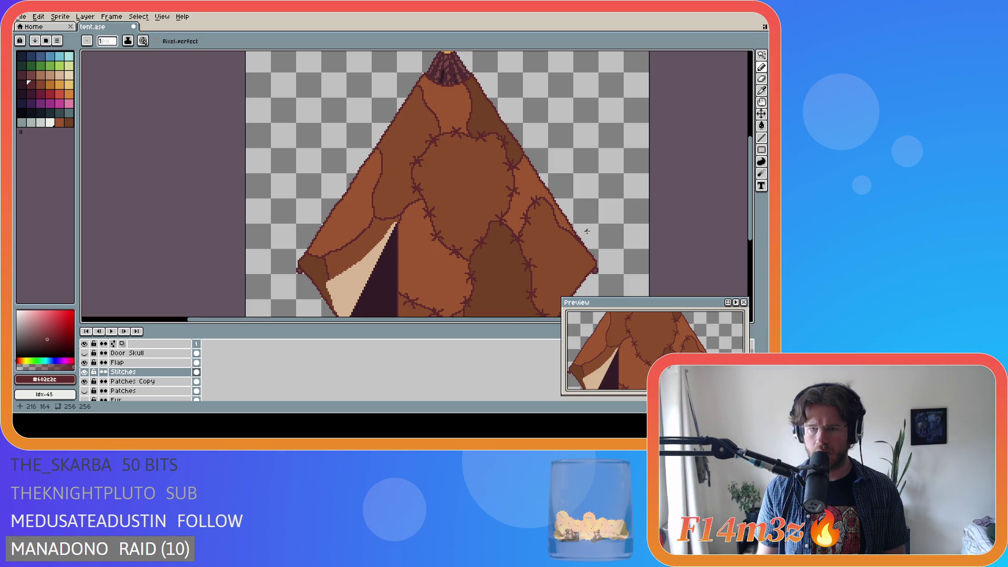
{"action": "scroll", "coordinate": [588, 231], "scroll_direction": "down", "scroll_amount": 2}
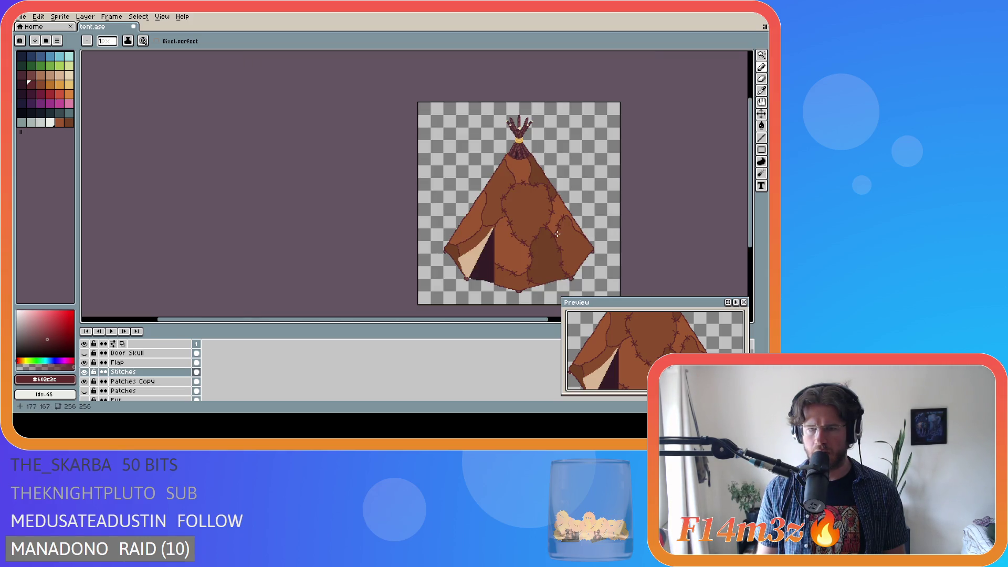
{"action": "scroll", "coordinate": [602, 245], "scroll_direction": "up", "scroll_amount": 3}
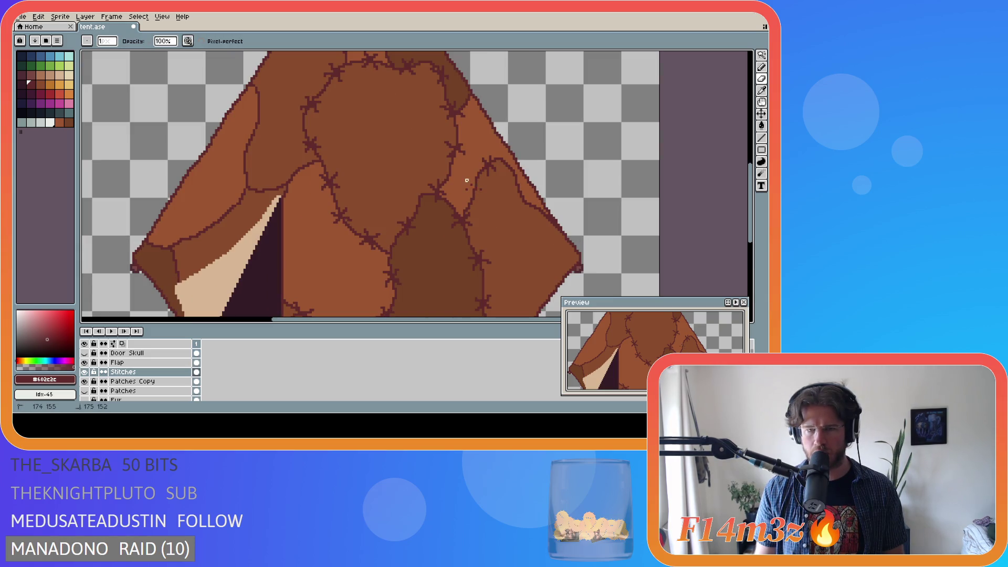
{"action": "key", "text": "b"}
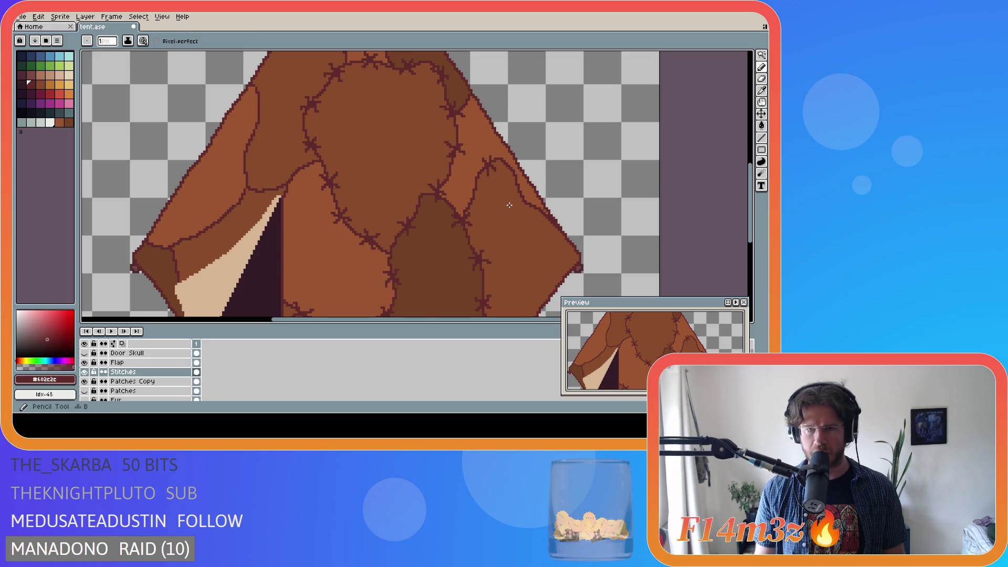
{"action": "scroll", "coordinate": [510, 205], "scroll_direction": "down", "scroll_amount": 2}
{"action": "scroll", "coordinate": [525, 205], "scroll_direction": "up", "scroll_amount": 1}
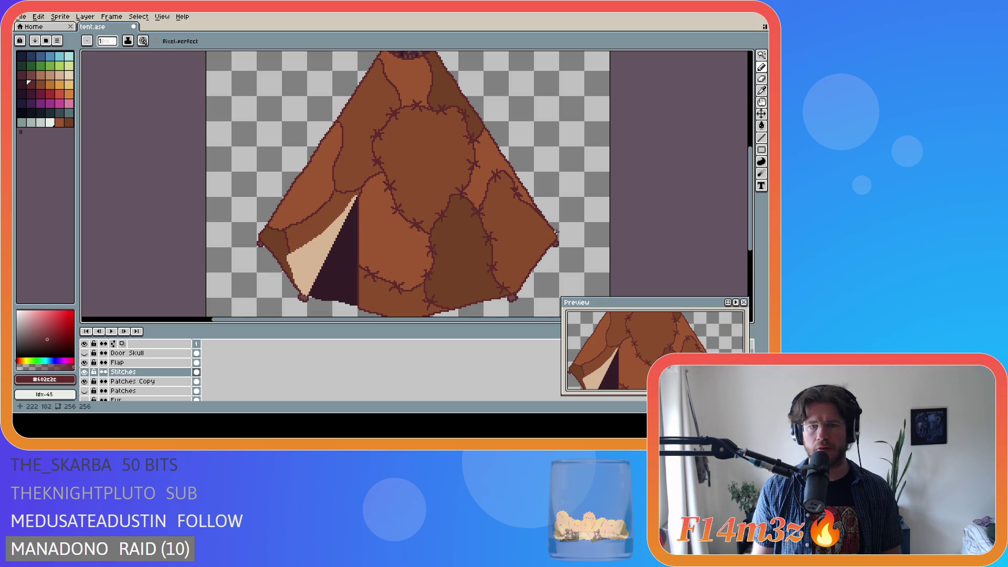
Draw a small stitch cross on the tent's right edge with the Pencil
{"action": "scroll", "coordinate": [556, 231], "scroll_direction": "down", "scroll_amount": 2}
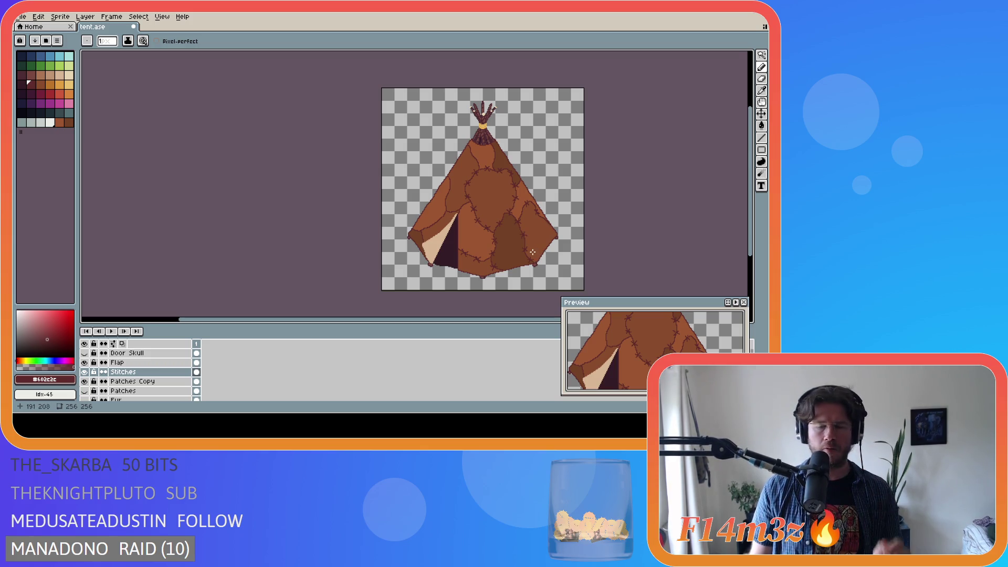
{"action": "scroll", "coordinate": [541, 244], "scroll_direction": "up", "scroll_amount": 3}
{"action": "key", "text": "b"}
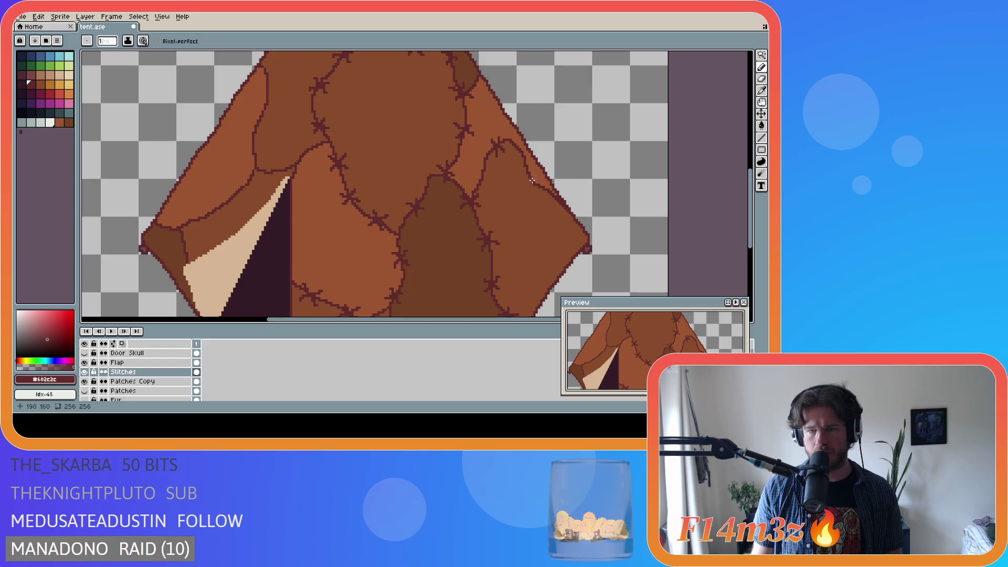
{"action": "left_click", "coordinate": [537, 175]}
{"action": "left_click_drag", "start_coordinate": [537, 174], "coordinate": [530, 189]}
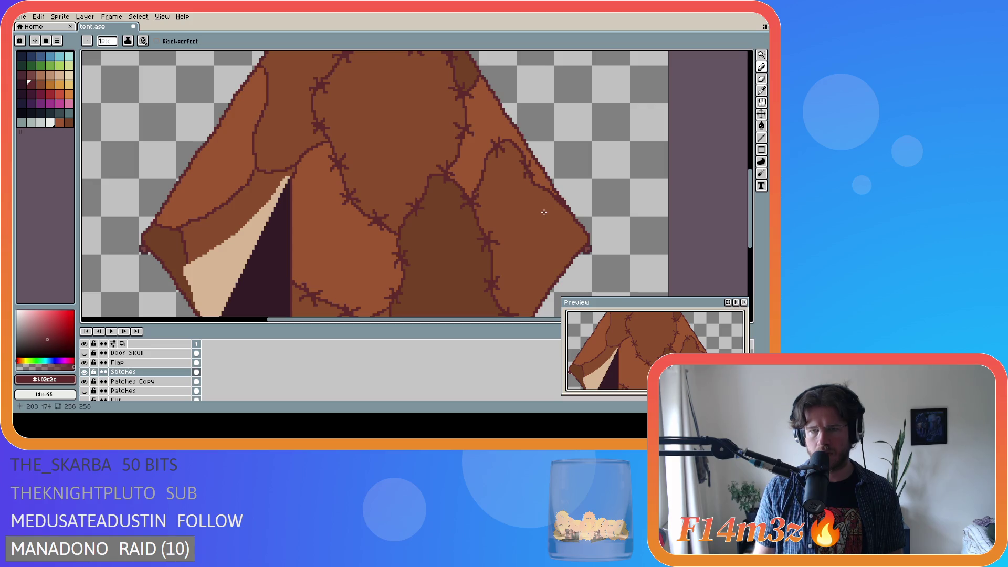
{"action": "scroll", "coordinate": [545, 215], "scroll_direction": "down", "scroll_amount": 1}
{"action": "scroll", "coordinate": [556, 241], "scroll_direction": "down", "scroll_amount": 2}
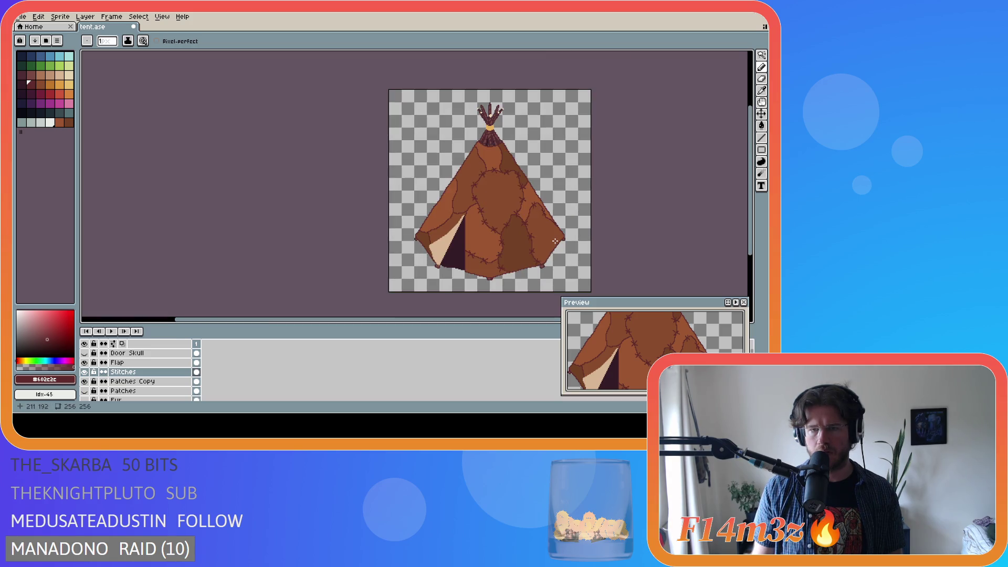
{"action": "scroll", "coordinate": [555, 241], "scroll_direction": "up", "scroll_amount": 2}
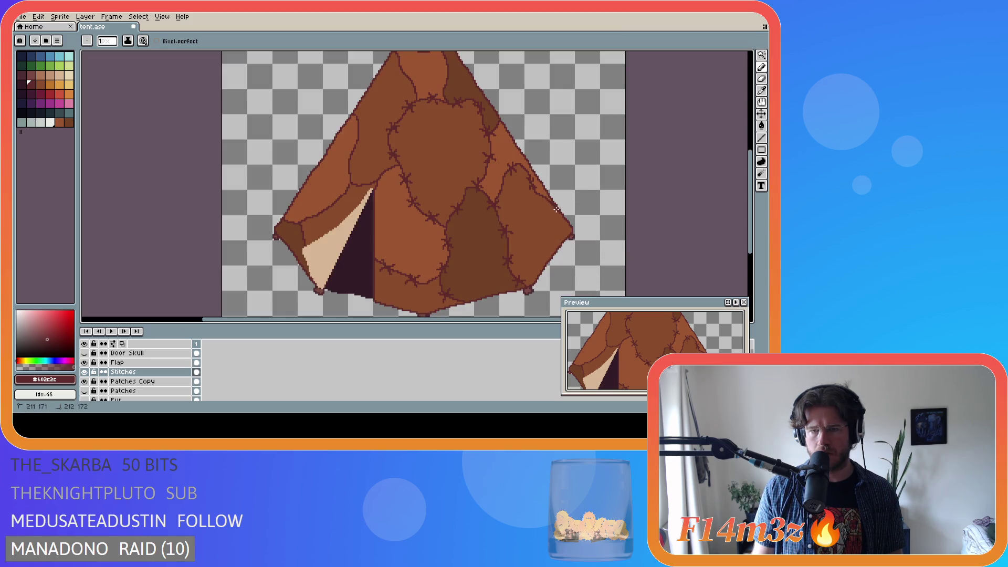
Undo the last drawn stitch stroke on the right edge
{"action": "key", "text": "v"}
{"action": "key", "text": "b"}
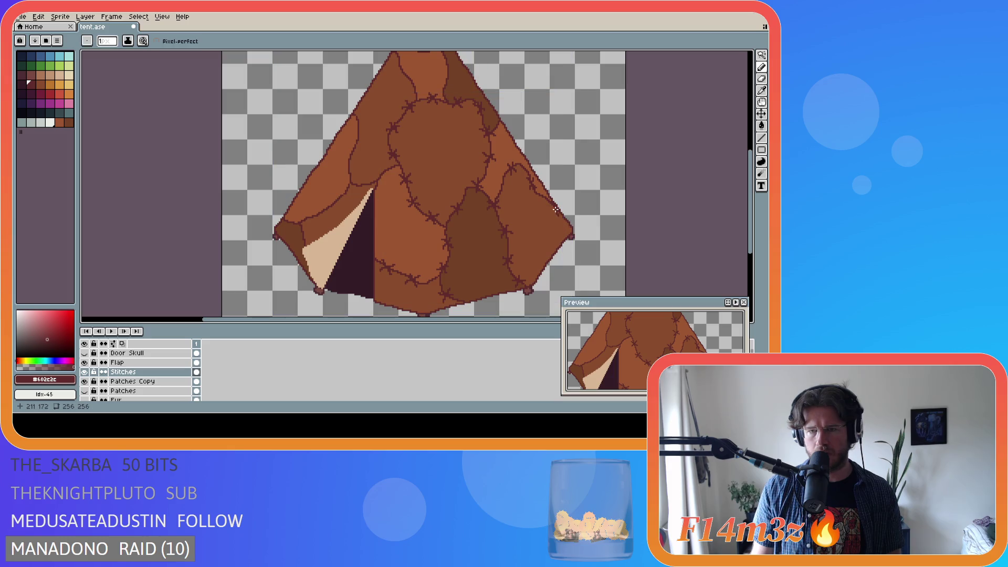
{"action": "scroll", "coordinate": [543, 264], "scroll_direction": "down", "scroll_amount": 2}
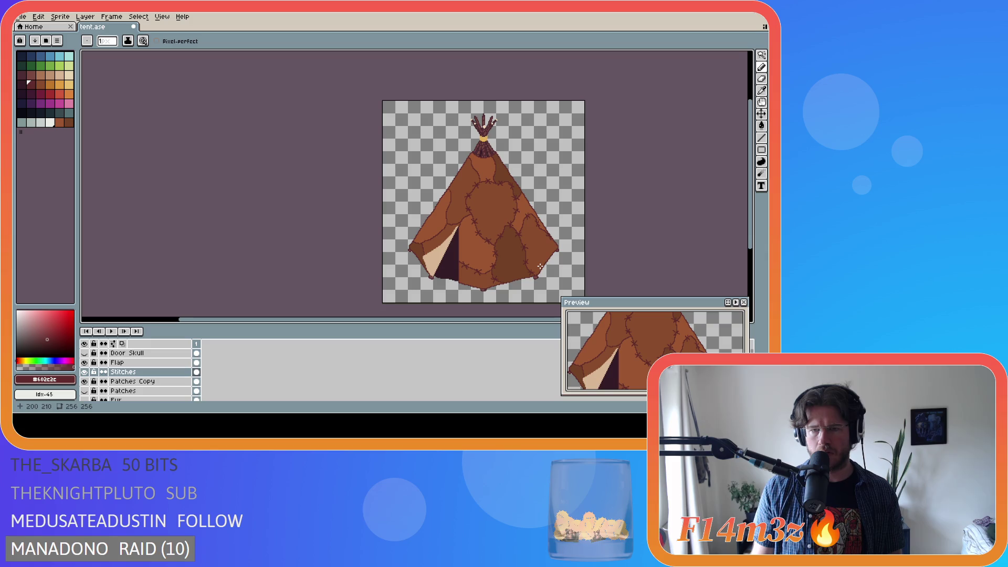
{"action": "scroll", "coordinate": [540, 266], "scroll_direction": "up", "scroll_amount": 2}
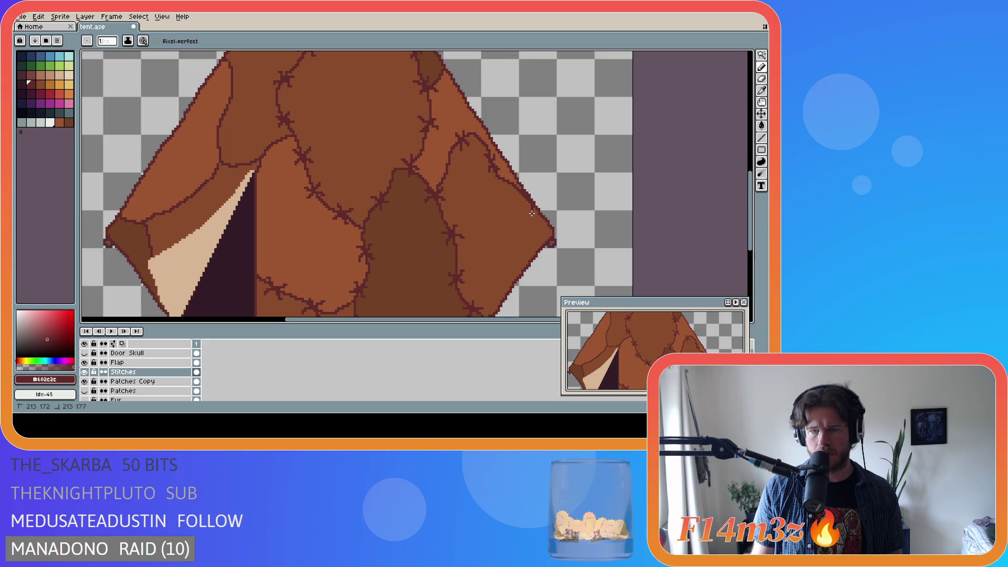
{"action": "key", "text": "ctrl+z"}
{"action": "scroll", "coordinate": [541, 248], "scroll_direction": "down", "scroll_amount": 2}
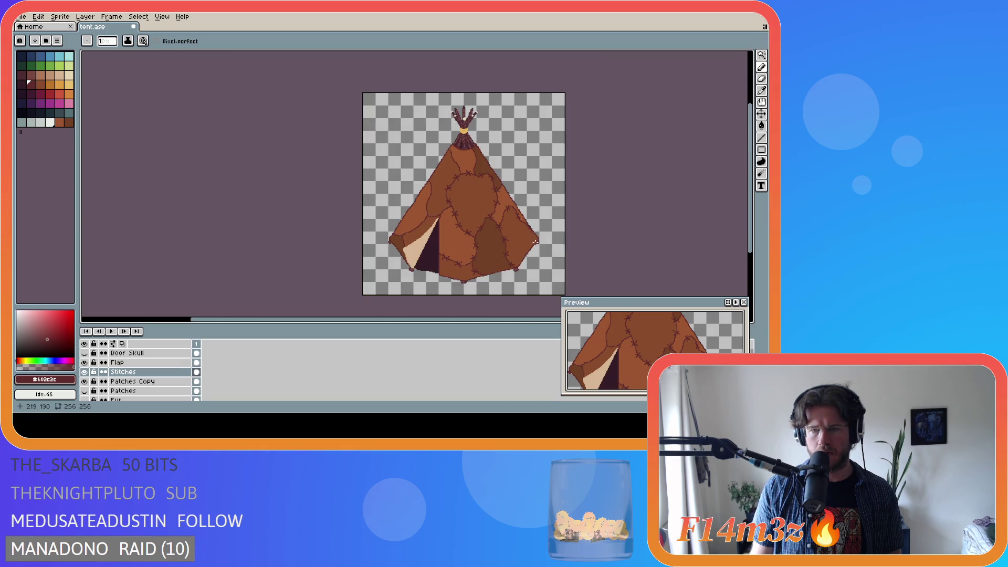
{"action": "scroll", "coordinate": [540, 241], "scroll_direction": "up", "scroll_amount": 2}
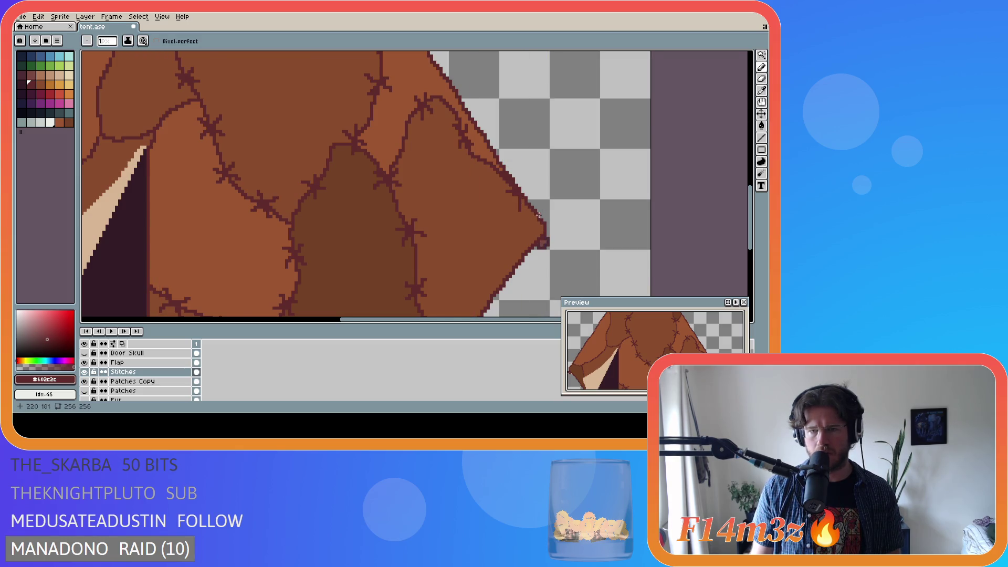
{"action": "scroll", "coordinate": [537, 215], "scroll_direction": "down", "scroll_amount": 2}
{"action": "scroll", "coordinate": [537, 215], "scroll_direction": "up", "scroll_amount": 2}
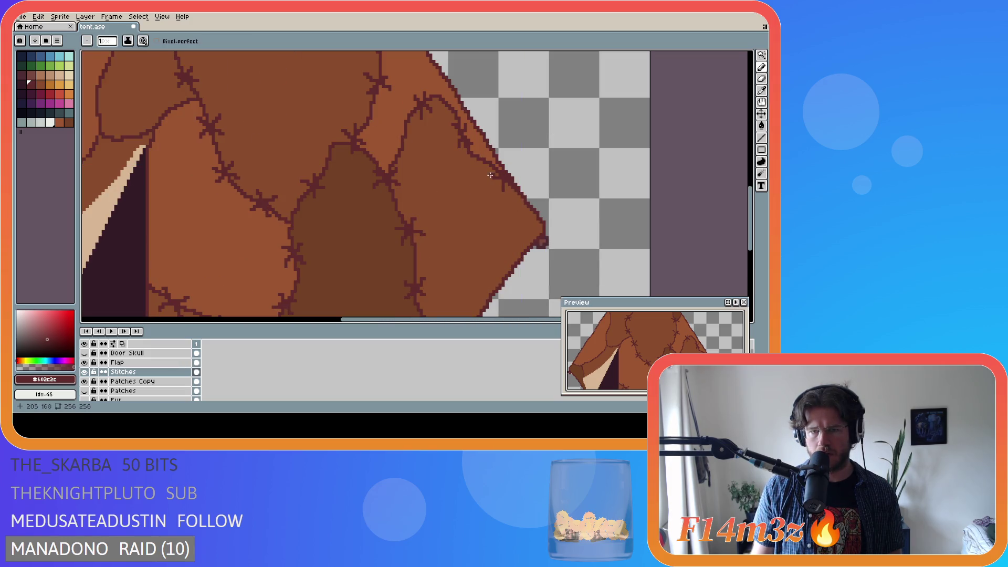
{"action": "scroll", "coordinate": [517, 190], "scroll_direction": "down", "scroll_amount": 2}
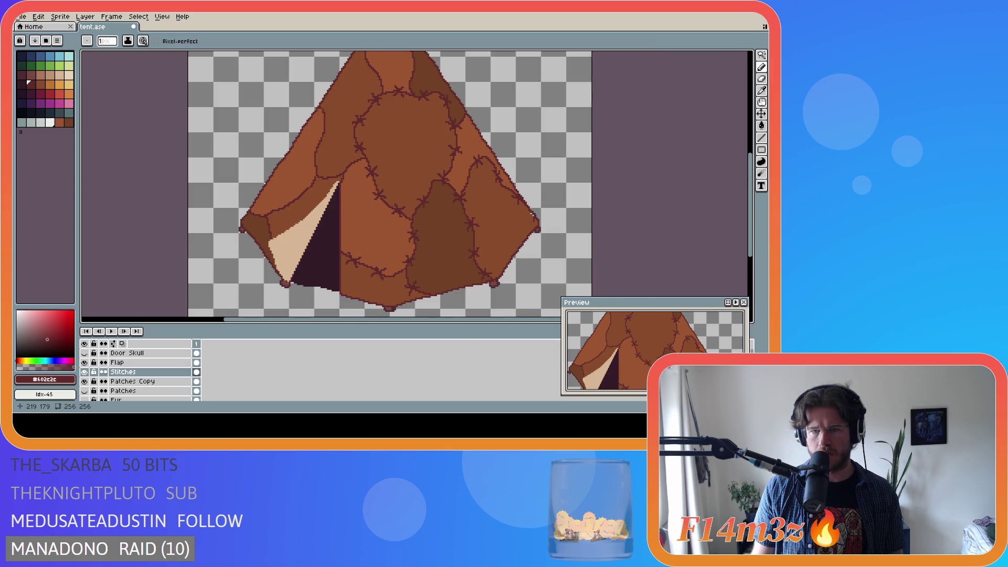
{"action": "scroll", "coordinate": [532, 216], "scroll_direction": "up", "scroll_amount": 2}
{"action": "scroll", "coordinate": [520, 213], "scroll_direction": "down", "scroll_amount": 2}
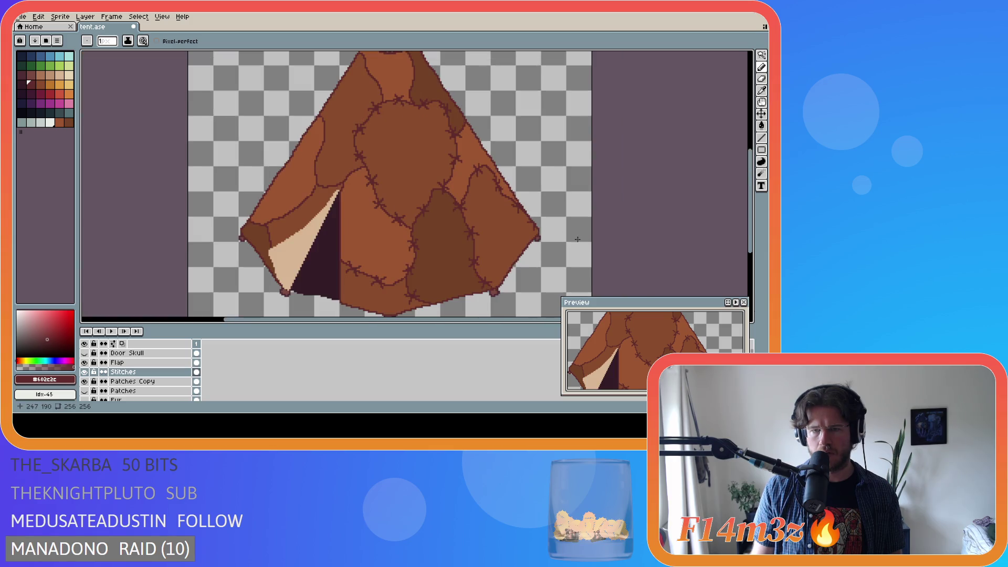
Add dark stitch marks along the tent's right edge
{"action": "key", "text": "v"}
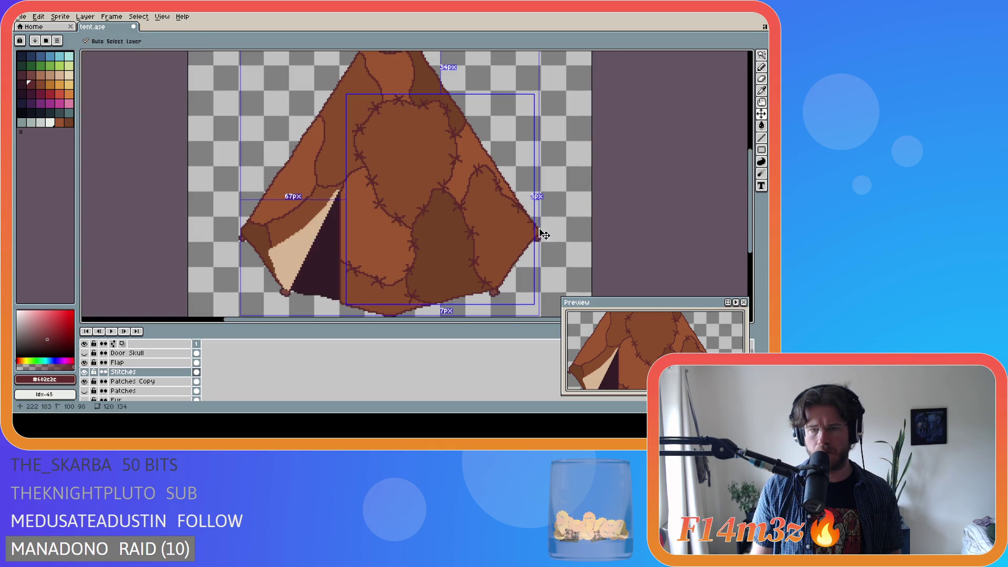
{"action": "key", "text": "b"}
{"action": "scroll", "coordinate": [539, 228], "scroll_direction": "up", "scroll_amount": 2}
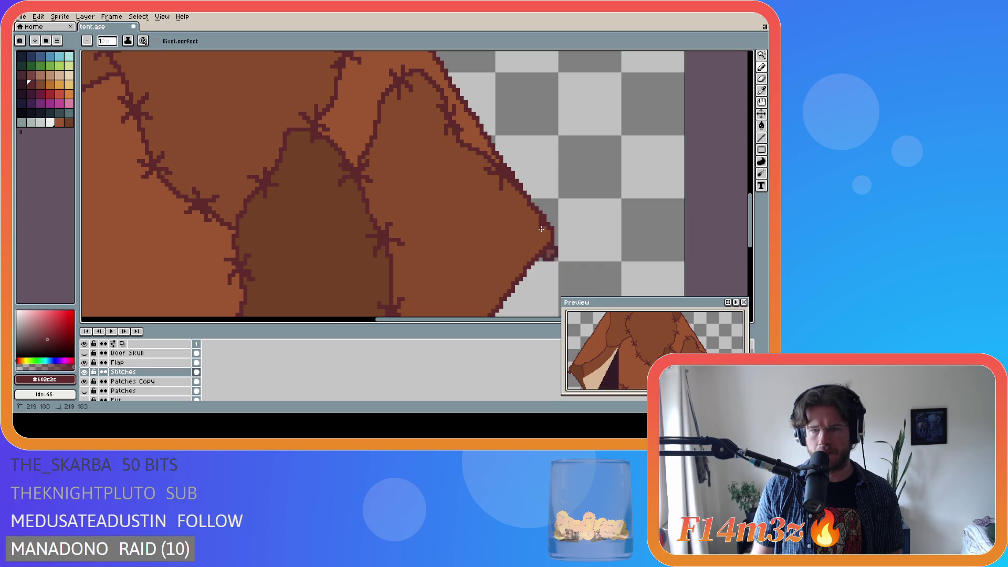
{"action": "left_click_drag", "start_coordinate": [525, 209], "coordinate": [541, 217]}
{"action": "scroll", "coordinate": [513, 235], "scroll_direction": "down", "scroll_amount": 2}
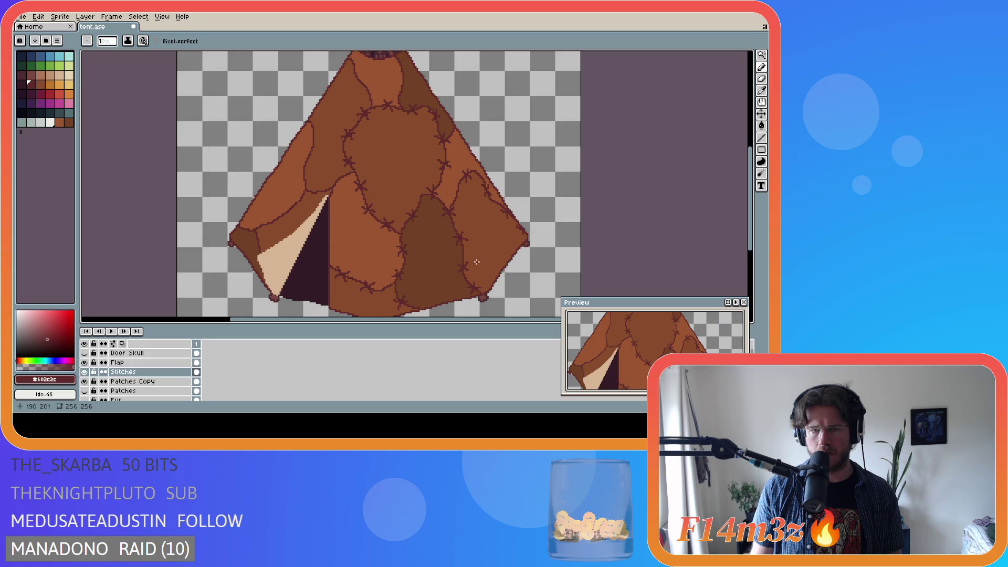
{"action": "scroll", "coordinate": [477, 262], "scroll_direction": "down", "scroll_amount": 2}
{"action": "scroll", "coordinate": [388, 161], "scroll_direction": "up", "scroll_amount": 3}
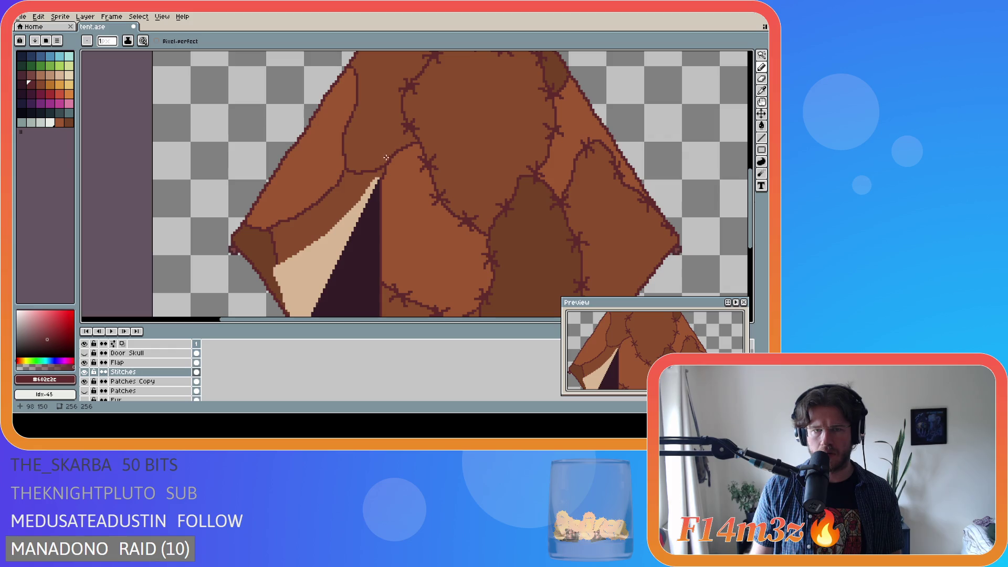
{"action": "scroll", "coordinate": [386, 158], "scroll_direction": "down", "scroll_amount": 1}
{"action": "scroll", "coordinate": [397, 169], "scroll_direction": "up", "scroll_amount": 1}
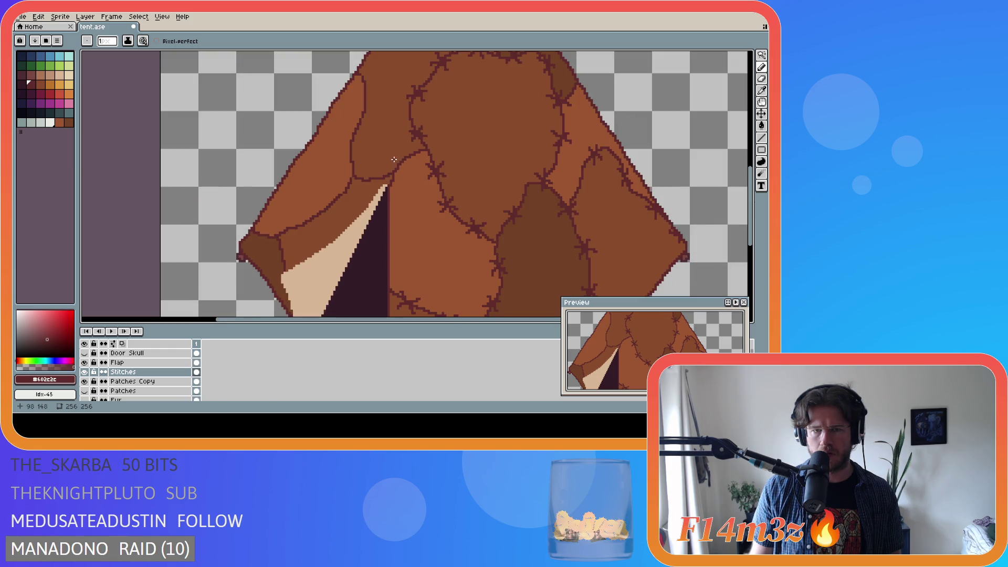
Draw a stitch cross on the seam above the flap
{"action": "mouse_move", "coordinate": [391, 157]}
{"action": "left_mouse_down"}
{"action": "mouse_move", "coordinate": [395, 180]}
{"action": "mouse_move", "coordinate": [410, 165]}
{"action": "left_mouse_up"}
{"action": "scroll", "coordinate": [439, 215], "scroll_direction": "down", "scroll_amount": 3}
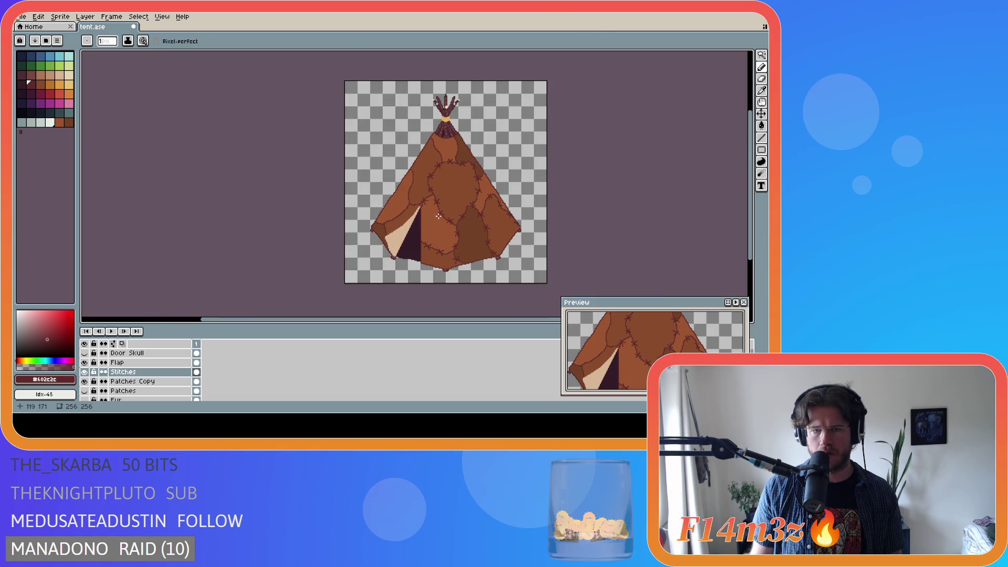
{"action": "scroll", "coordinate": [431, 215], "scroll_direction": "up", "scroll_amount": 3}
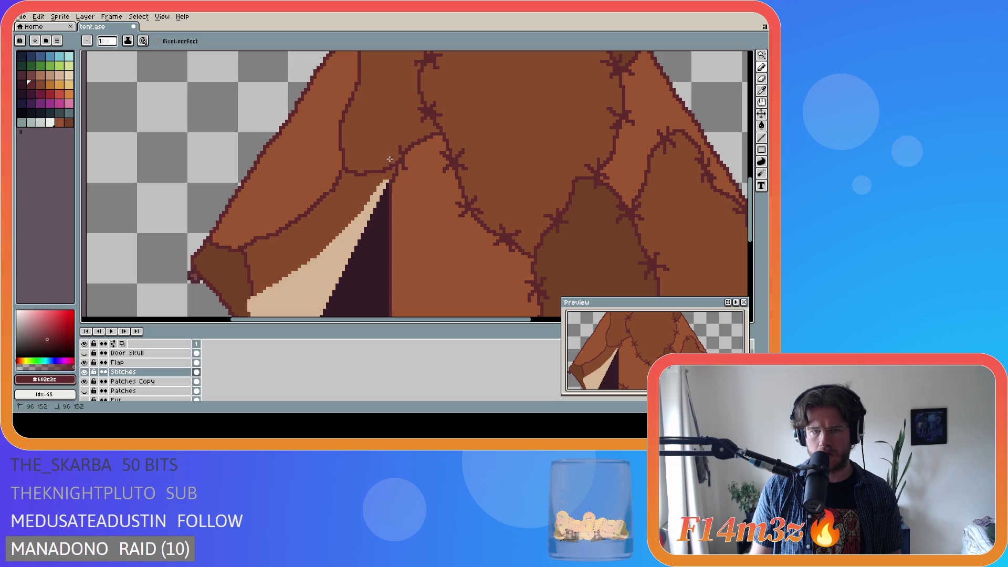
{"action": "scroll", "coordinate": [442, 178], "scroll_direction": "down", "scroll_amount": 2}
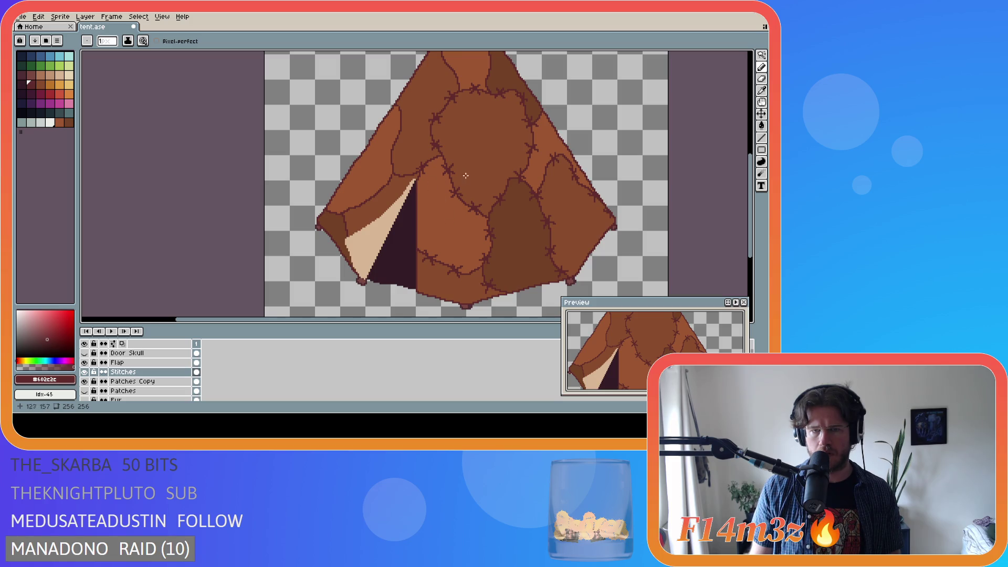
{"action": "scroll", "coordinate": [466, 175], "scroll_direction": "up", "scroll_amount": 4}
{"action": "scroll", "coordinate": [453, 185], "scroll_direction": "down", "scroll_amount": 4}
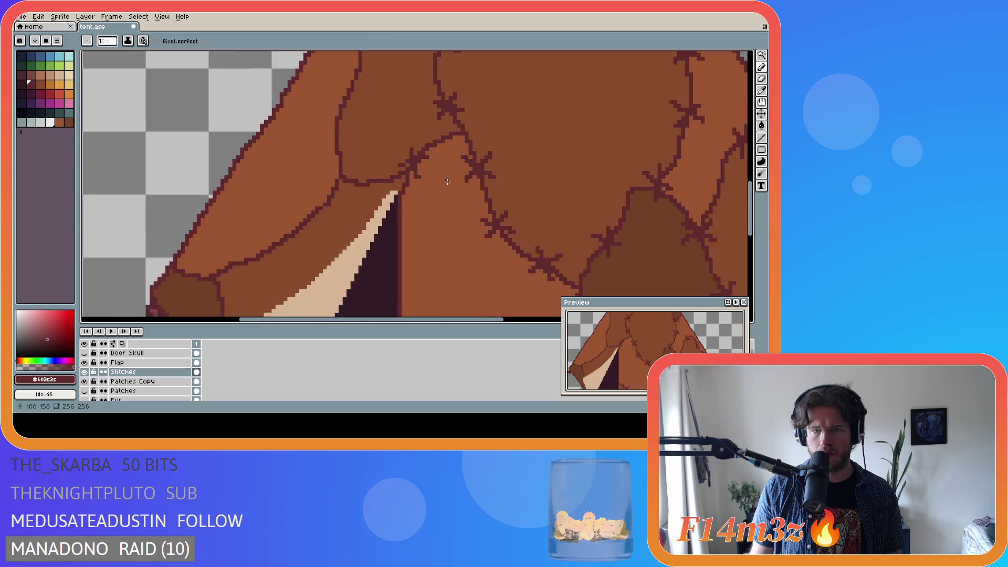
{"action": "scroll", "coordinate": [460, 188], "scroll_direction": "up", "scroll_amount": 1}
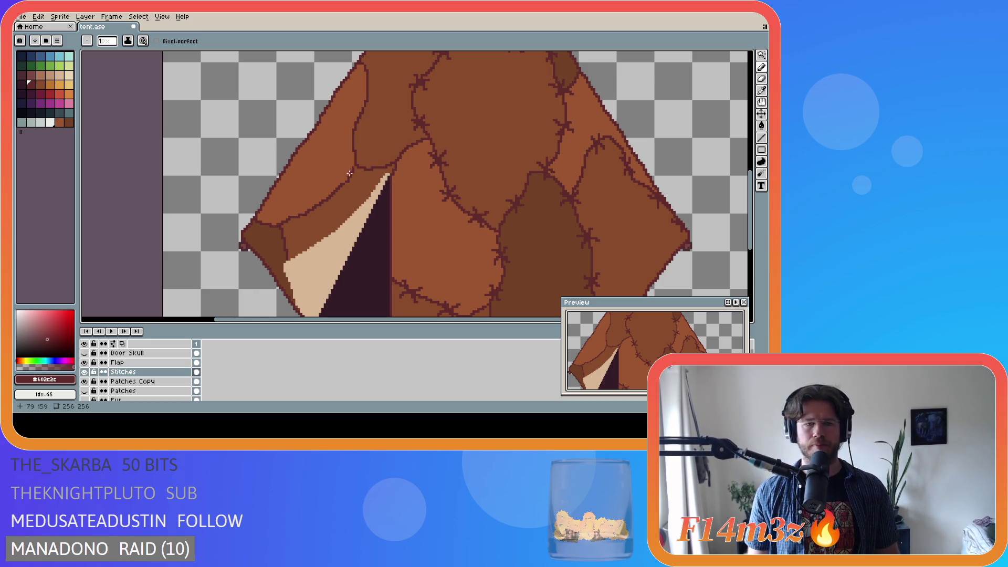
Save tent.ase with Ctrl+S
{"action": "scroll", "coordinate": [379, 184], "scroll_direction": "down", "scroll_amount": 1}
{"action": "key", "text": "ctrl+s"}
{"action": "scroll", "coordinate": [426, 197], "scroll_direction": "down", "scroll_amount": 1}
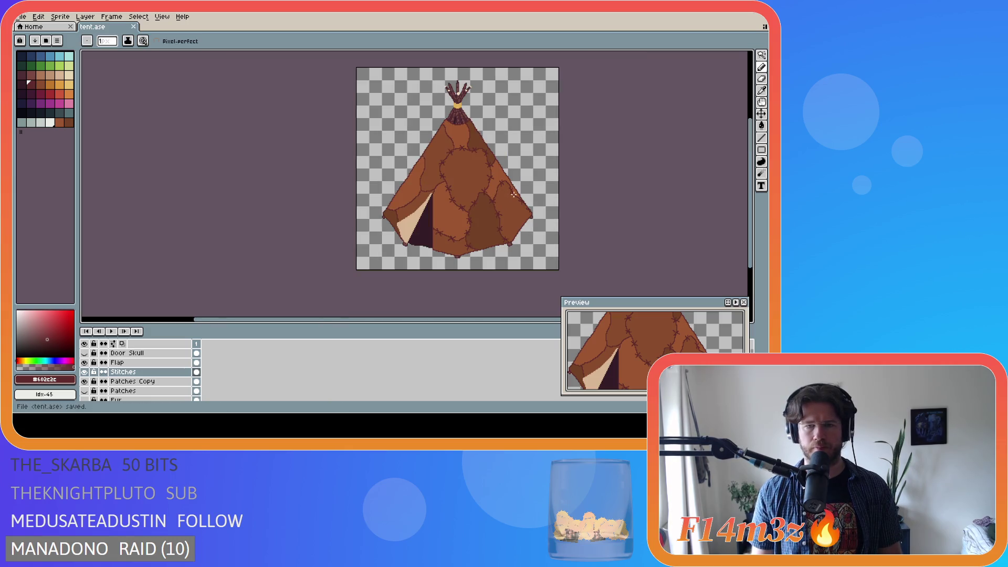
{"action": "scroll", "coordinate": [508, 198], "scroll_direction": "up", "scroll_amount": 1}
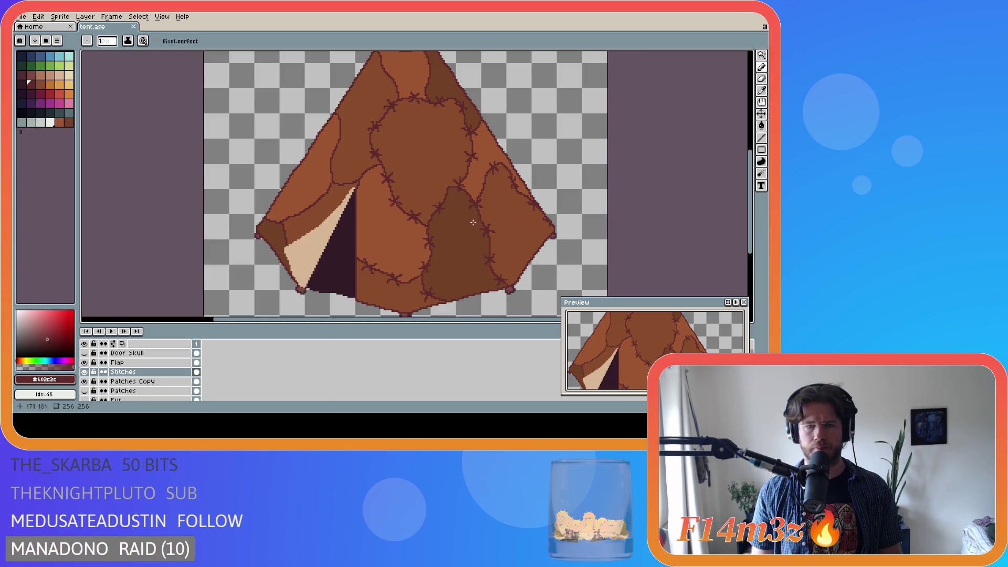
{"action": "scroll", "coordinate": [430, 306], "scroll_direction": "up", "scroll_amount": 1}
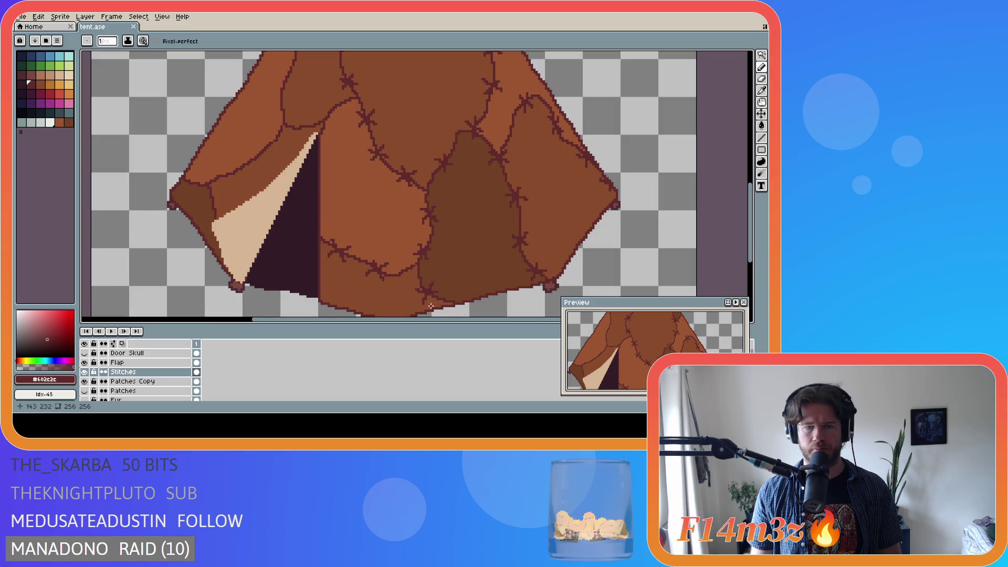
{"action": "scroll", "coordinate": [431, 315], "scroll_direction": "down", "scroll_amount": 1}
{"action": "key", "text": "ctrl+s"}
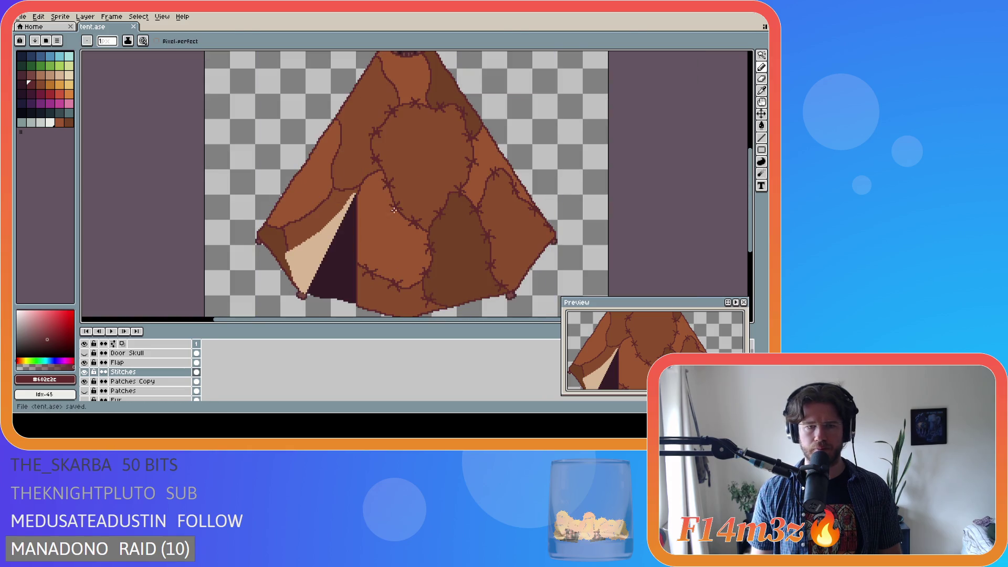
{"action": "scroll", "coordinate": [321, 204], "scroll_direction": "up", "scroll_amount": 1}
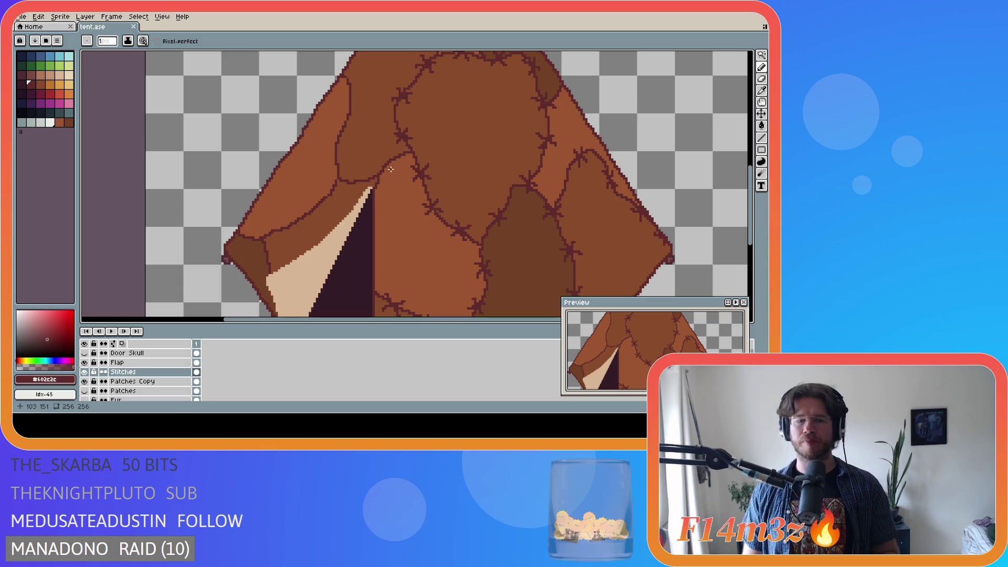
{"action": "key", "text": "ctrl+s"}
Draw a new cross-stitch on the seam near the flap and save tent.ase
{"action": "mouse_move", "coordinate": [746, 201]}
{"action": "left_mouse_down"}
{"action": "mouse_move", "coordinate": [750, 220]}
{"action": "mouse_move", "coordinate": [750, 202]}
{"action": "mouse_move", "coordinate": [750, 211]}
{"action": "left_mouse_up"}
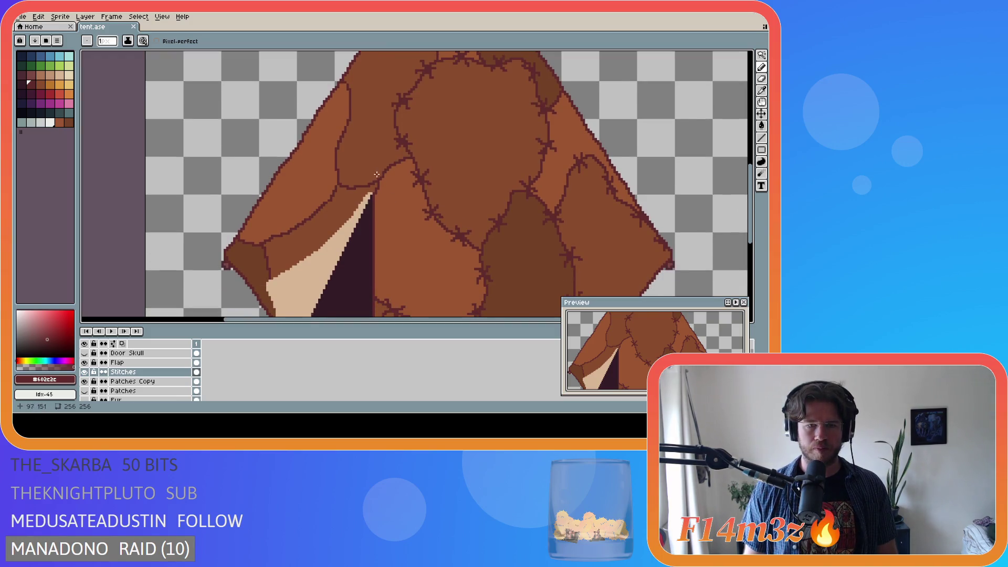
{"action": "mouse_move", "coordinate": [751, 202]}
{"action": "left_mouse_down"}
{"action": "mouse_move", "coordinate": [751, 225]}
{"action": "mouse_move", "coordinate": [751, 214]}
{"action": "left_mouse_up"}
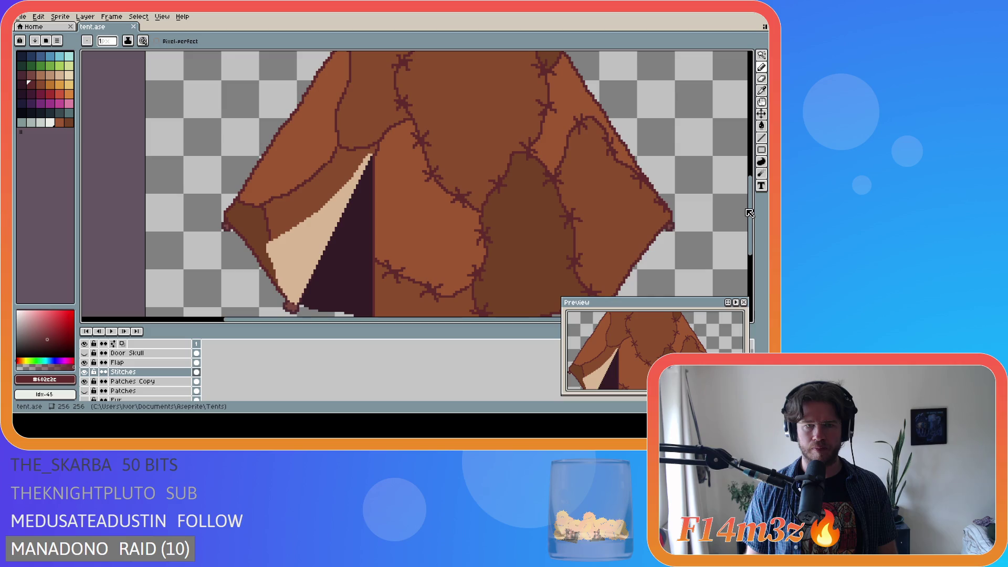
{"action": "left_click_drag", "start_coordinate": [374, 134], "coordinate": [378, 152]}
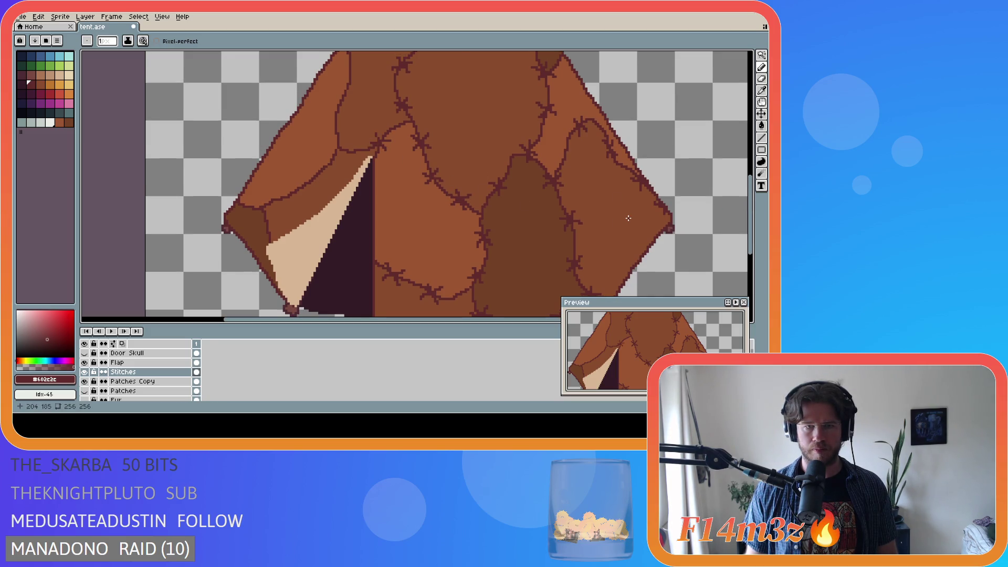
{"action": "scroll", "coordinate": [629, 218], "scroll_direction": "down", "scroll_amount": 1}
{"action": "key", "text": "ctrl+s"}
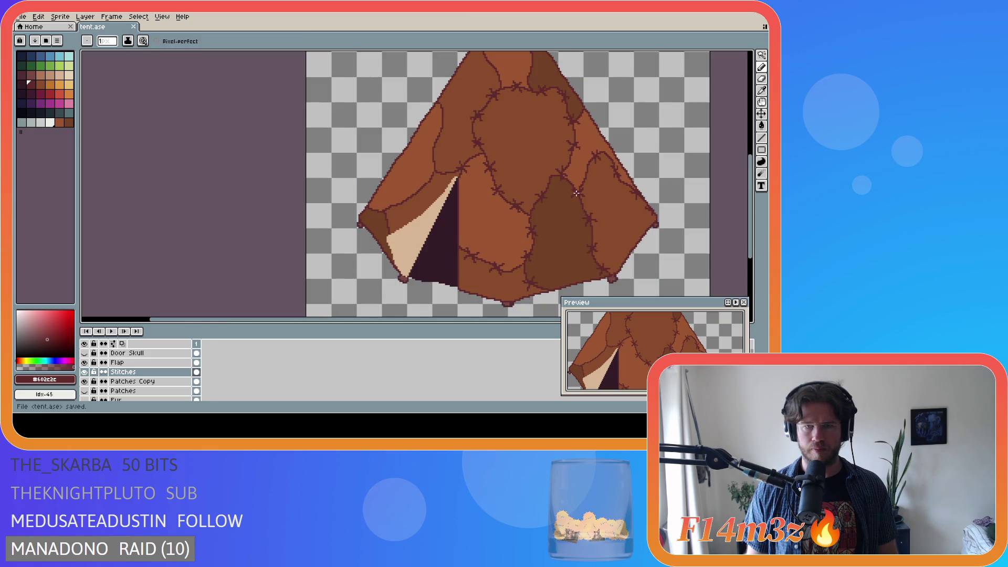
Touch up a stitch pixel on the upper tent patchwork
{"action": "scroll", "coordinate": [513, 194], "scroll_direction": "down", "scroll_amount": 1}
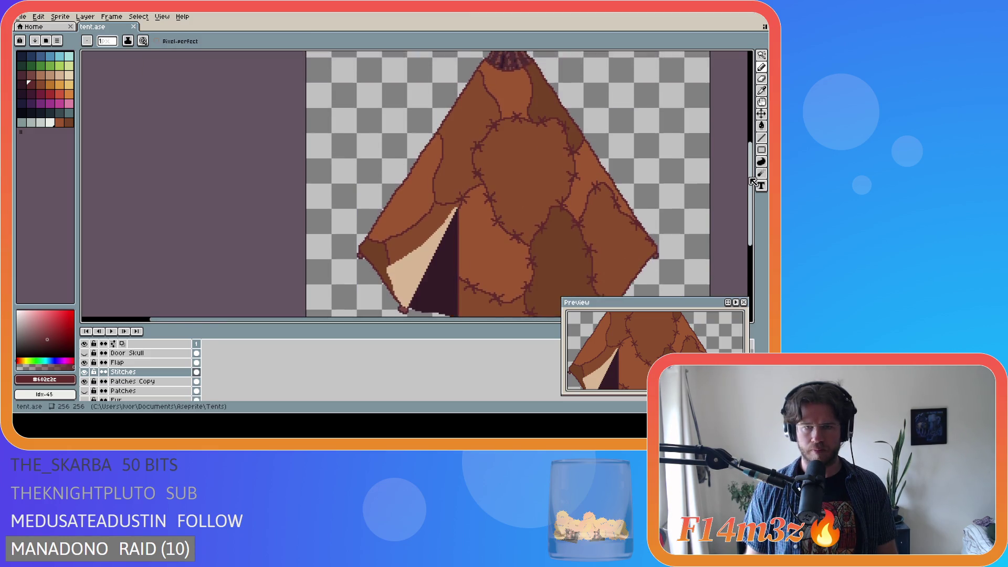
{"action": "scroll", "coordinate": [512, 223], "scroll_direction": "up", "scroll_amount": 1}
{"action": "scroll", "coordinate": [513, 223], "scroll_direction": "up", "scroll_amount": 1}
{"action": "scroll", "coordinate": [512, 223], "scroll_direction": "down", "scroll_amount": 1}
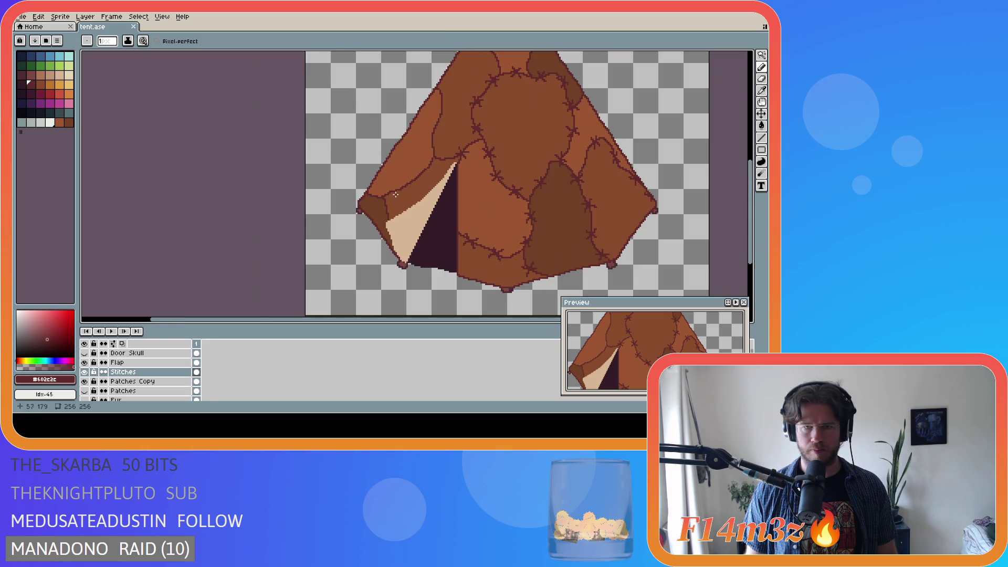
{"action": "left_click_drag", "start_coordinate": [754, 216], "coordinate": [754, 190]}
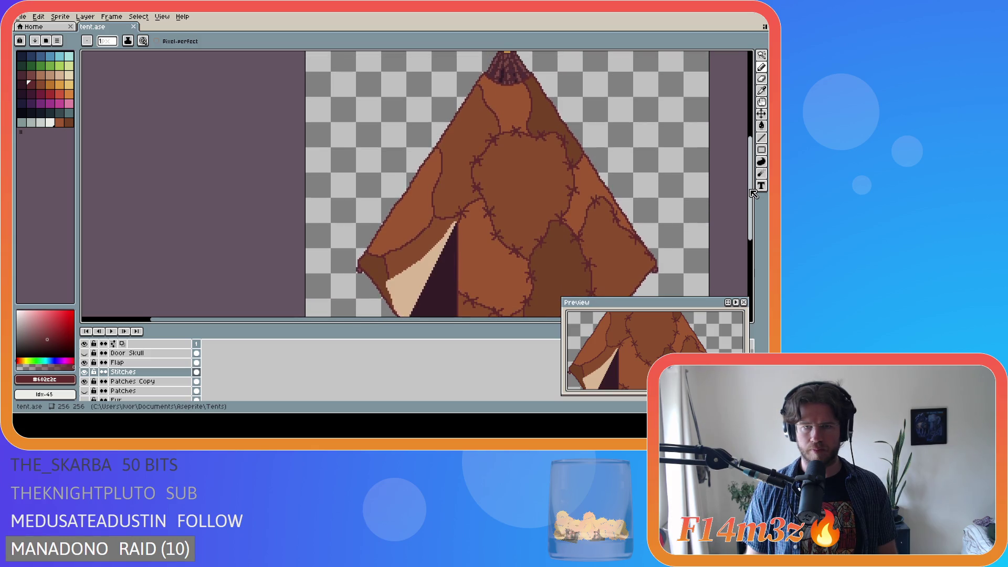
{"action": "left_click", "coordinate": [488, 110]}
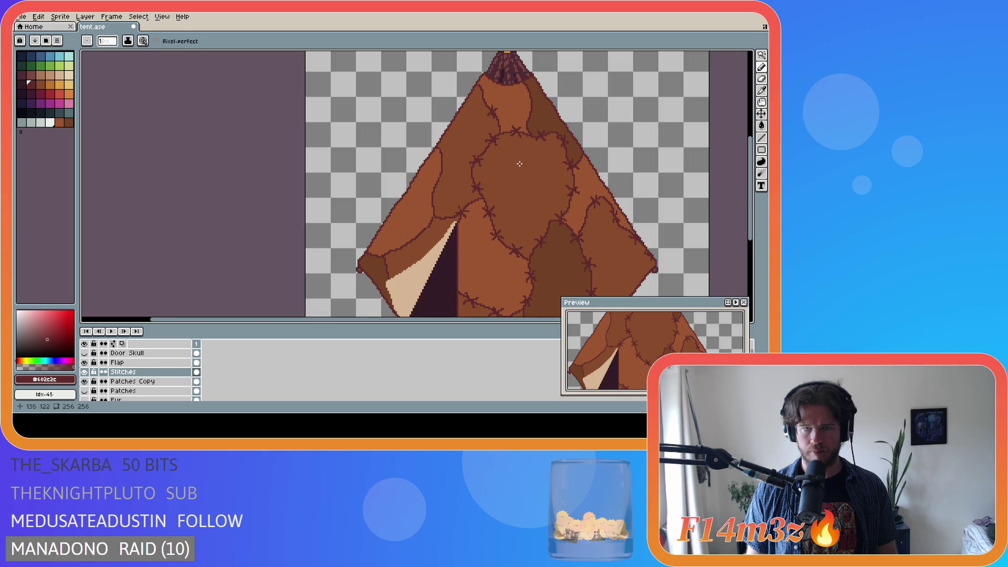
{"action": "scroll", "coordinate": [572, 188], "scroll_direction": "down", "scroll_amount": 2}
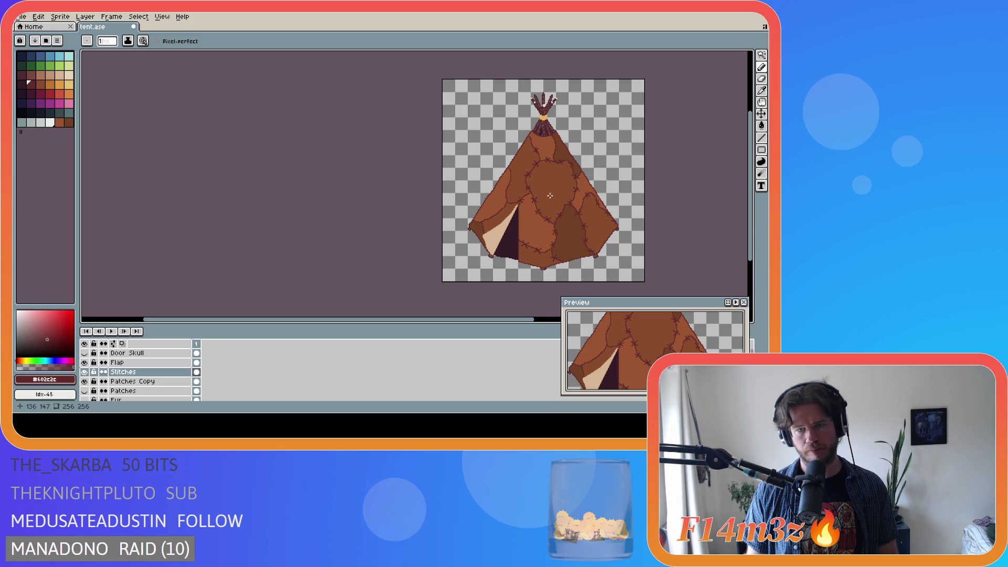
{"action": "scroll", "coordinate": [550, 196], "scroll_direction": "up", "scroll_amount": 1}
{"action": "scroll", "coordinate": [519, 182], "scroll_direction": "up", "scroll_amount": 1}
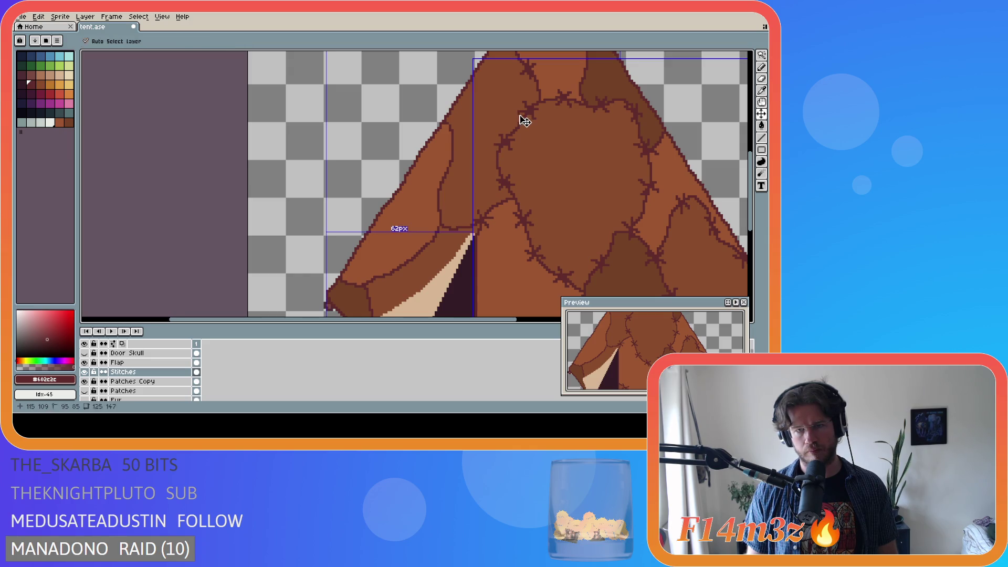
Compare the stitch erasure with undo and redo, keeping the erasure
{"action": "scroll", "coordinate": [514, 114], "scroll_direction": "down", "scroll_amount": 2}
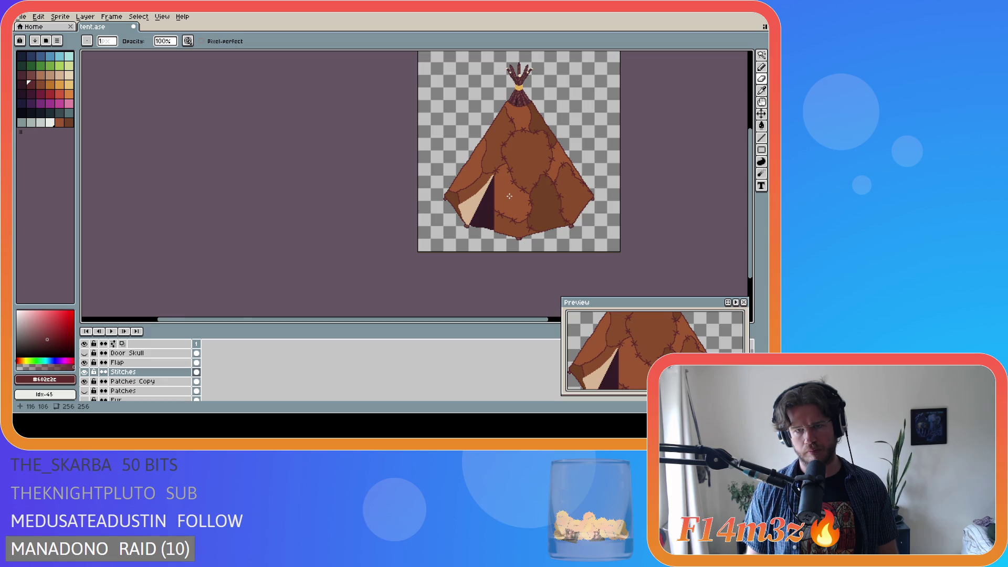
{"action": "key", "text": "ctrl+z"}
{"action": "key", "text": "ctrl+y"}
{"action": "key", "text": "ctrl+z"}
{"action": "key", "text": "ctrl+y"}
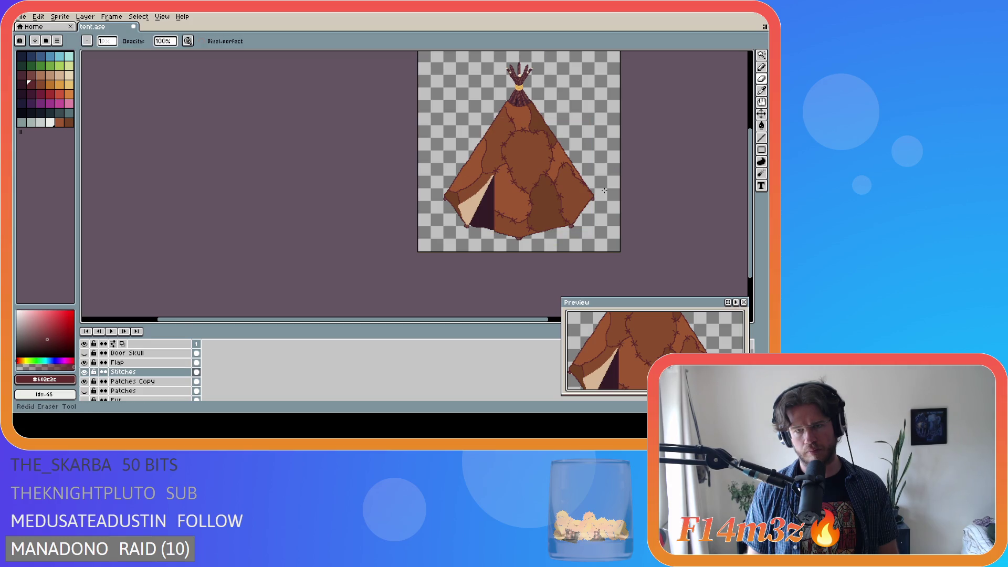
{"action": "scroll", "coordinate": [558, 162], "scroll_direction": "up", "scroll_amount": 3}
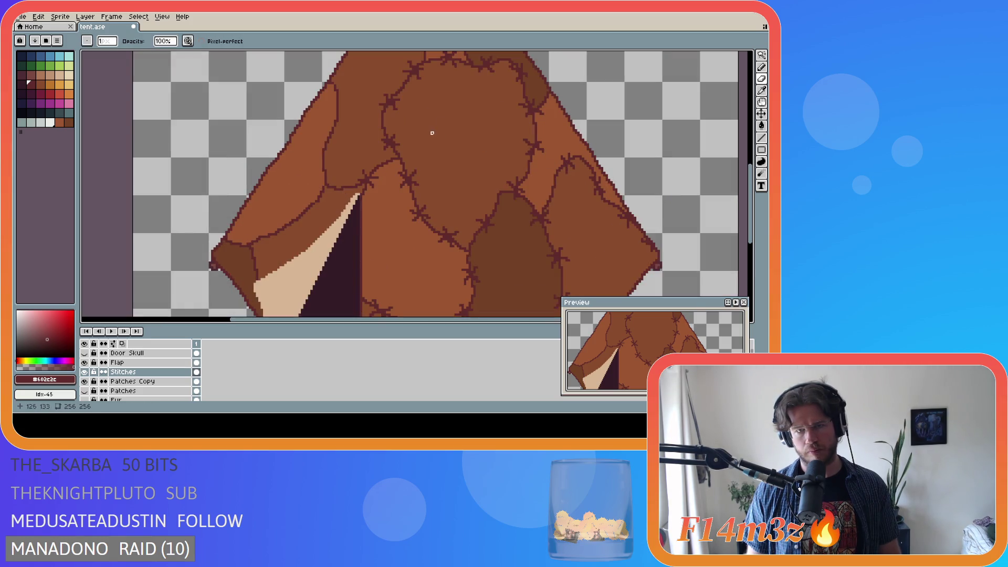
Marquee-select a single stitch, deselect it and save tent.ase
{"action": "key", "text": "m"}
{"action": "left_click_drag", "start_coordinate": [371, 85], "coordinate": [405, 122]}
{"action": "key", "text": "ctrl+d"}
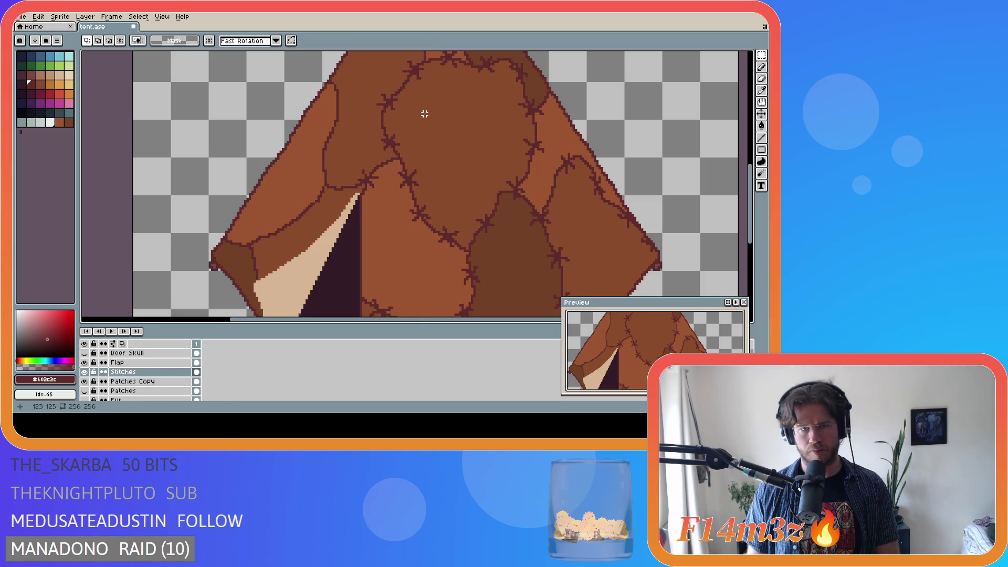
{"action": "scroll", "coordinate": [424, 110], "scroll_direction": "down", "scroll_amount": 3}
{"action": "key", "text": "ctrl+s"}
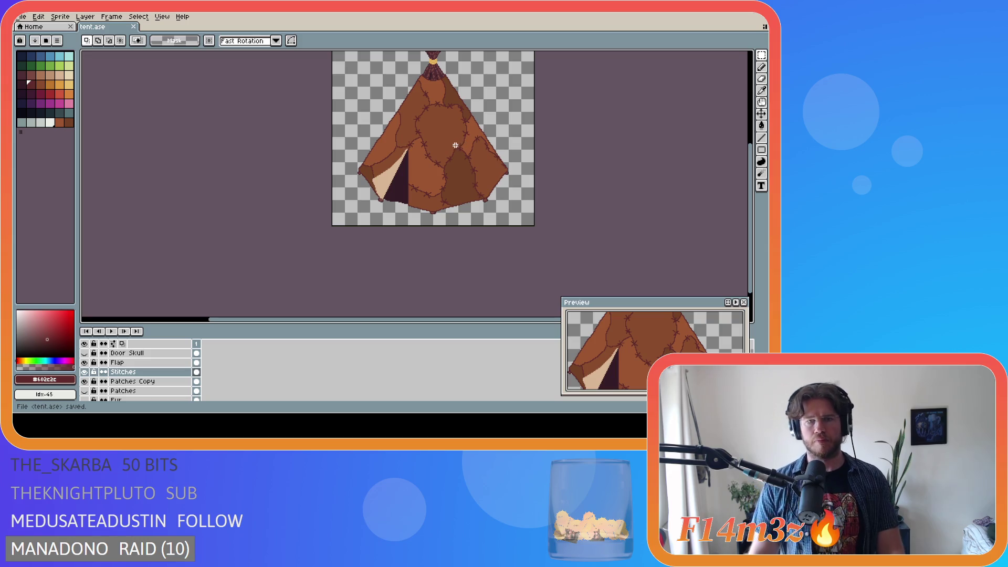
{"action": "scroll", "coordinate": [429, 103], "scroll_direction": "up", "scroll_amount": 2}
{"action": "scroll", "coordinate": [470, 138], "scroll_direction": "down", "scroll_amount": 2}
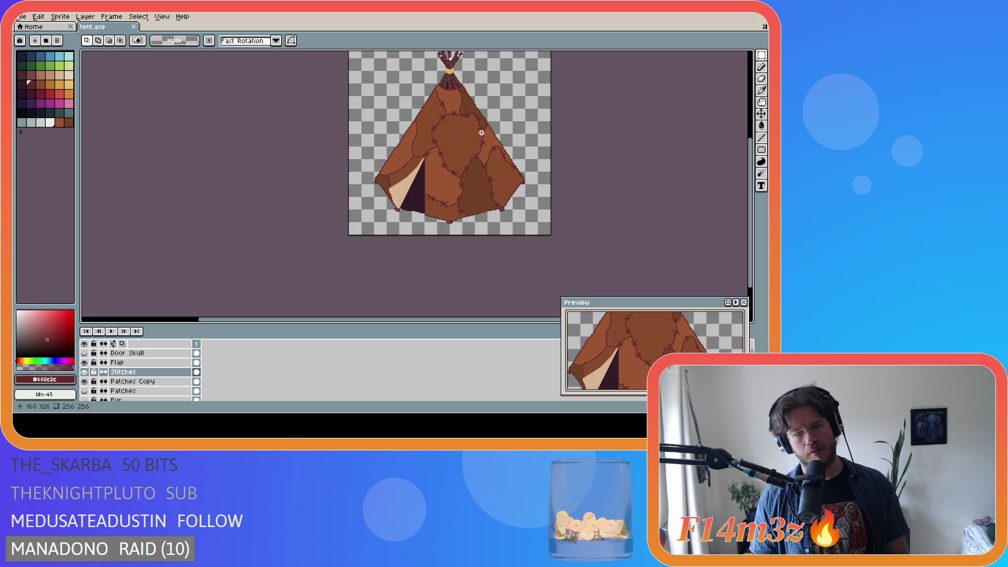
Select a small stitch near the tent's bottom, cancel the transform and clear the selection
{"action": "scroll", "coordinate": [467, 209], "scroll_direction": "up", "scroll_amount": 2}
{"action": "left_click_drag", "start_coordinate": [381, 205], "coordinate": [414, 172]}
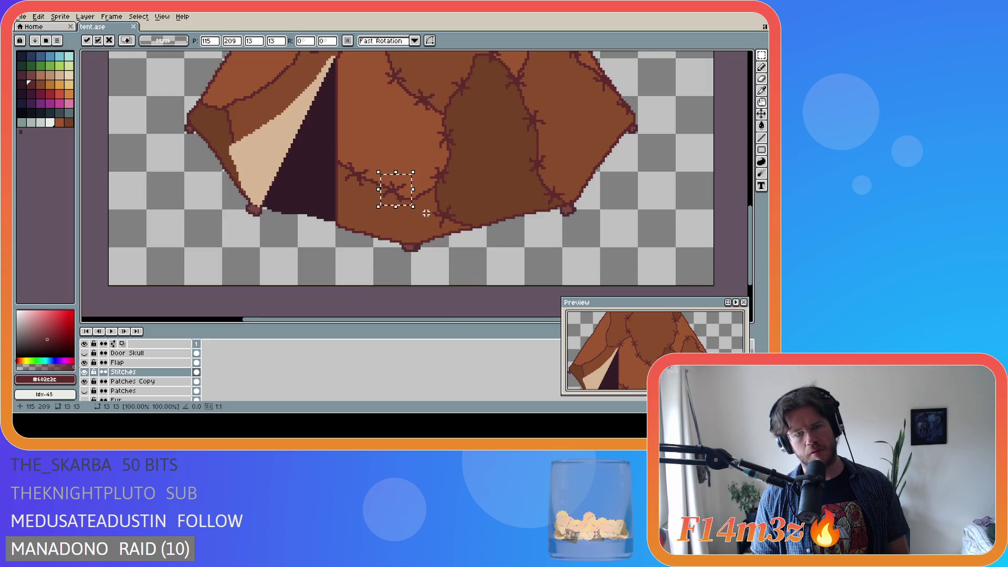
{"action": "key", "text": "Return"}
{"action": "key", "text": "ctrl+d"}
{"action": "scroll", "coordinate": [414, 224], "scroll_direction": "down", "scroll_amount": 1}
{"action": "scroll", "coordinate": [412, 218], "scroll_direction": "up", "scroll_amount": 1}
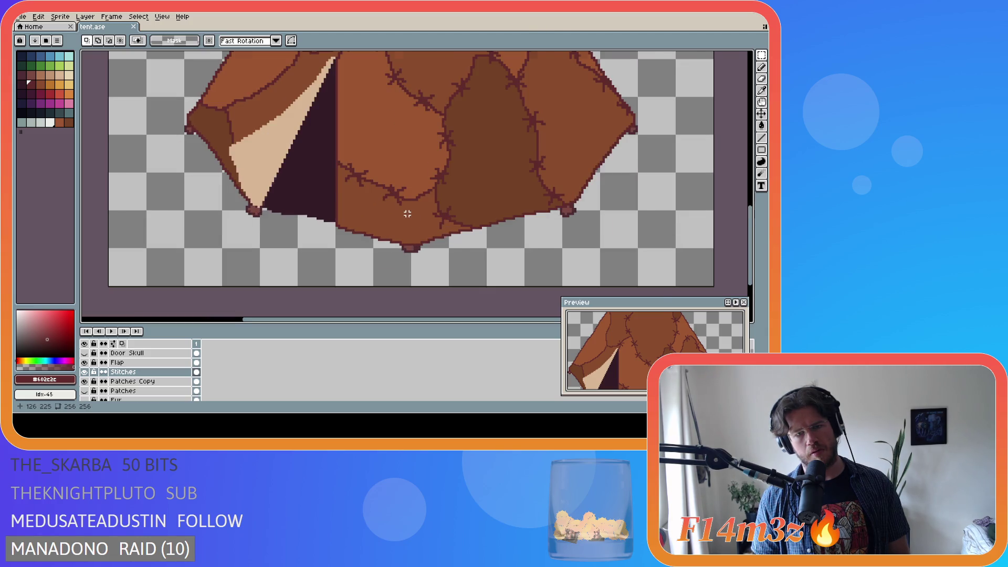
{"action": "scroll", "coordinate": [408, 213], "scroll_direction": "up", "scroll_amount": 1}
{"action": "scroll", "coordinate": [407, 214], "scroll_direction": "down", "scroll_amount": 5}
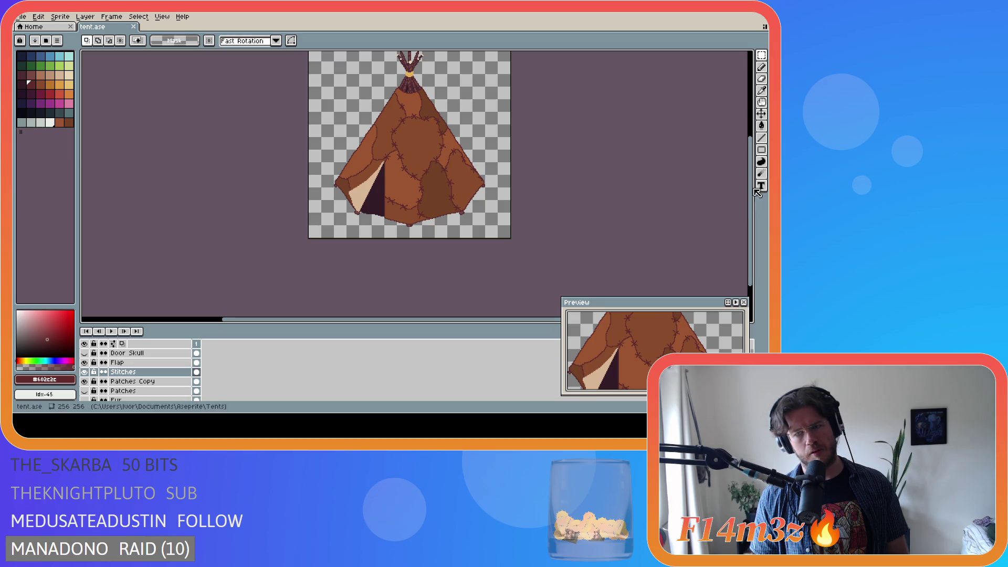
{"action": "left_click_drag", "start_coordinate": [755, 191], "coordinate": [755, 179]}
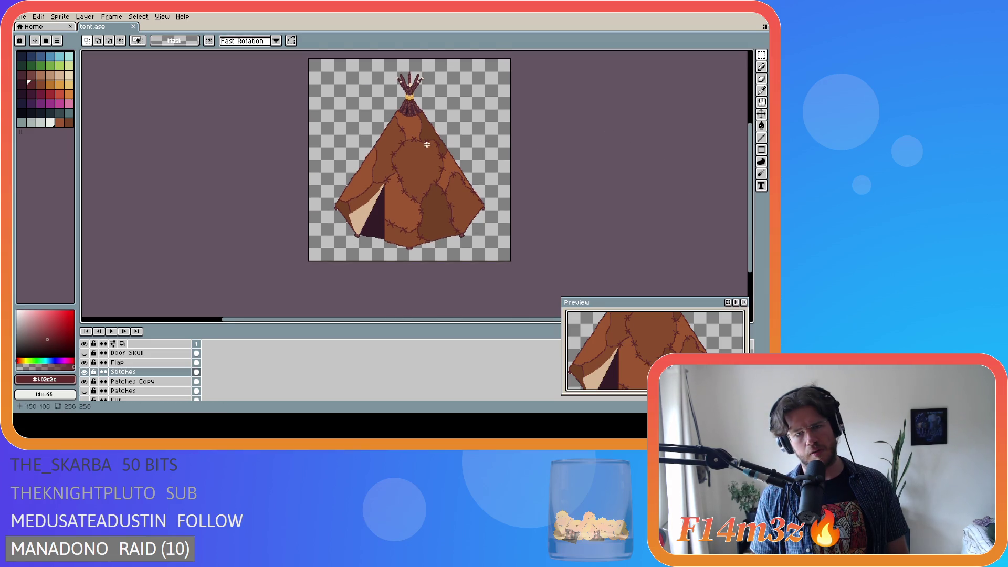
{"action": "scroll", "coordinate": [399, 129], "scroll_direction": "up", "scroll_amount": 3}
{"action": "scroll", "coordinate": [451, 152], "scroll_direction": "down", "scroll_amount": 3}
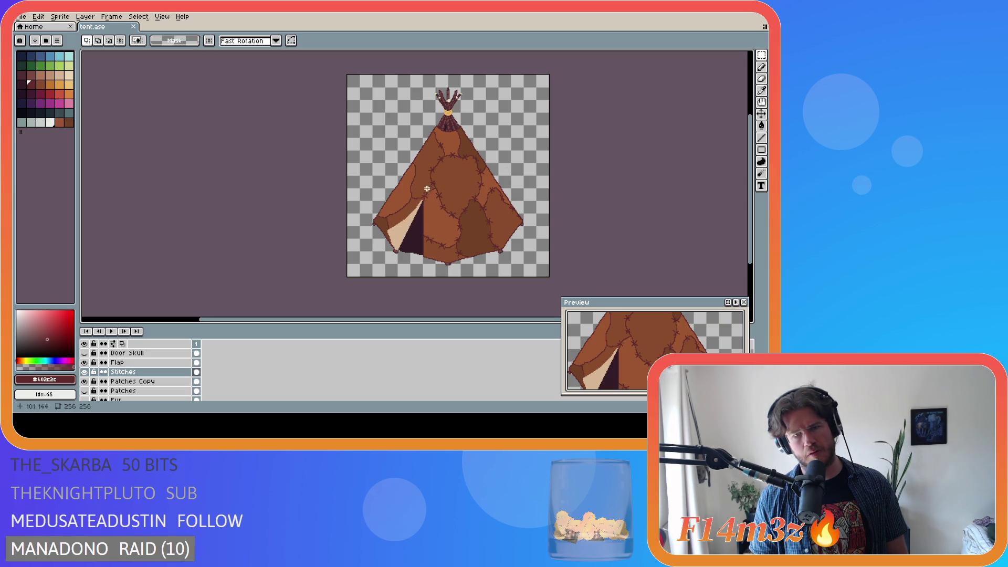
{"action": "scroll", "coordinate": [444, 174], "scroll_direction": "up", "scroll_amount": 3}
{"action": "scroll", "coordinate": [453, 129], "scroll_direction": "down", "scroll_amount": 1}
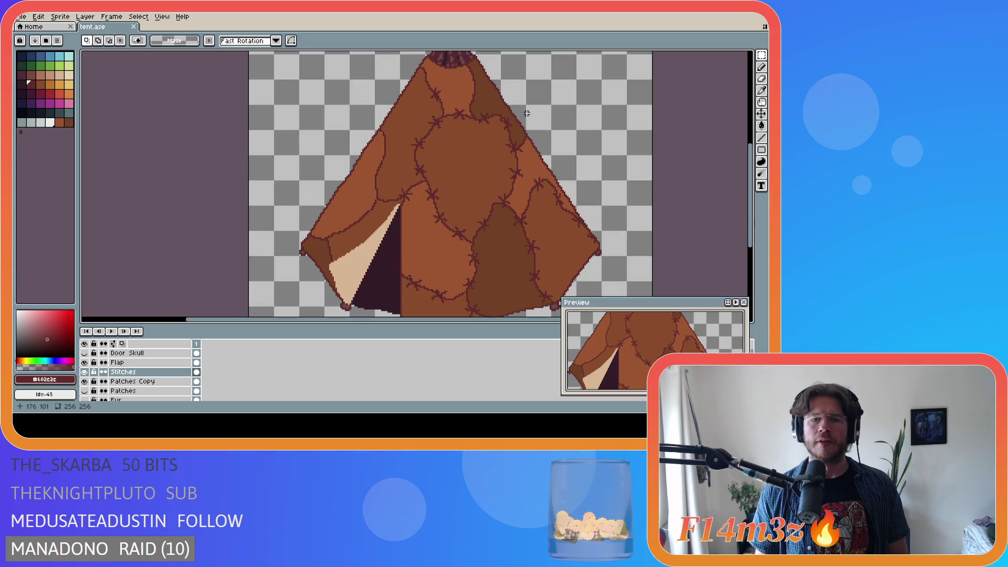
Draw new stitch marks across the tent's upper left seam
{"action": "scroll", "coordinate": [452, 128], "scroll_direction": "up", "scroll_amount": 2}
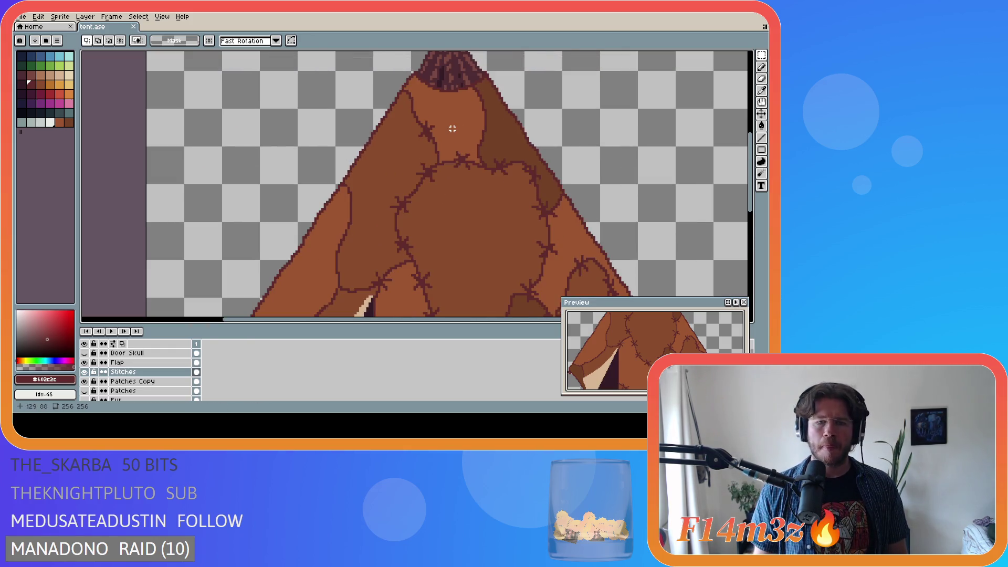
{"action": "left_click", "coordinate": [423, 117]}
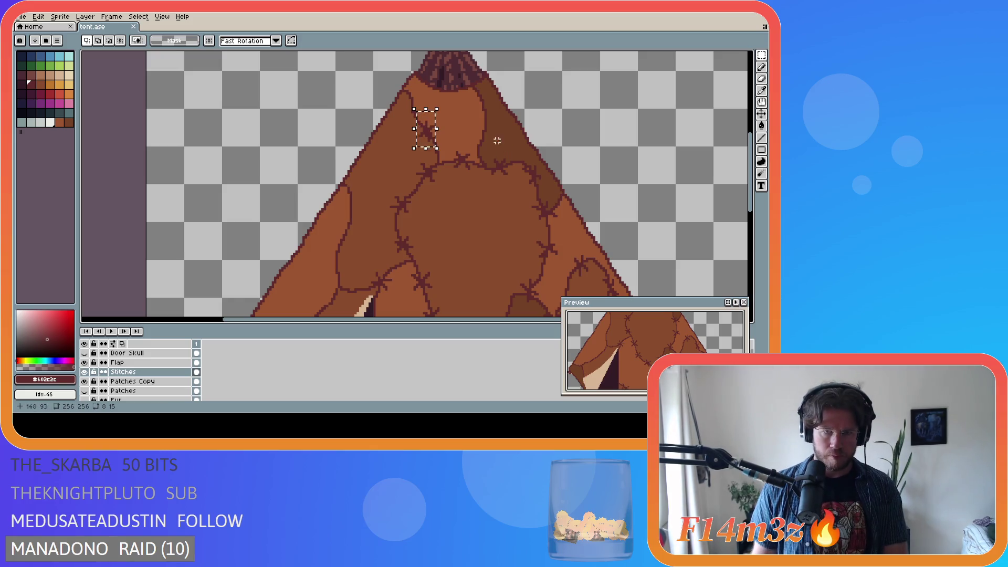
{"action": "key", "text": "b"}
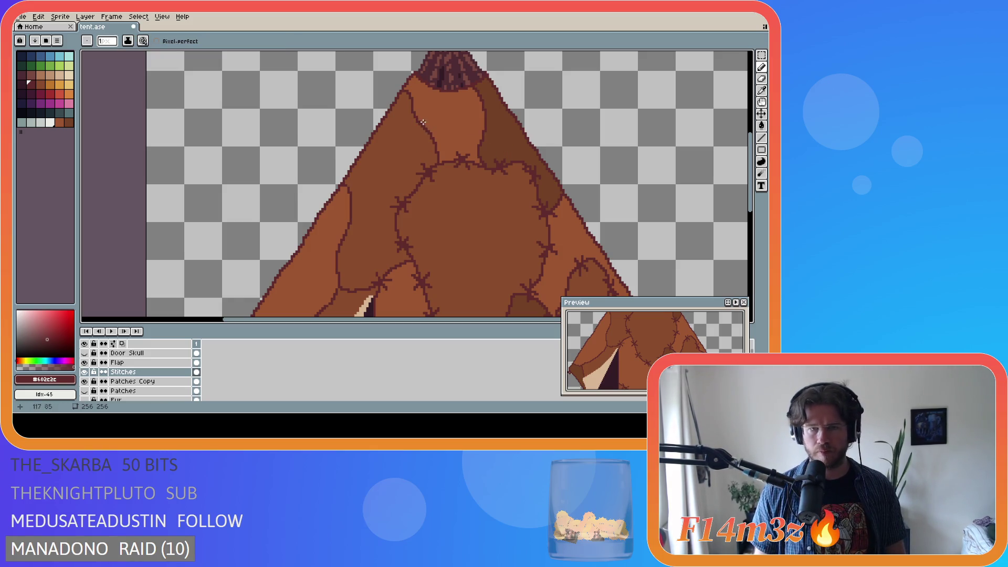
{"action": "left_click_drag", "start_coordinate": [419, 138], "coordinate": [442, 123]}
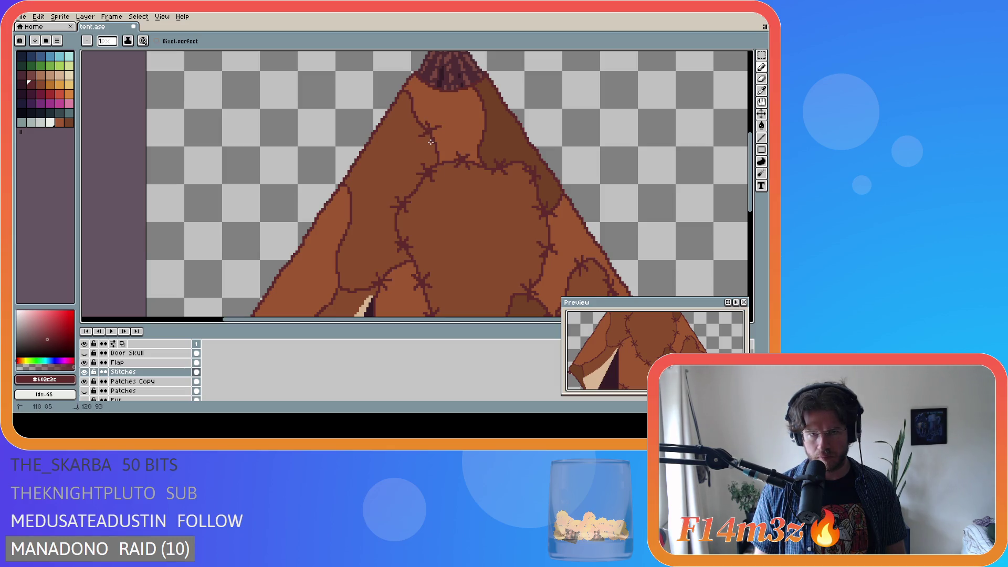
{"action": "scroll", "coordinate": [461, 155], "scroll_direction": "down", "scroll_amount": 3}
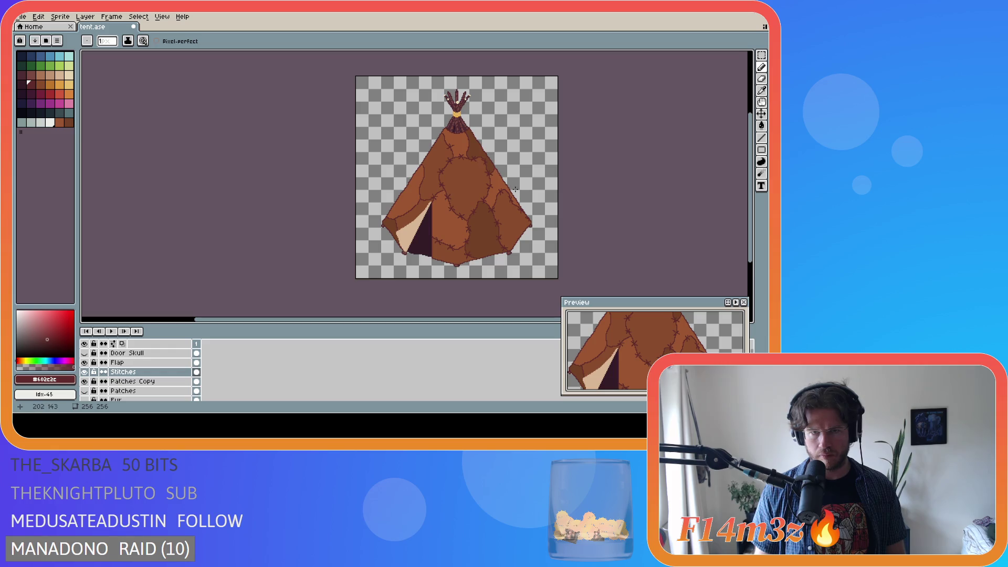
{"action": "scroll", "coordinate": [476, 175], "scroll_direction": "up", "scroll_amount": 3}
Add a short stitch on the upper left seam and zoom out to inspect the tent
{"action": "mouse_move", "coordinate": [431, 96]}
{"action": "left_mouse_down"}
{"action": "mouse_move", "coordinate": [434, 115]}
{"action": "mouse_move", "coordinate": [444, 103]}
{"action": "left_mouse_up"}
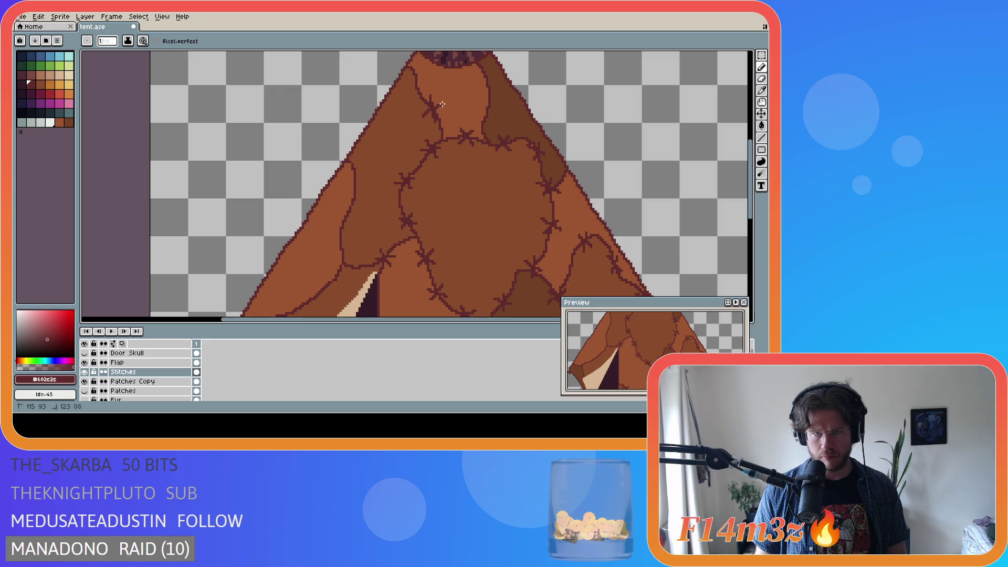
{"action": "scroll", "coordinate": [460, 149], "scroll_direction": "down", "scroll_amount": 3}
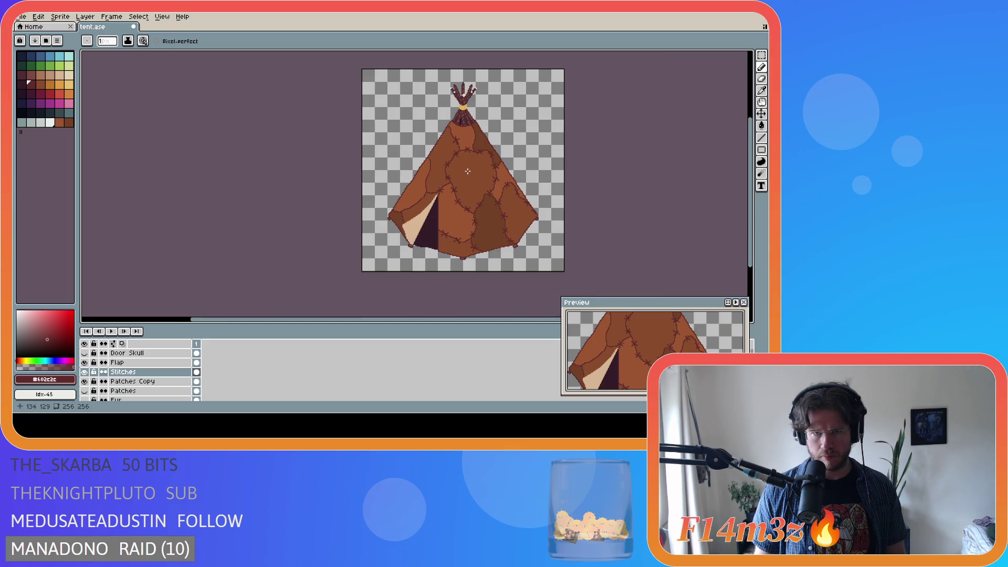
{"action": "scroll", "coordinate": [467, 170], "scroll_direction": "up", "scroll_amount": 2}
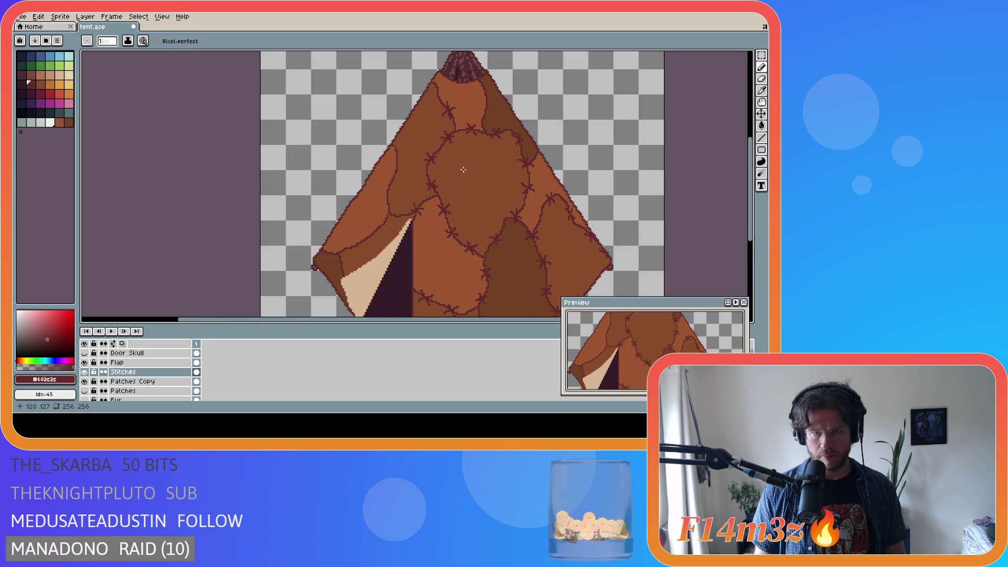
{"action": "scroll", "coordinate": [466, 167], "scroll_direction": "down", "scroll_amount": 2}
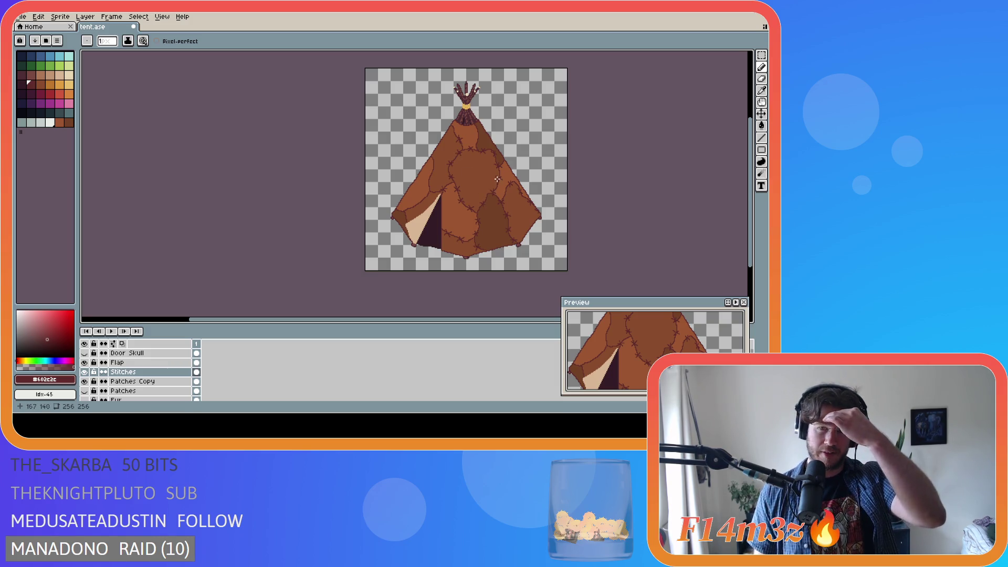
{"action": "scroll", "coordinate": [494, 174], "scroll_direction": "up", "scroll_amount": 1}
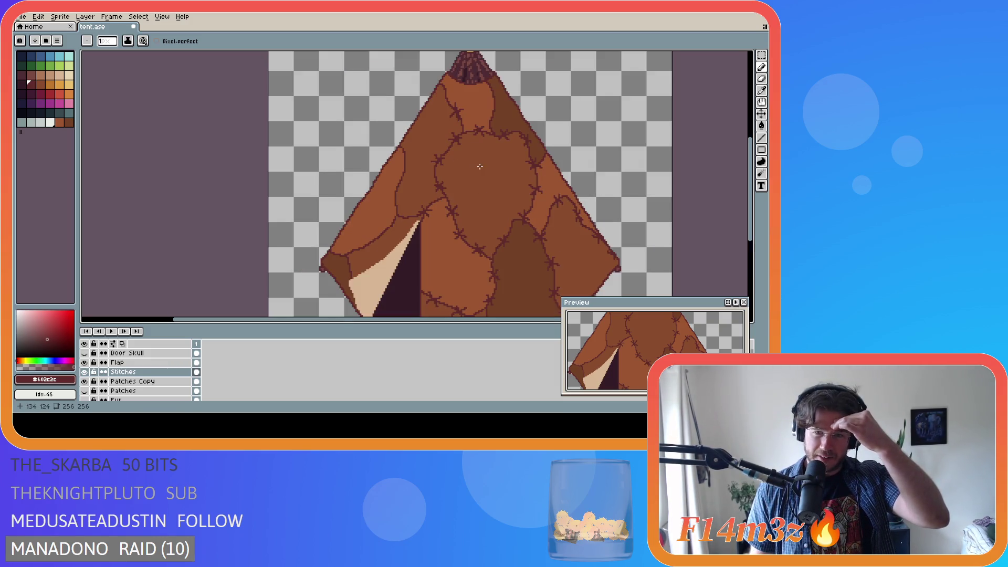
{"action": "scroll", "coordinate": [487, 167], "scroll_direction": "down", "scroll_amount": 1}
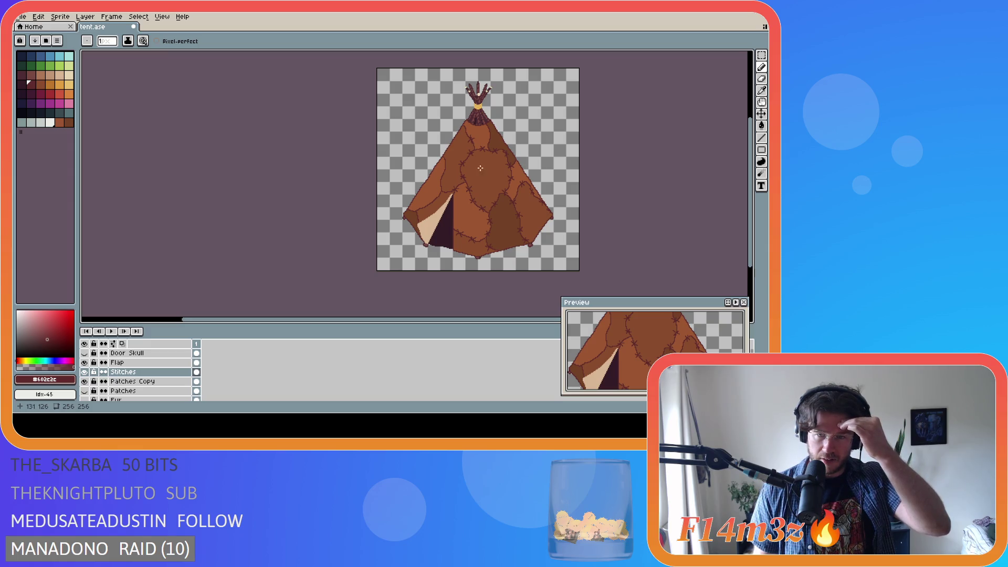
{"action": "scroll", "coordinate": [470, 136], "scroll_direction": "up", "scroll_amount": 3}
{"action": "scroll", "coordinate": [467, 219], "scroll_direction": "down", "scroll_amount": 3}
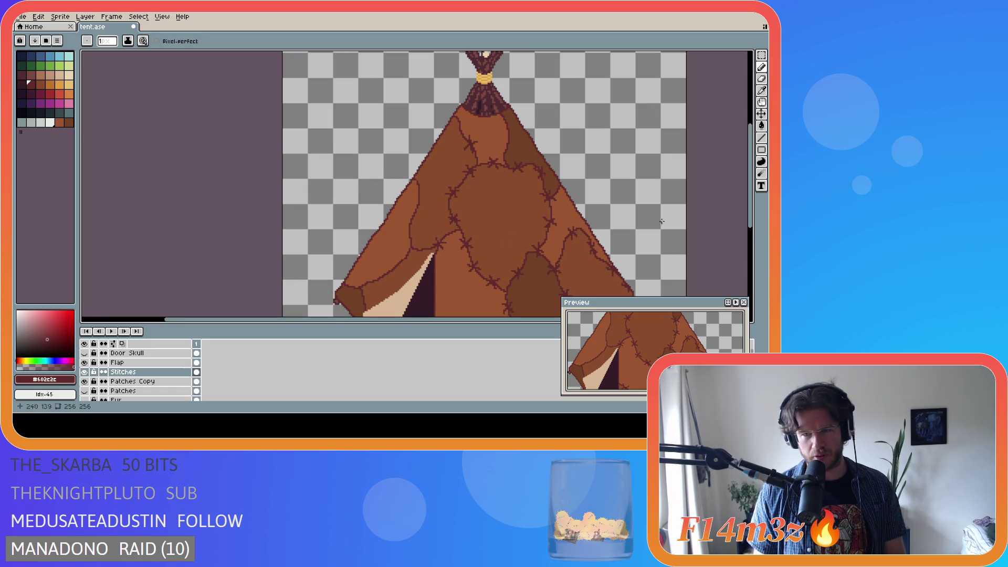
{"action": "scroll", "coordinate": [754, 205], "scroll_direction": "down", "scroll_amount": 2}
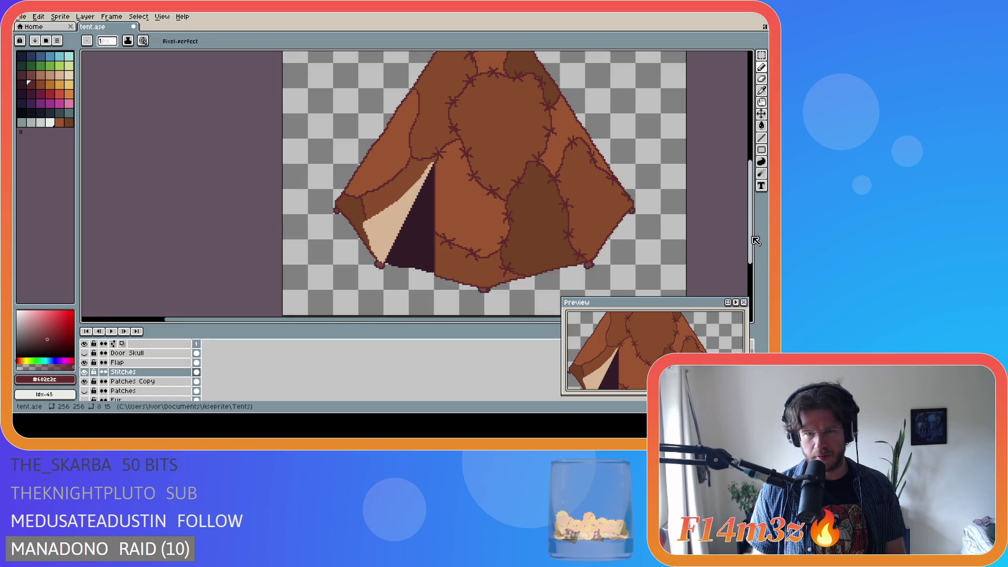
{"action": "scroll", "coordinate": [651, 204], "scroll_direction": "down", "scroll_amount": 2}
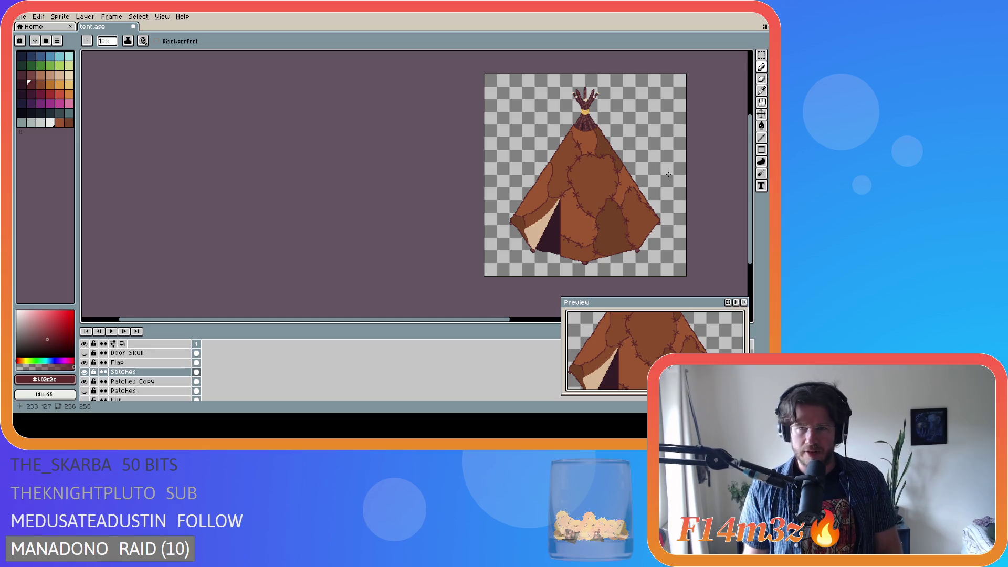
Center the whole tent in view and save tent.ase
{"action": "left_click_drag", "start_coordinate": [441, 322], "coordinate": [531, 318]}
{"action": "key", "text": "ctrl+s"}
{"action": "scroll", "coordinate": [430, 187], "scroll_direction": "up", "scroll_amount": 2}
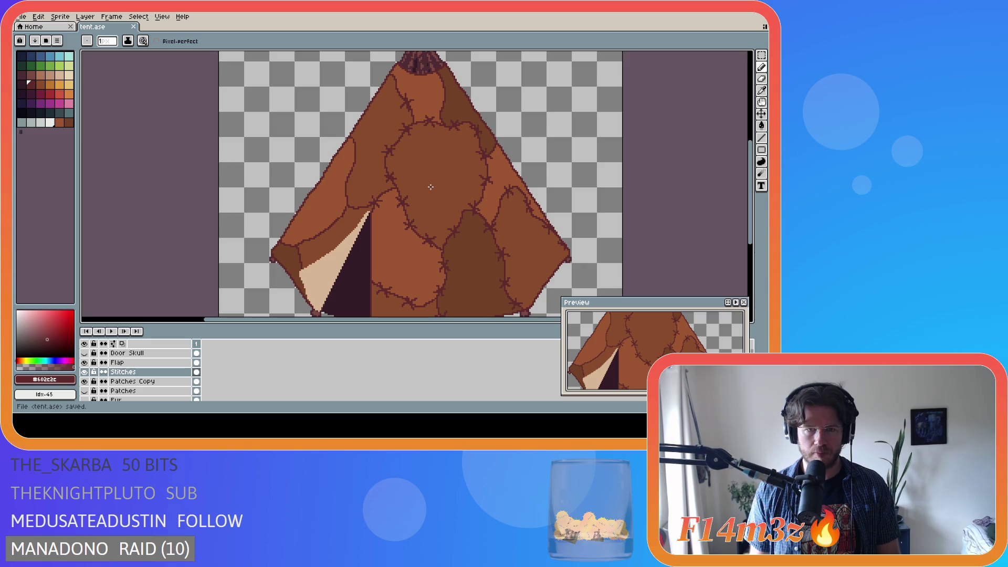
{"action": "scroll", "coordinate": [430, 190], "scroll_direction": "down", "scroll_amount": 2}
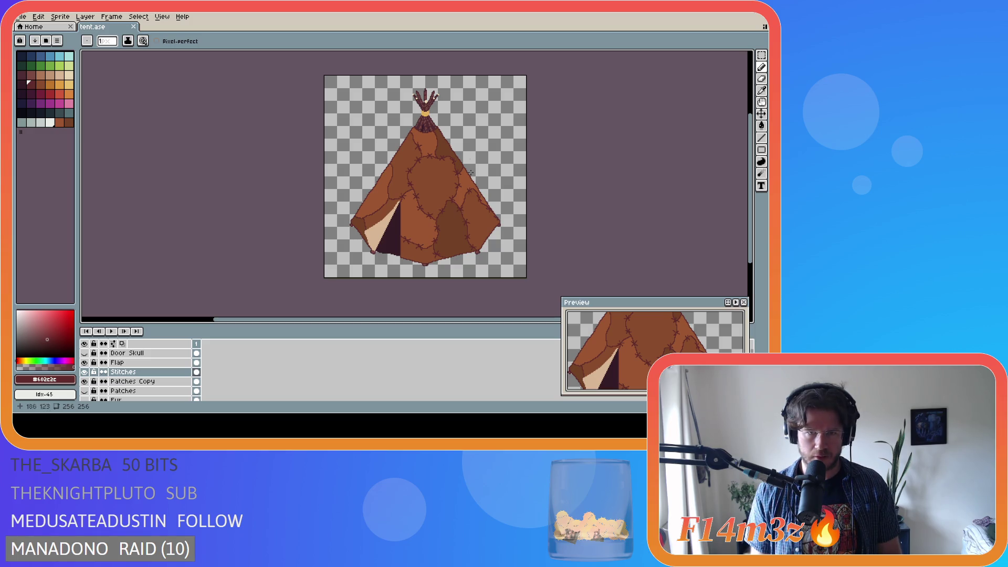
{"action": "scroll", "coordinate": [459, 117], "scroll_direction": "up", "scroll_amount": 2}
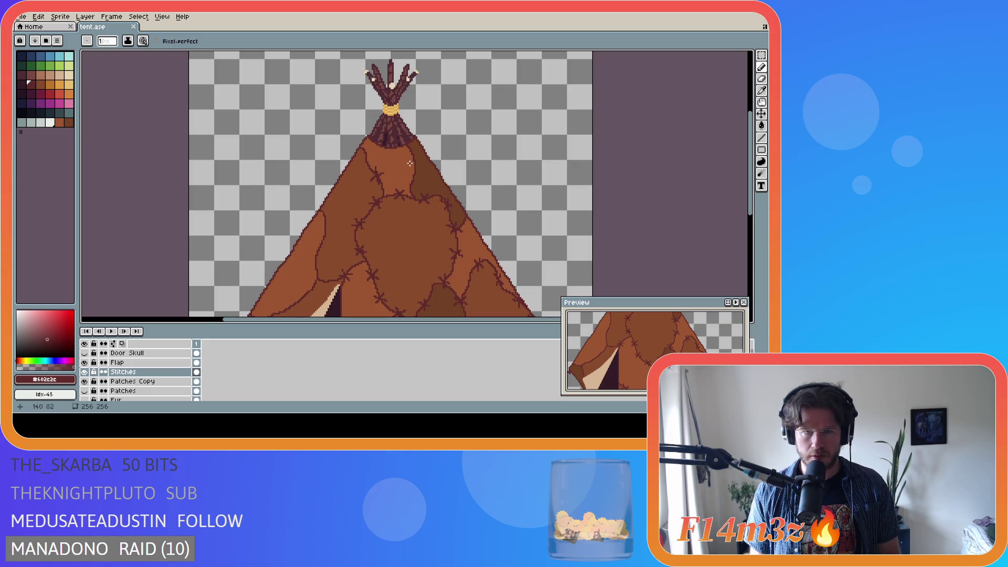
Redraw a short run of pixels on the seam below the tied peak and save
{"action": "key", "text": "ctrl"}
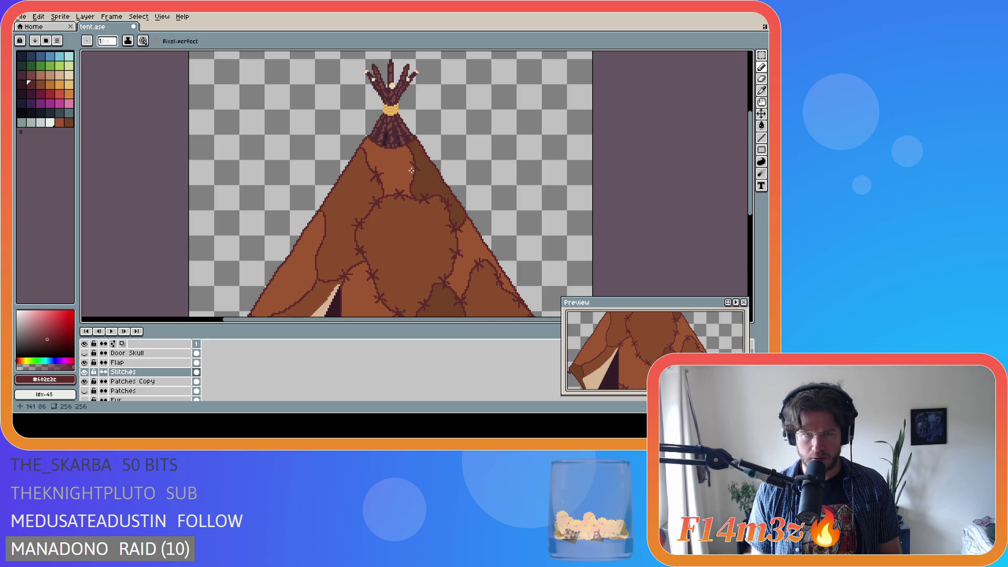
{"action": "key", "text": "ctrl"}
{"action": "key", "text": "ctrl"}
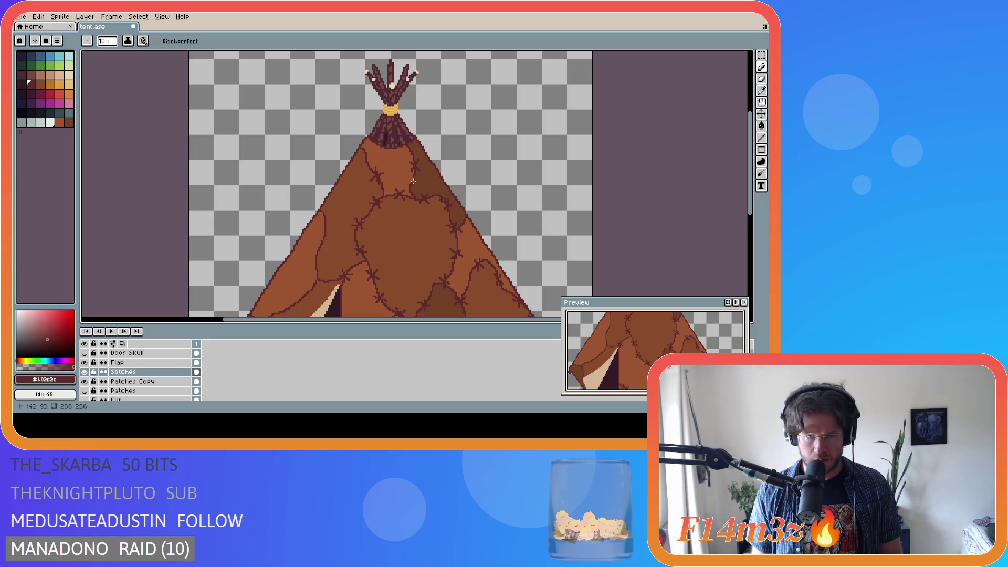
{"action": "key", "text": "ctrl"}
{"action": "key", "text": "ctrl"}
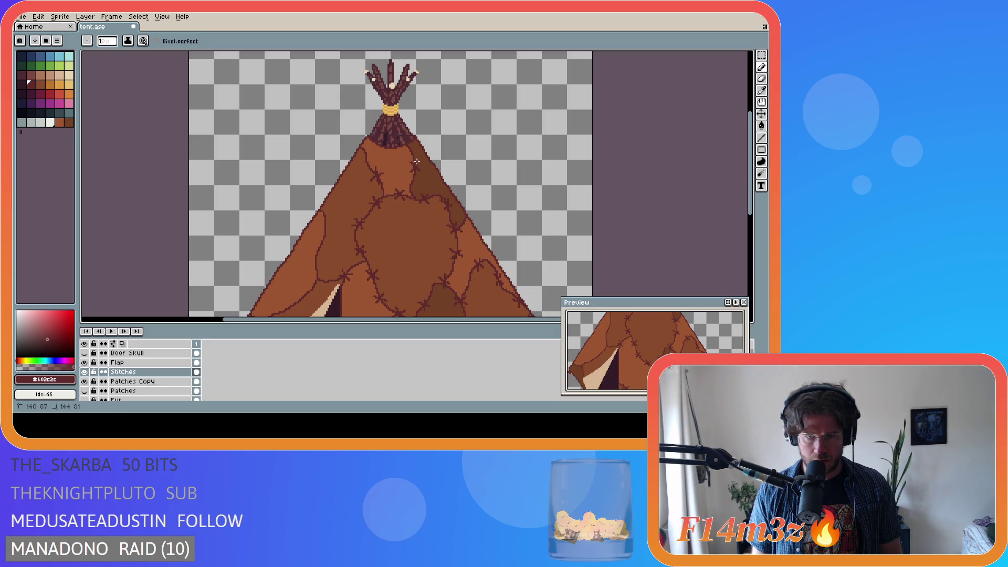
{"action": "scroll", "coordinate": [447, 206], "scroll_direction": "down", "scroll_amount": 2}
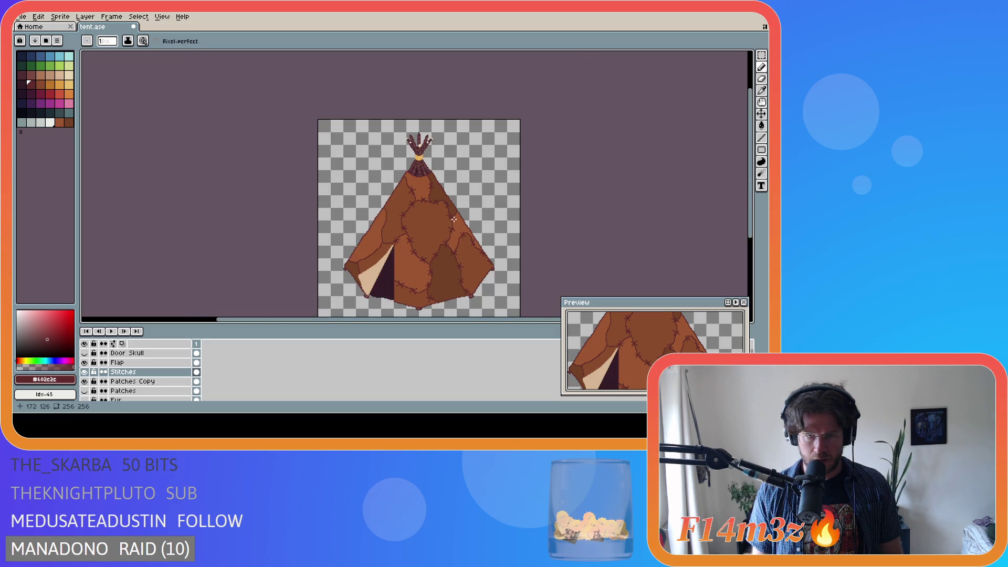
{"action": "scroll", "coordinate": [438, 206], "scroll_direction": "up", "scroll_amount": 2}
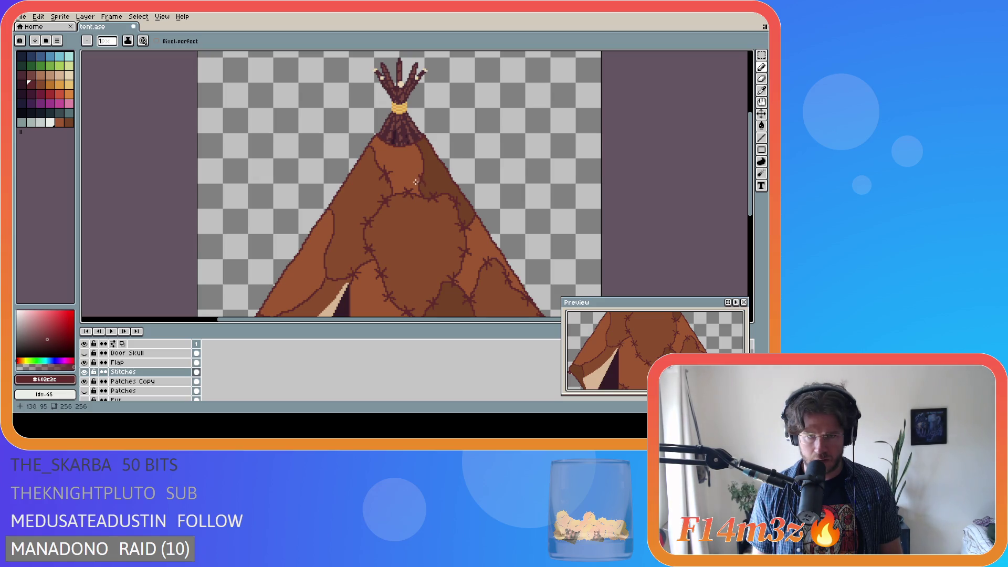
{"action": "key", "text": "ctrl"}
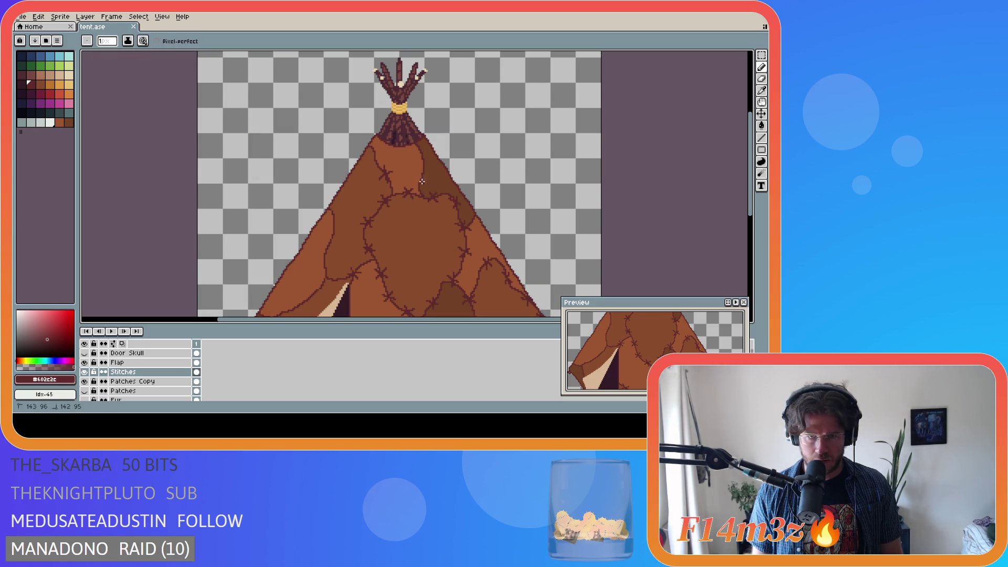
{"action": "key", "text": "ctrl+s"}
{"action": "left_click_drag", "start_coordinate": [416, 182], "coordinate": [424, 179]}
{"action": "key", "text": "ctrl+s"}
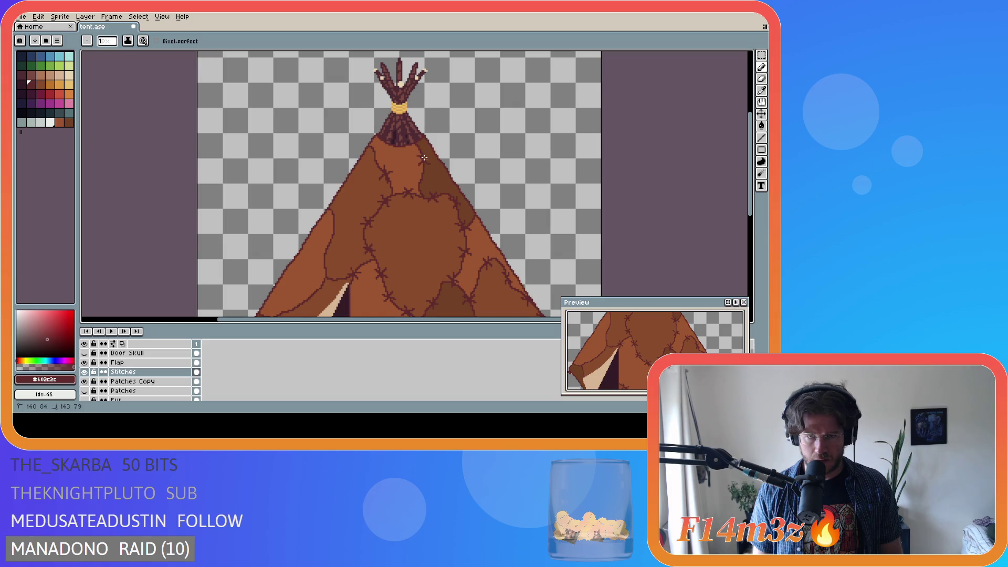
Add one more pixel on the seam below the tied peak and save tent.ase
{"action": "scroll", "coordinate": [455, 201], "scroll_direction": "down", "scroll_amount": 2}
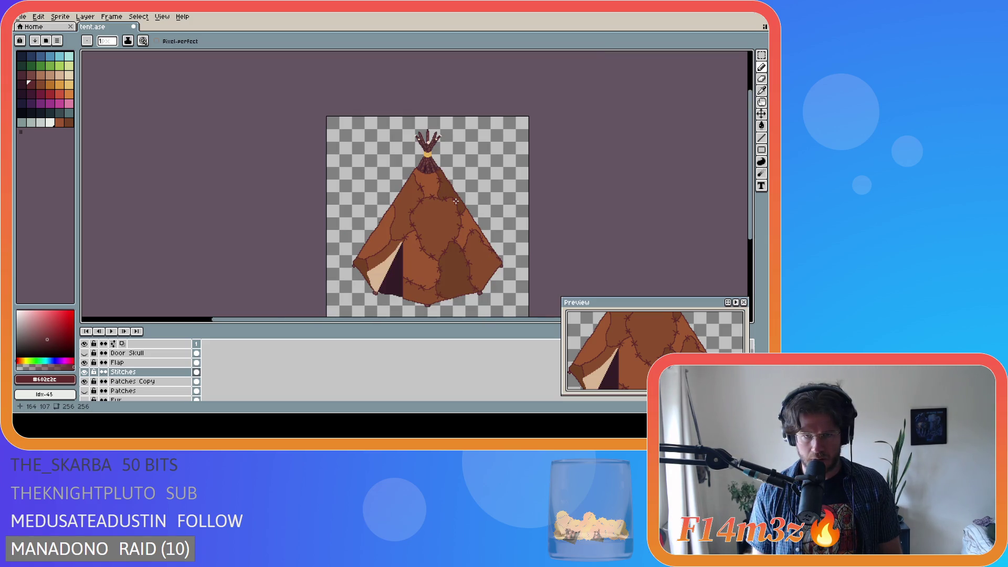
{"action": "scroll", "coordinate": [455, 201], "scroll_direction": "up", "scroll_amount": 3}
{"action": "key", "text": "ctrl"}
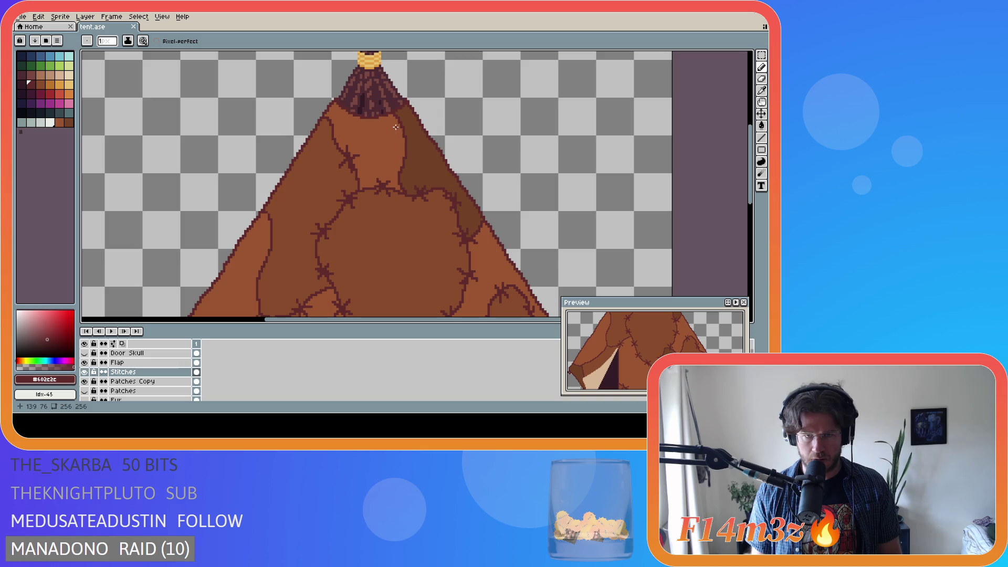
{"action": "key", "text": "ctrl"}
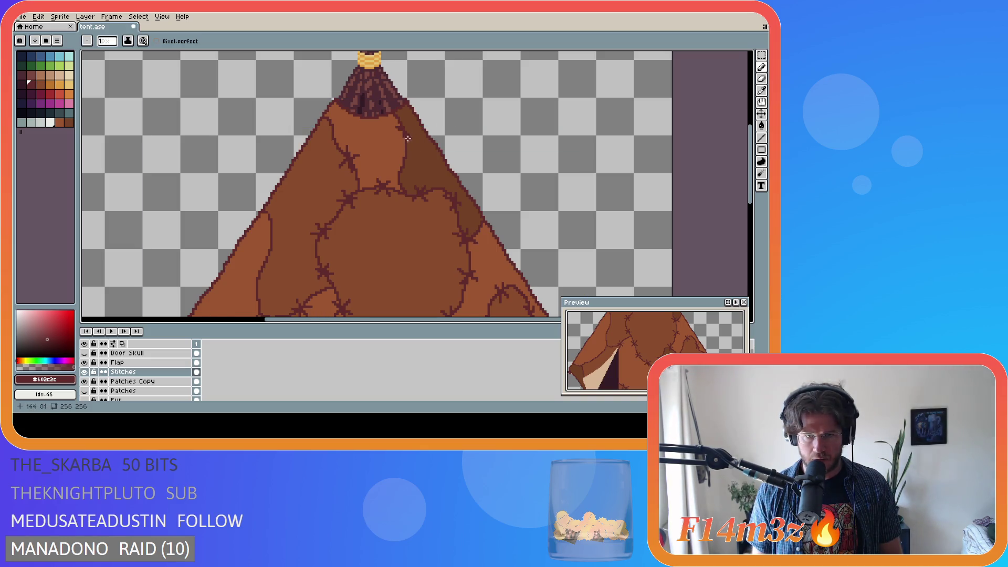
{"action": "key", "text": "ctrl+s"}
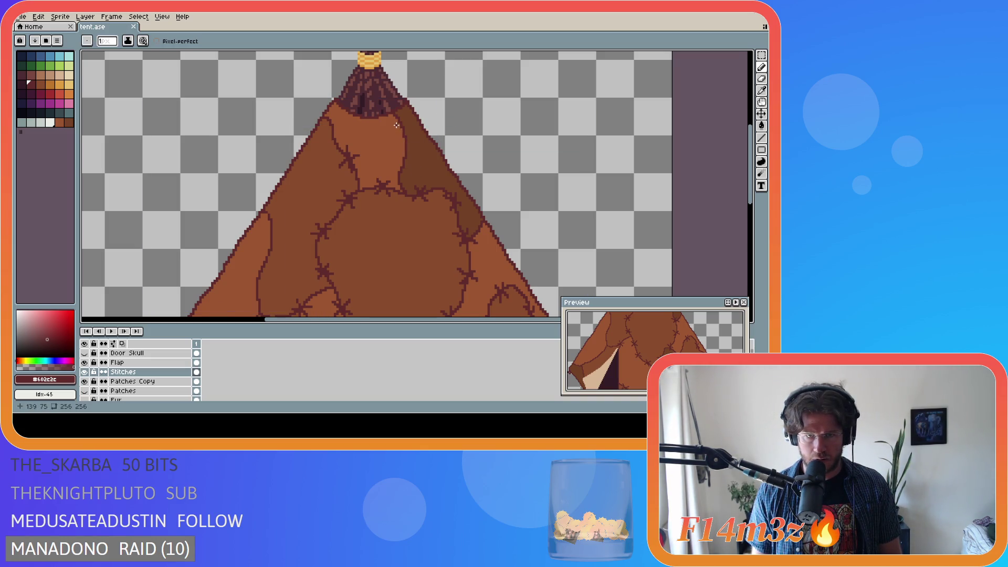
{"action": "key", "text": "ctrl"}
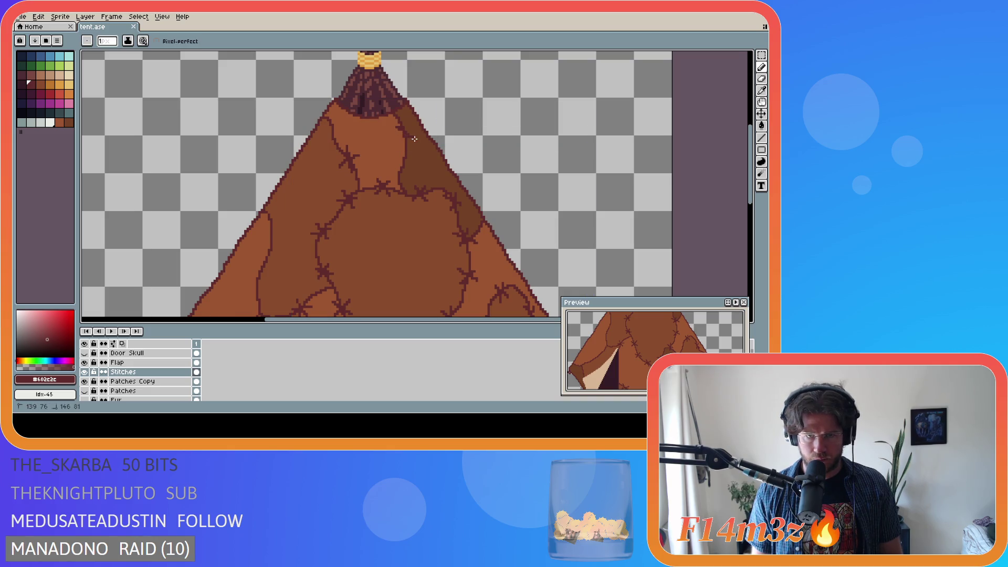
{"action": "key", "text": "ctrl+s"}
{"action": "key", "text": "ctrl"}
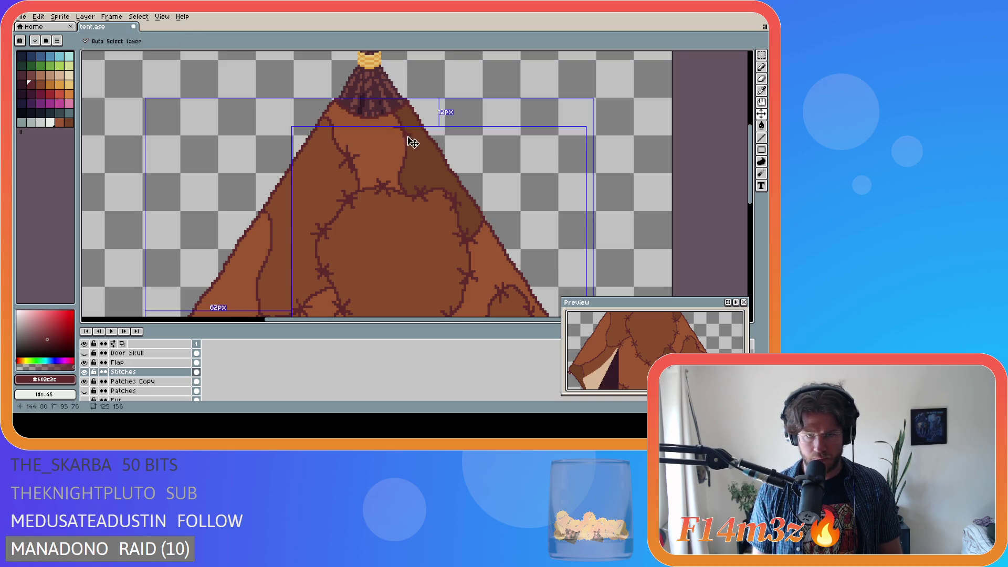
{"action": "key", "text": "ctrl"}
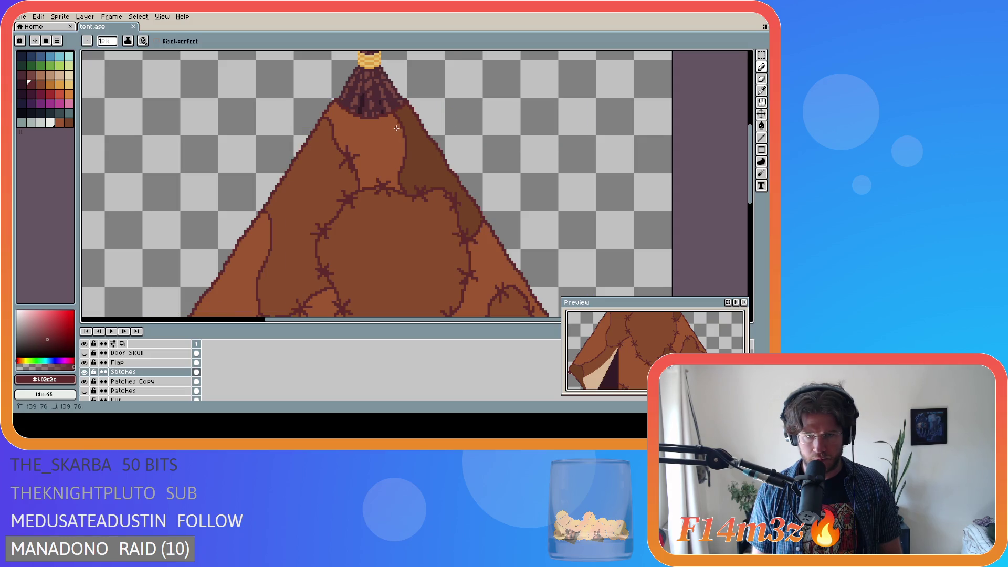
{"action": "key", "text": "ctrl"}
{"action": "key", "text": "ctrl"}
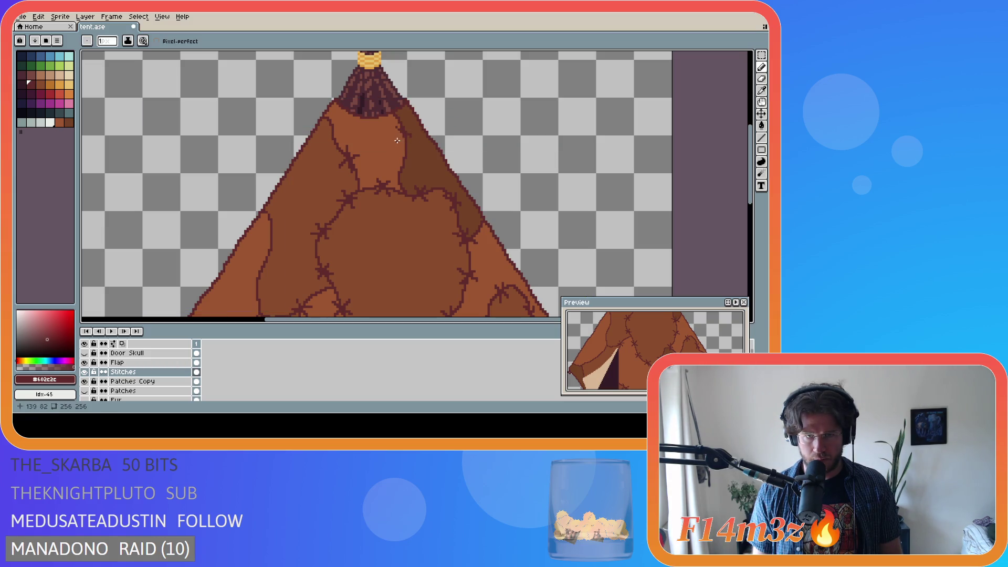
{"action": "key", "text": "ctrl+s"}
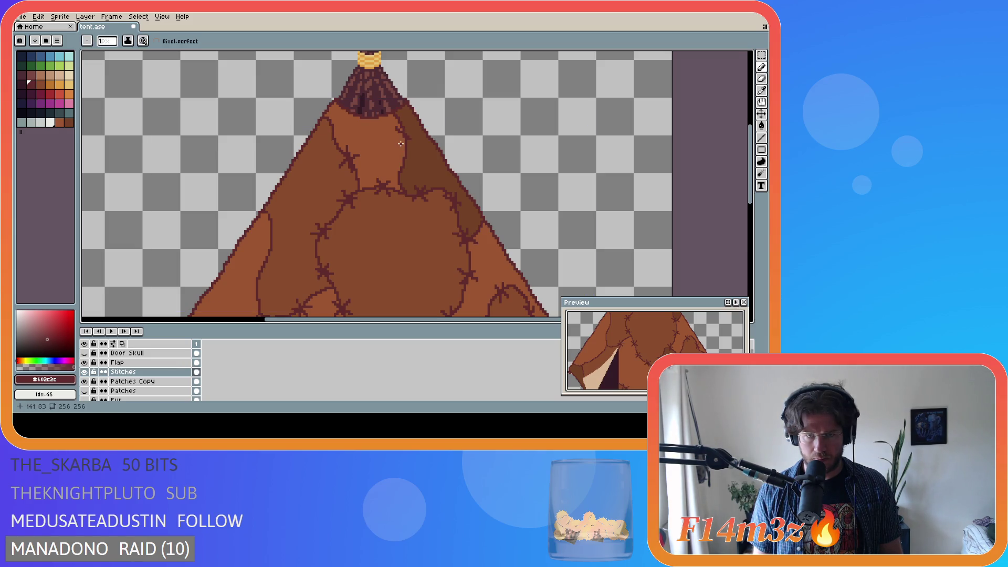
{"action": "key", "text": "ctrl+s"}
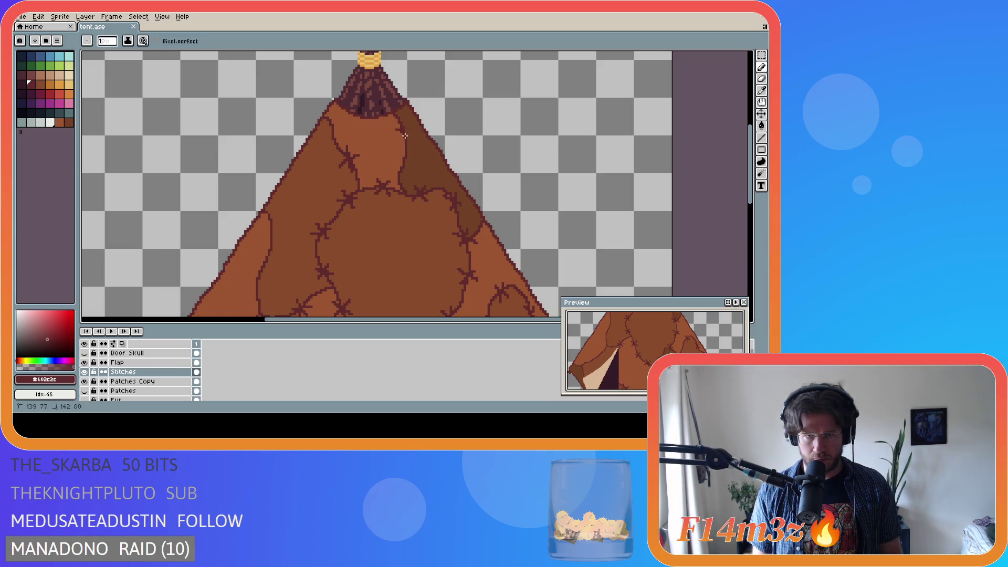
{"action": "left_click", "coordinate": [399, 141]}
{"action": "key", "text": "ctrl+s"}
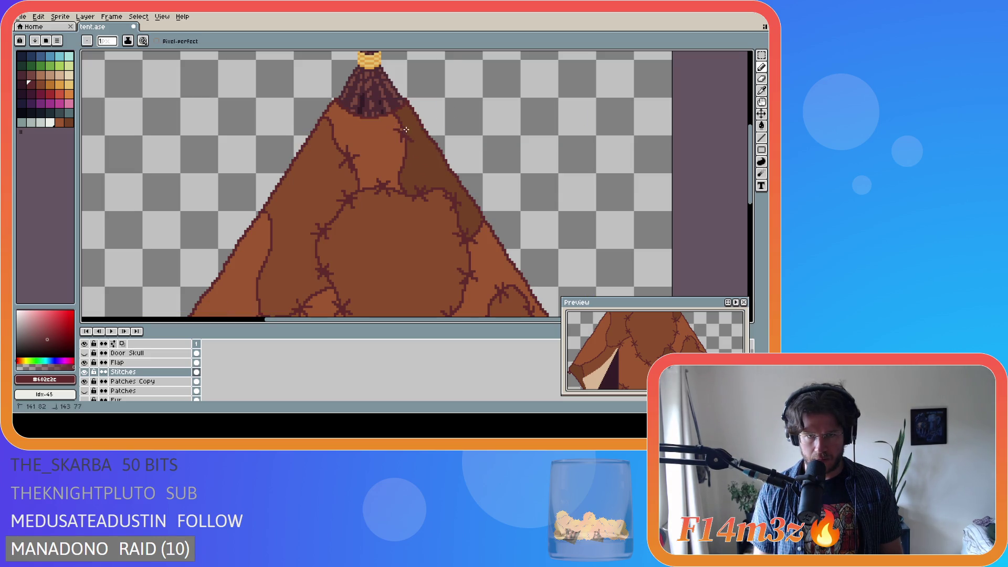
{"action": "key", "text": "ctrl+s"}
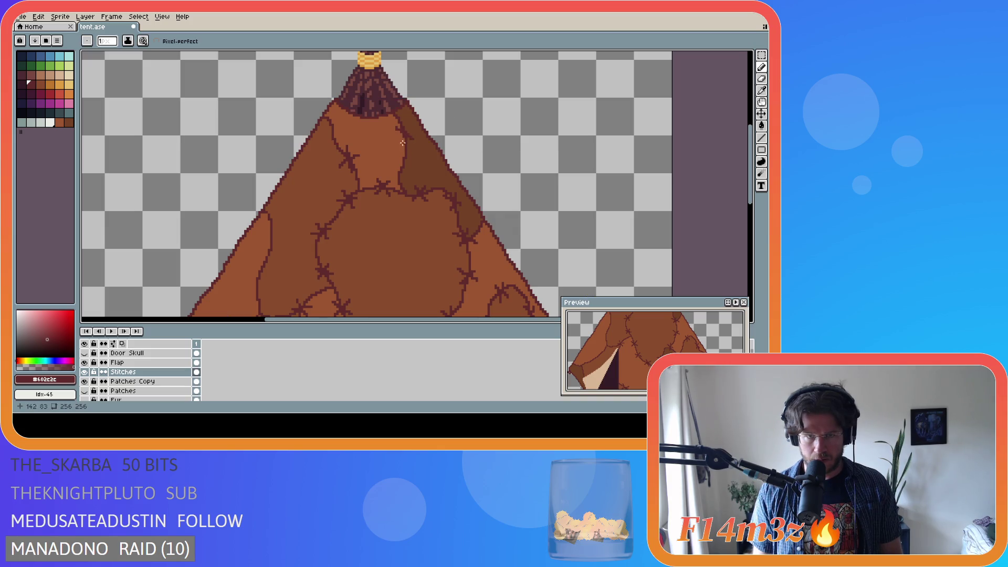
{"action": "scroll", "coordinate": [409, 122], "scroll_direction": "down", "scroll_amount": 3}
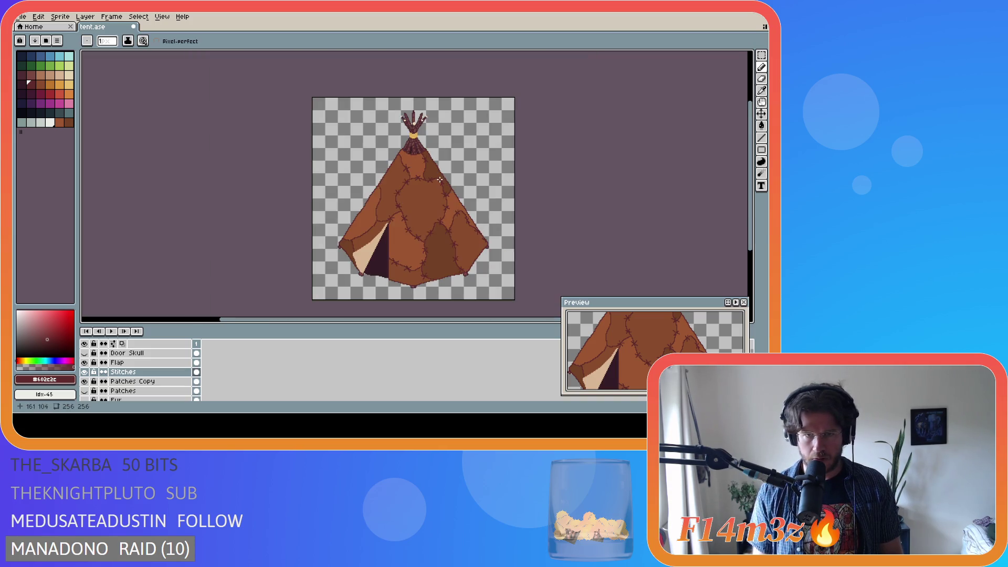
Draw a small stitch cross with the Pencil on the seam near the tent top
{"action": "scroll", "coordinate": [431, 166], "scroll_direction": "up", "scroll_amount": 2}
{"action": "scroll", "coordinate": [431, 166], "scroll_direction": "up", "scroll_amount": 1}
{"action": "key", "text": "ctrl+s"}
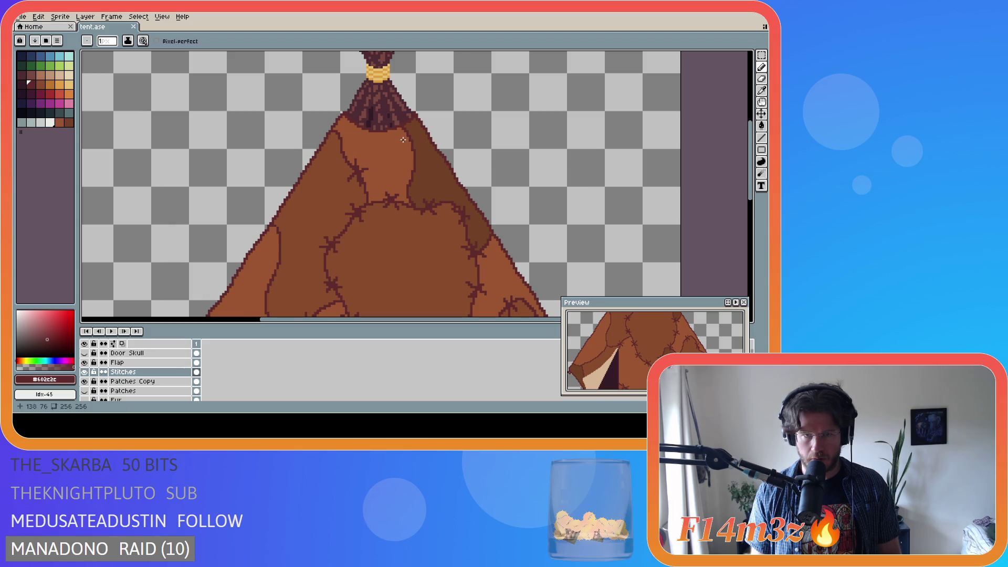
{"action": "key", "text": "ctrl+s"}
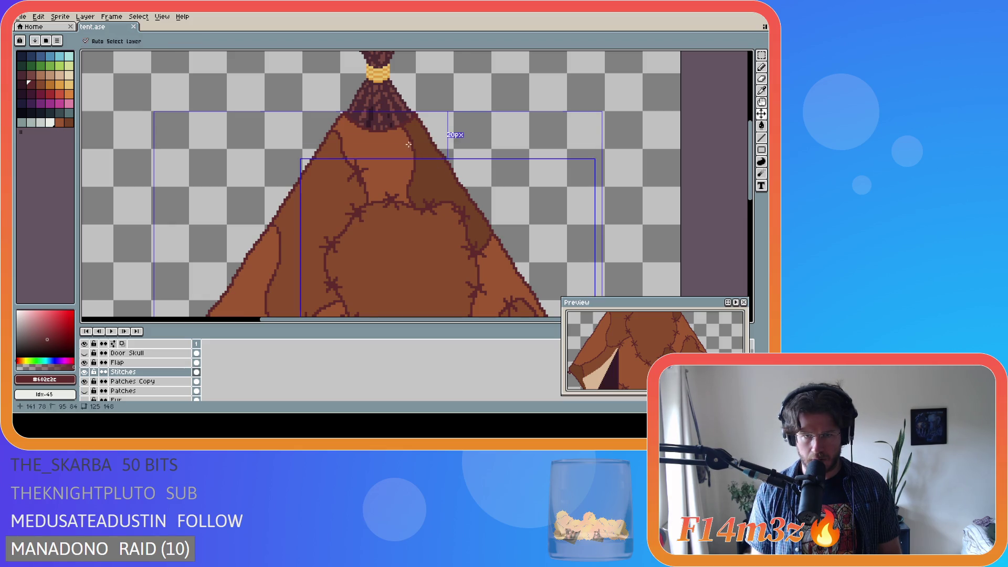
{"action": "left_click", "coordinate": [403, 137]}
{"action": "left_click_drag", "start_coordinate": [420, 148], "coordinate": [419, 148]}
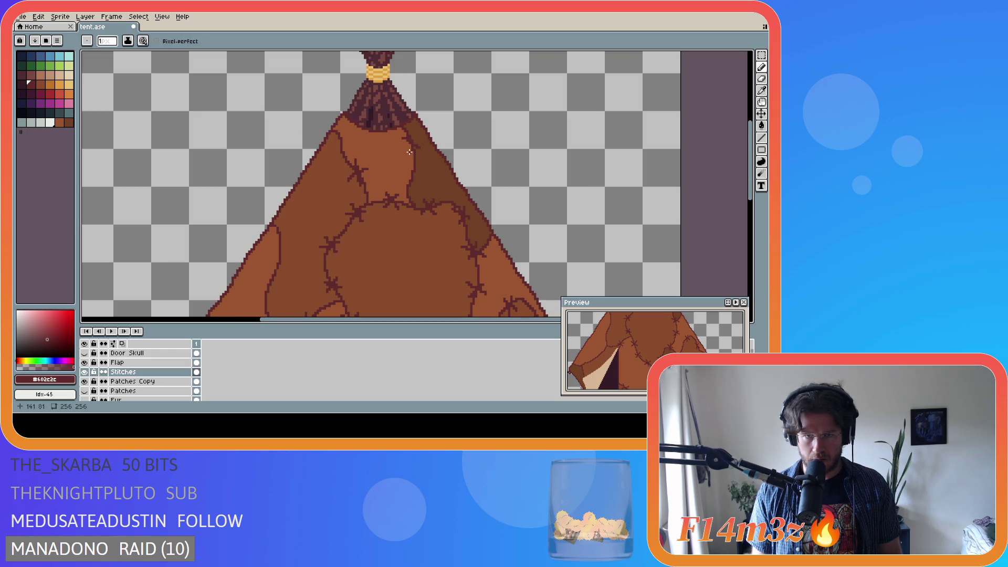
{"action": "left_click", "coordinate": [414, 138]}
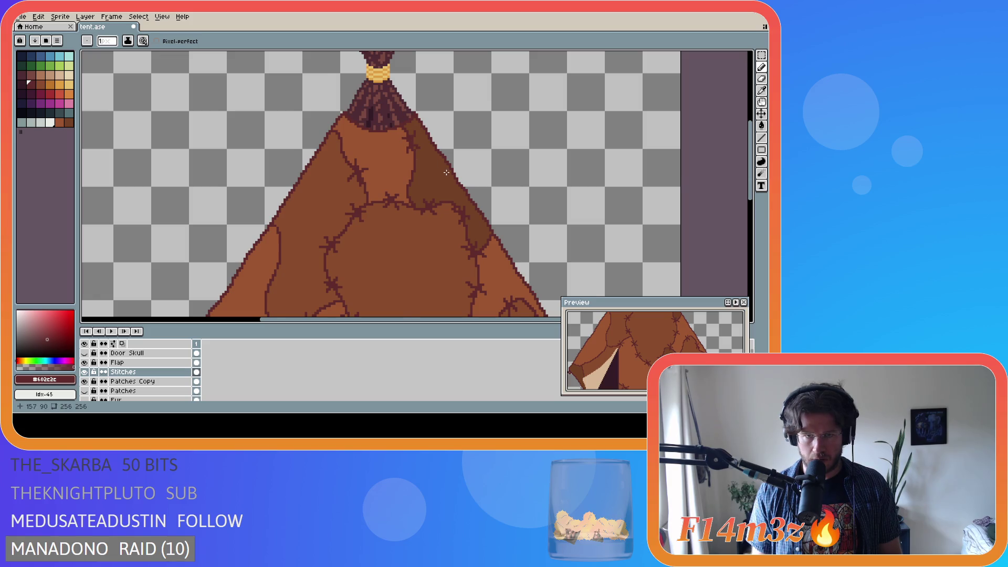
Undo the last stitch stroke and save tent.ase
{"action": "scroll", "coordinate": [447, 173], "scroll_direction": "down", "scroll_amount": 3}
{"action": "scroll", "coordinate": [465, 200], "scroll_direction": "up", "scroll_amount": 3}
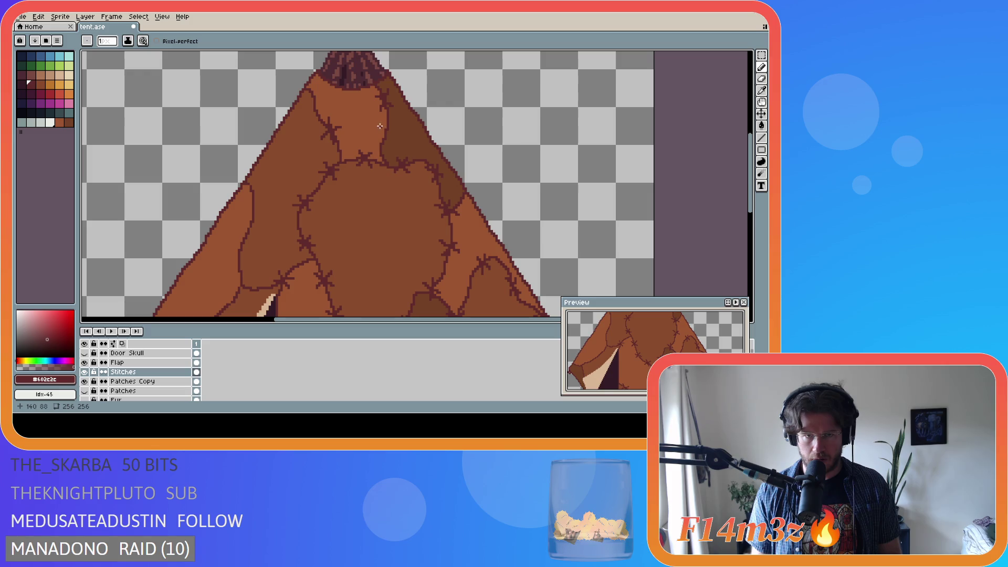
{"action": "scroll", "coordinate": [432, 167], "scroll_direction": "down", "scroll_amount": 4}
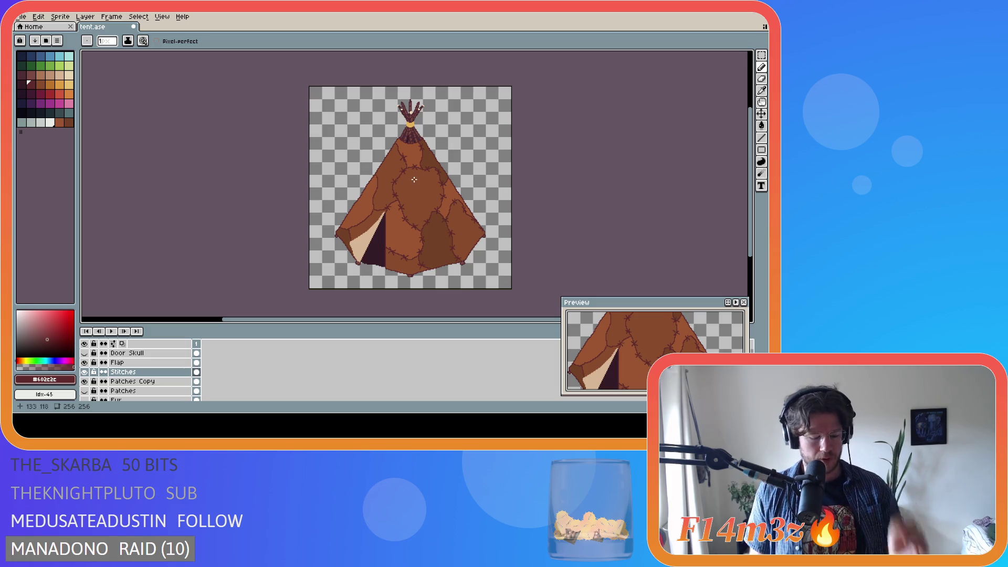
{"action": "key", "text": "ctrl+z"}
{"action": "key", "text": "ctrl+z"}
{"action": "key", "text": "ctrl+s"}
{"action": "scroll", "coordinate": [403, 176], "scroll_direction": "up", "scroll_amount": 2}
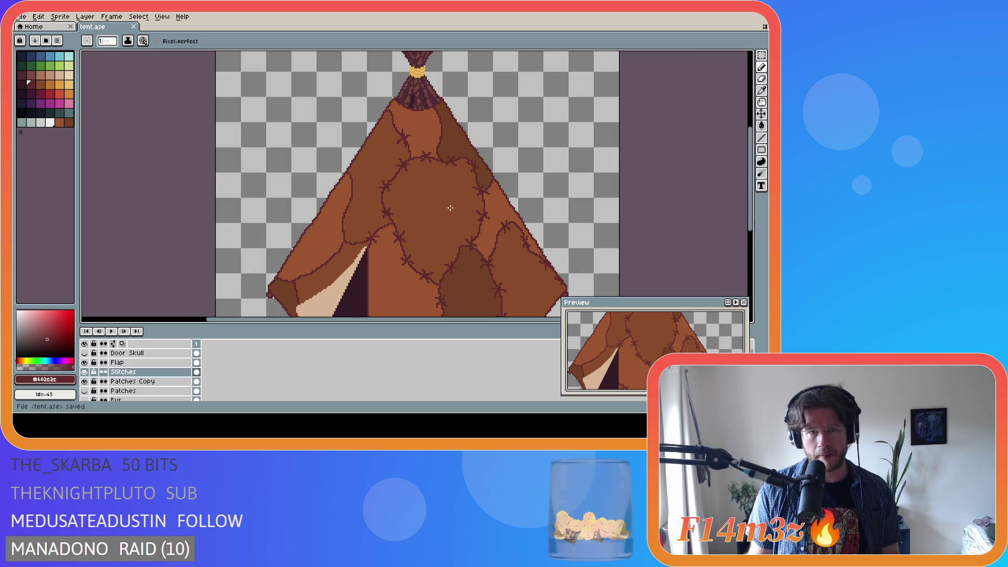
Marquee the stitch near the tent top, delete it, deselect, and save
{"action": "key", "text": "m"}
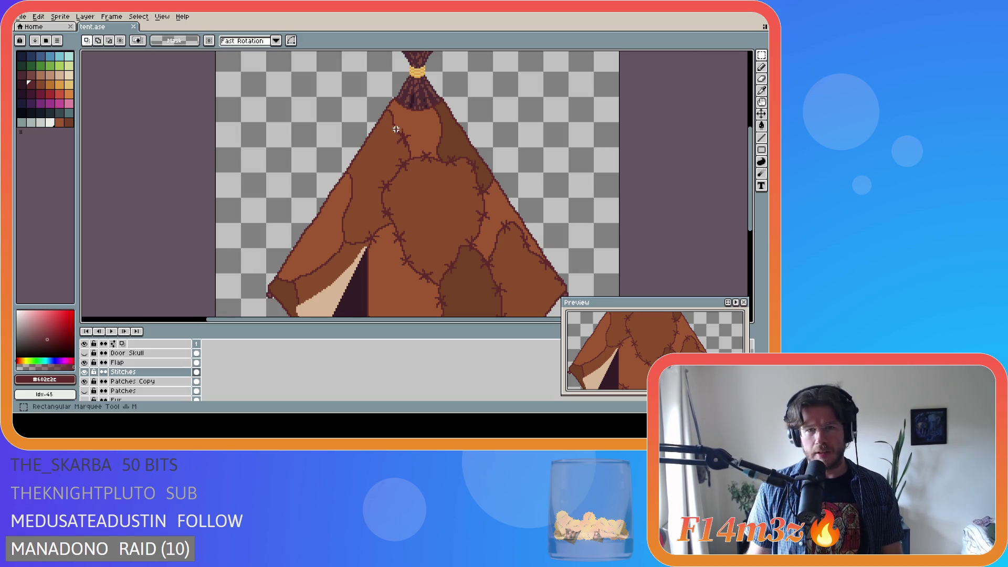
{"action": "left_click_drag", "start_coordinate": [389, 125], "coordinate": [417, 154]}
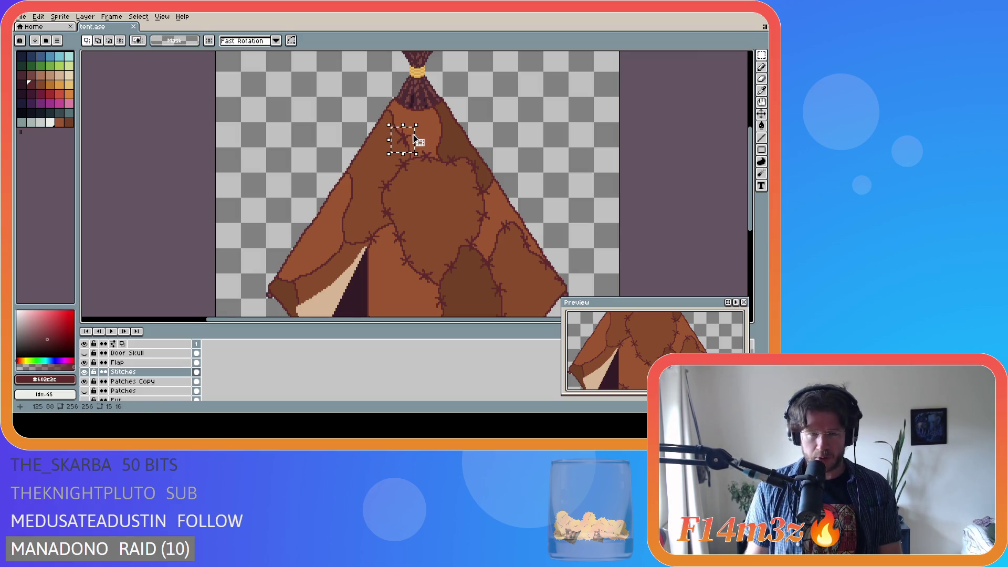
{"action": "key", "text": "Delete"}
{"action": "key", "text": "ctrl+d"}
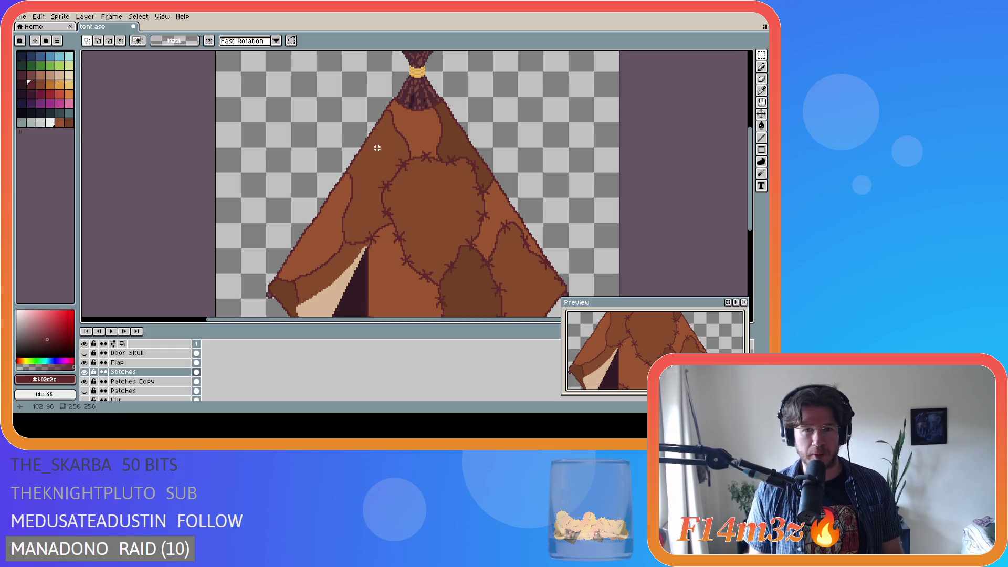
{"action": "key", "text": "ctrl+s"}
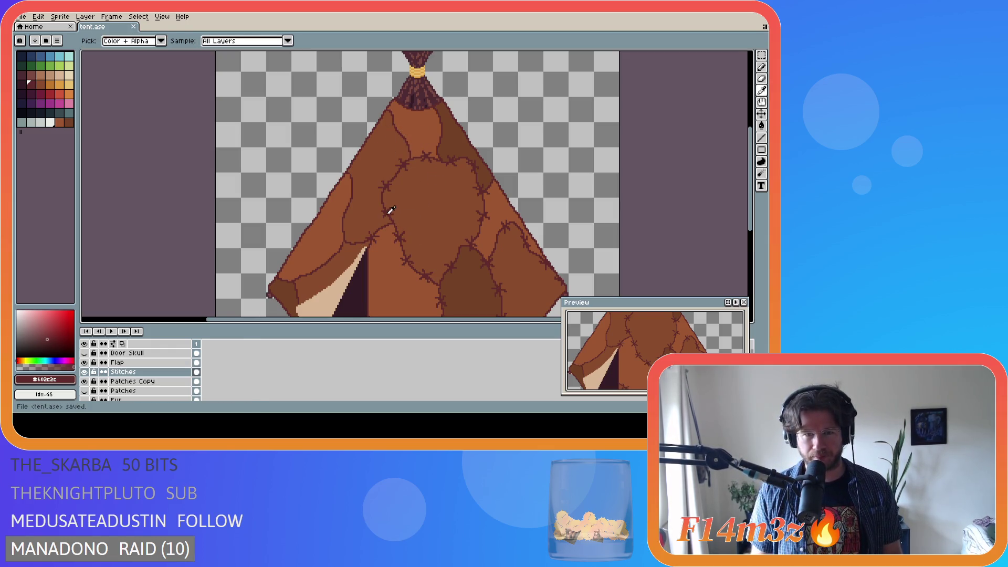
With the Pencil, redraw a short stitch mark on the upper seam, undoing a stray pixel
{"action": "key", "text": "b"}
{"action": "scroll", "coordinate": [743, 191], "scroll_direction": "down", "scroll_amount": 2}
{"action": "scroll", "coordinate": [743, 191], "scroll_direction": "up", "scroll_amount": 3}
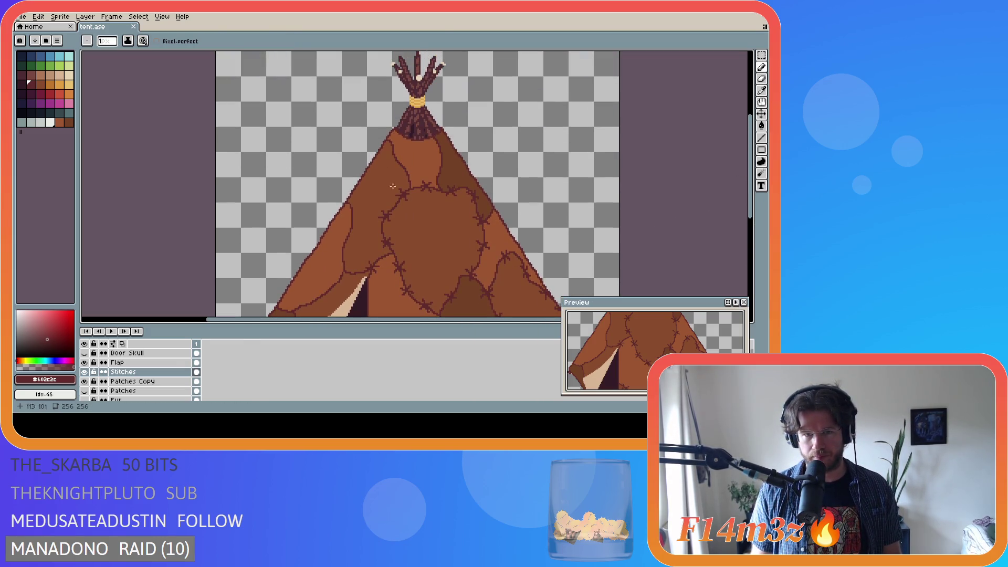
{"action": "mouse_move", "coordinate": [749, 207]}
{"action": "left_mouse_down"}
{"action": "mouse_move", "coordinate": [748, 251]}
{"action": "mouse_move", "coordinate": [749, 230]}
{"action": "left_mouse_up"}
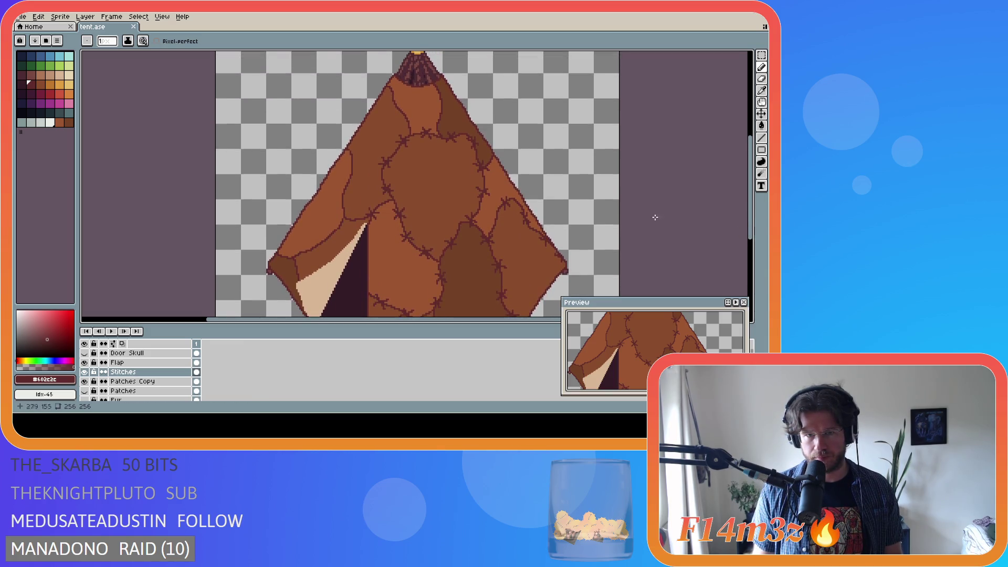
{"action": "left_click", "coordinate": [402, 108]}
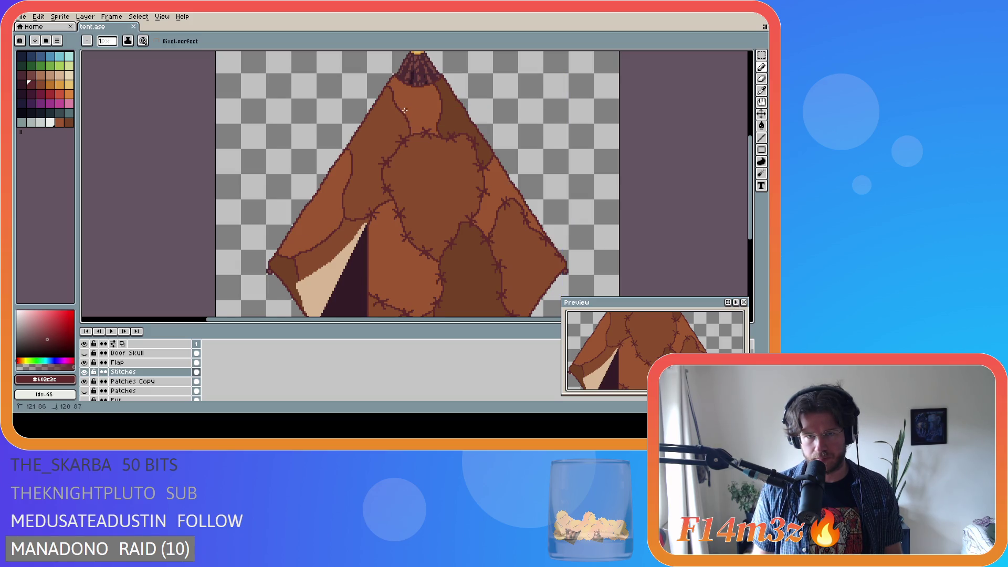
{"action": "key", "text": "ctrl+z"}
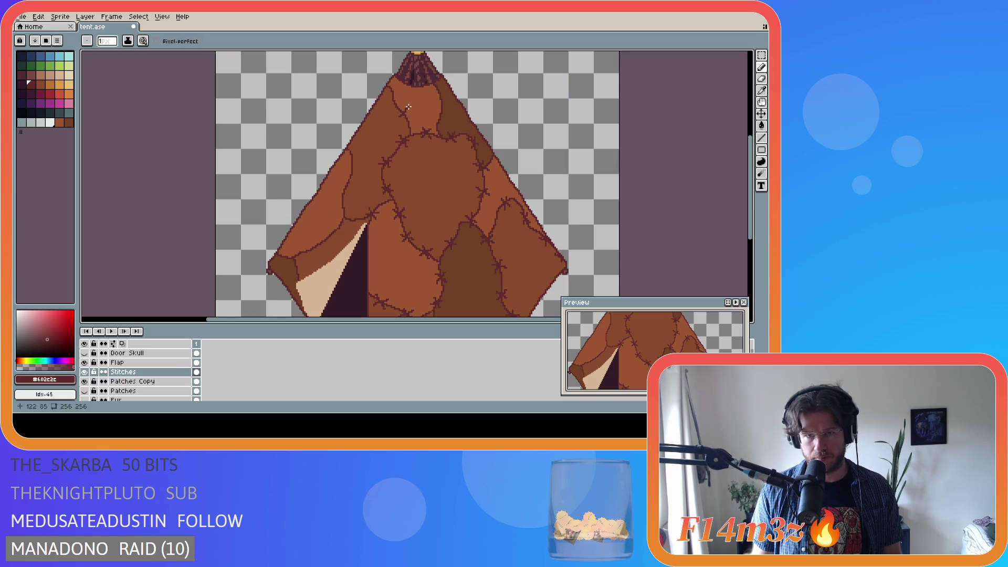
{"action": "left_click", "coordinate": [401, 111]}
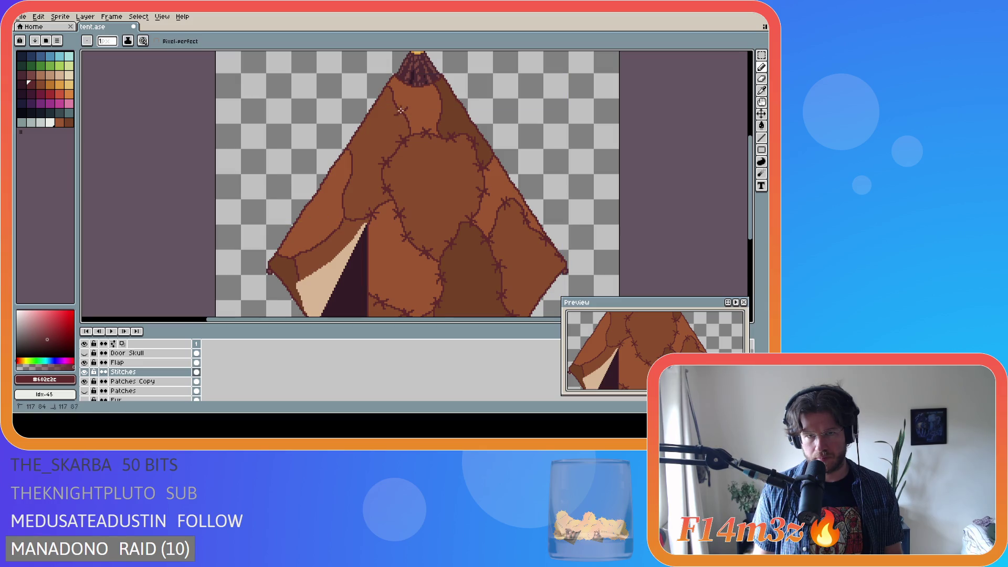
{"action": "scroll", "coordinate": [451, 151], "scroll_direction": "down", "scroll_amount": 2}
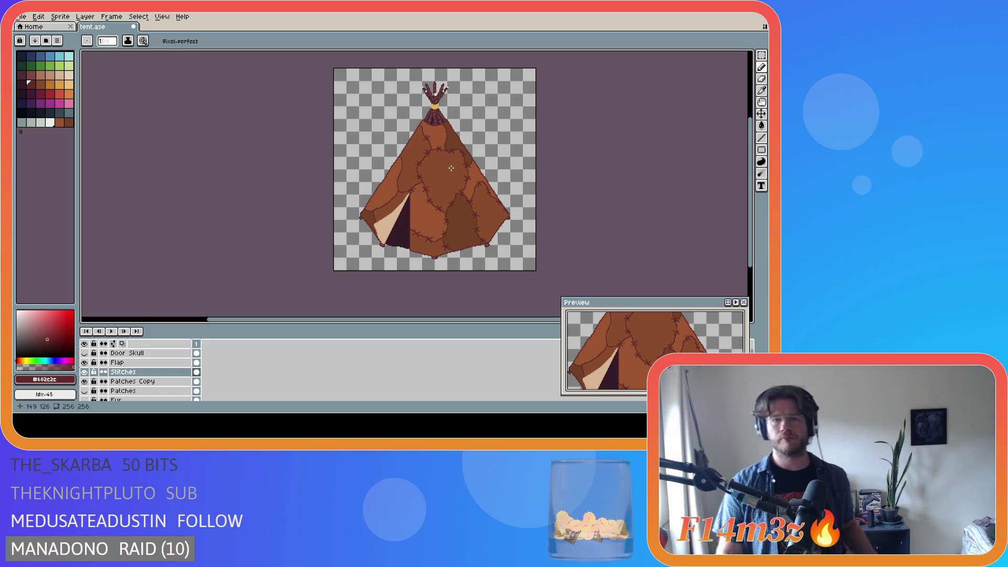
Draw a trial stitch stroke near the tent tip, then undo it and the previous stroke
{"action": "scroll", "coordinate": [428, 176], "scroll_direction": "up", "scroll_amount": 2}
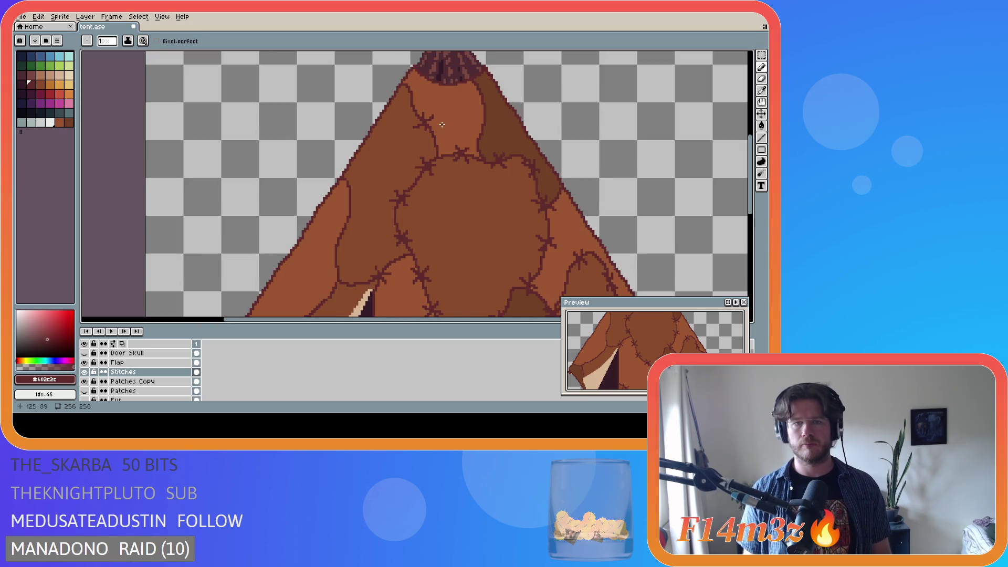
{"action": "scroll", "coordinate": [463, 166], "scroll_direction": "down", "scroll_amount": 2}
{"action": "scroll", "coordinate": [473, 165], "scroll_direction": "up", "scroll_amount": 2}
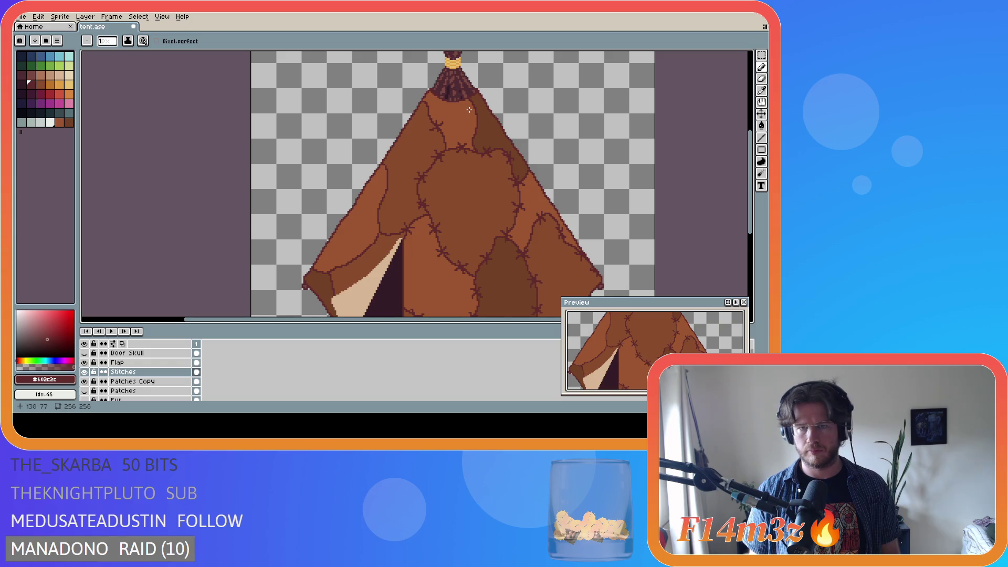
{"action": "scroll", "coordinate": [469, 110], "scroll_direction": "up", "scroll_amount": 1}
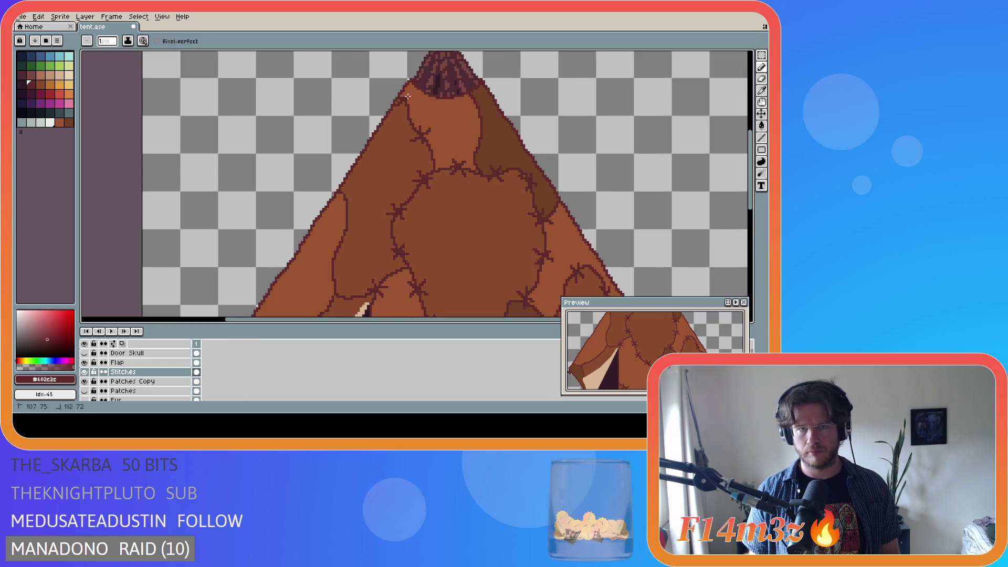
{"action": "left_click_drag", "start_coordinate": [403, 109], "coordinate": [405, 91]}
{"action": "key", "text": "ctrl+z"}
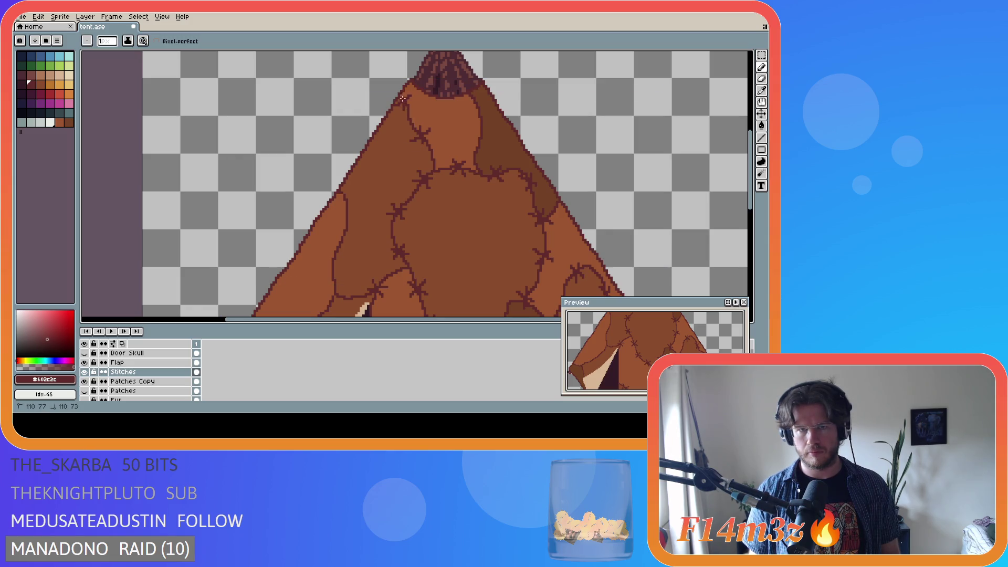
{"action": "scroll", "coordinate": [424, 174], "scroll_direction": "down", "scroll_amount": 2}
{"action": "scroll", "coordinate": [424, 173], "scroll_direction": "down", "scroll_amount": 2}
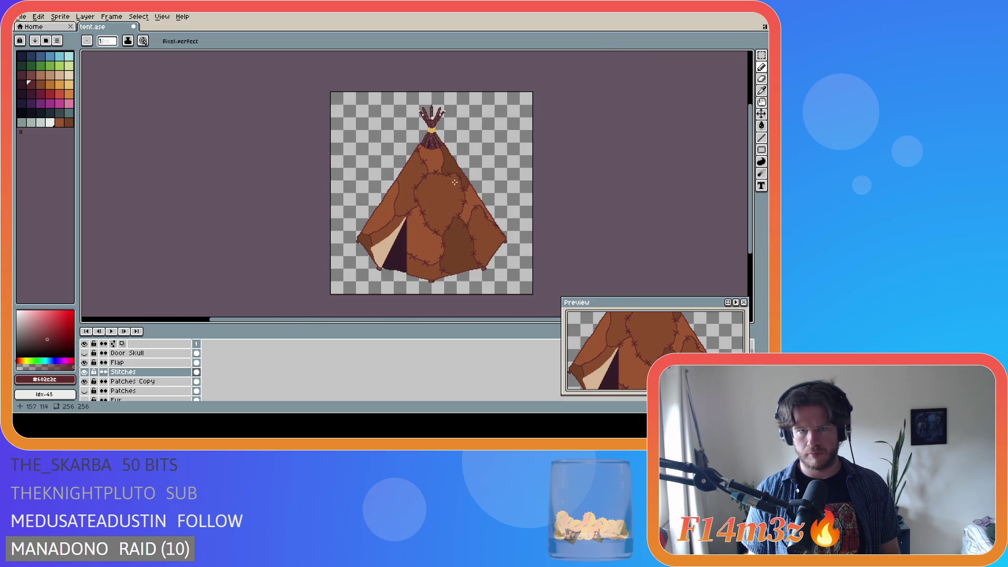
{"action": "scroll", "coordinate": [455, 169], "scroll_direction": "up", "scroll_amount": 2}
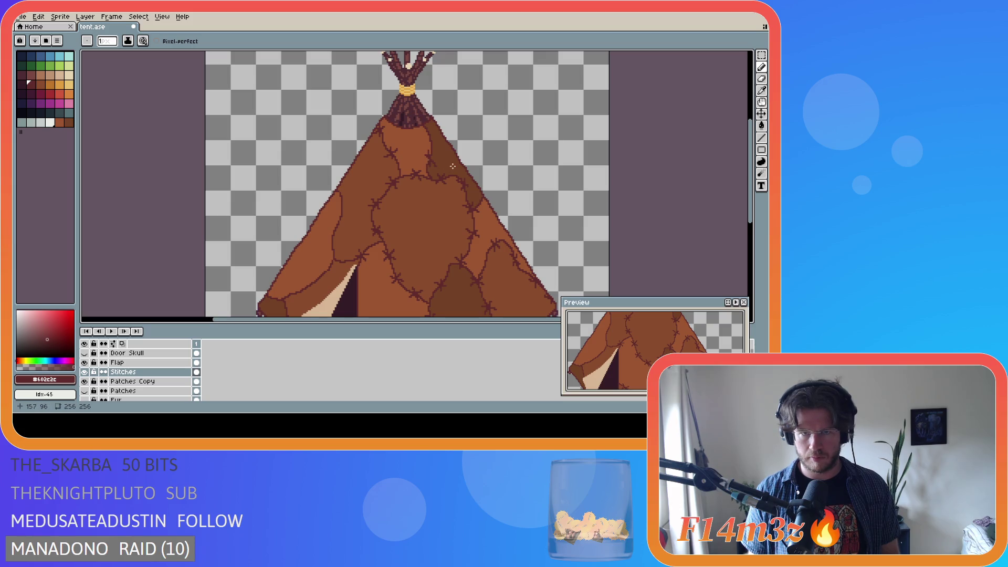
{"action": "key", "text": "ctrl+z"}
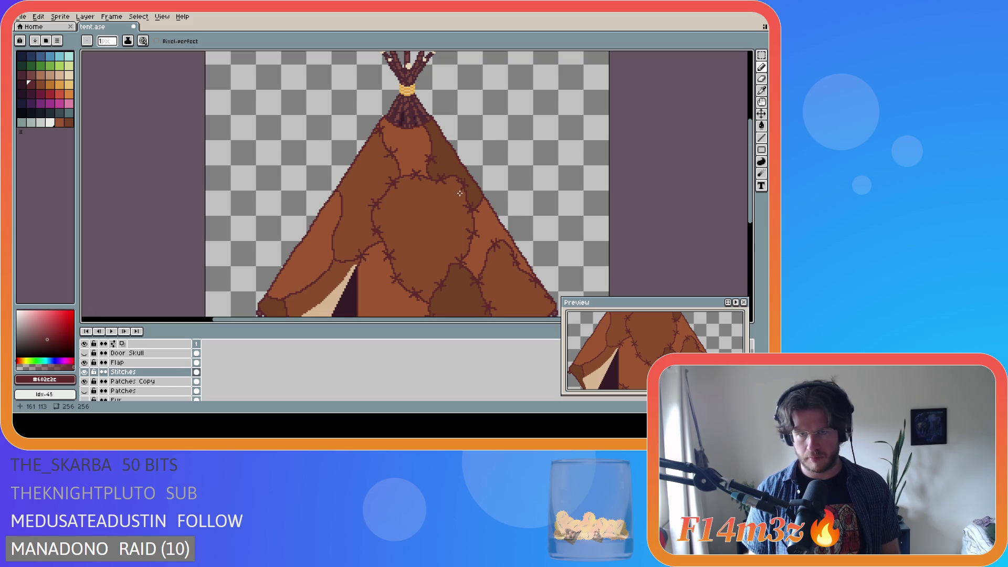
Raise the pencil brush size to 2 px
{"action": "scroll", "coordinate": [457, 189], "scroll_direction": "down", "scroll_amount": 2}
{"action": "scroll", "coordinate": [455, 188], "scroll_direction": "up", "scroll_amount": 2}
{"action": "key", "text": "plus"}
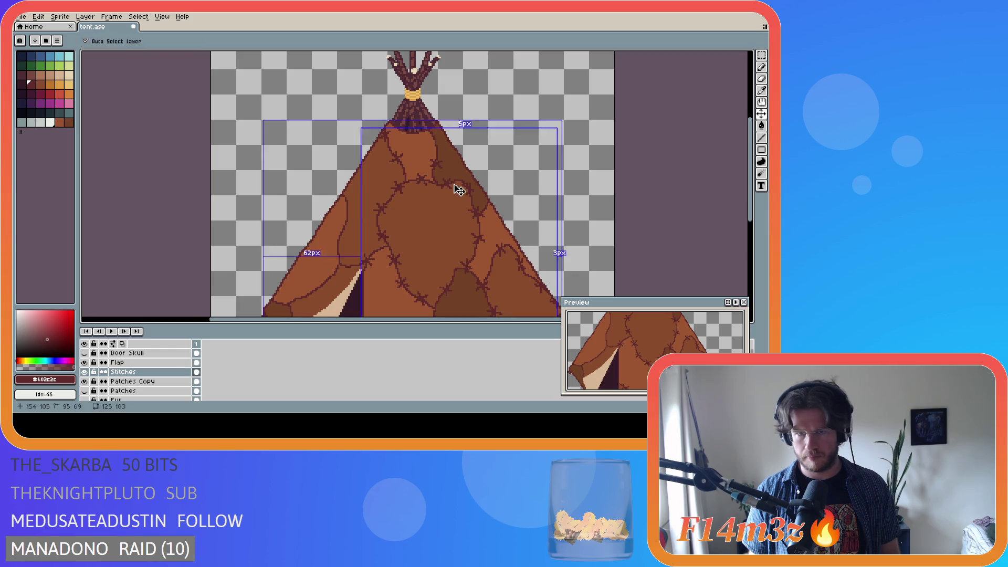
Undo the small dark stroke and return the brush size to 1 px
{"action": "scroll", "coordinate": [452, 179], "scroll_direction": "down", "scroll_amount": 2}
{"action": "scroll", "coordinate": [451, 177], "scroll_direction": "up", "scroll_amount": 2}
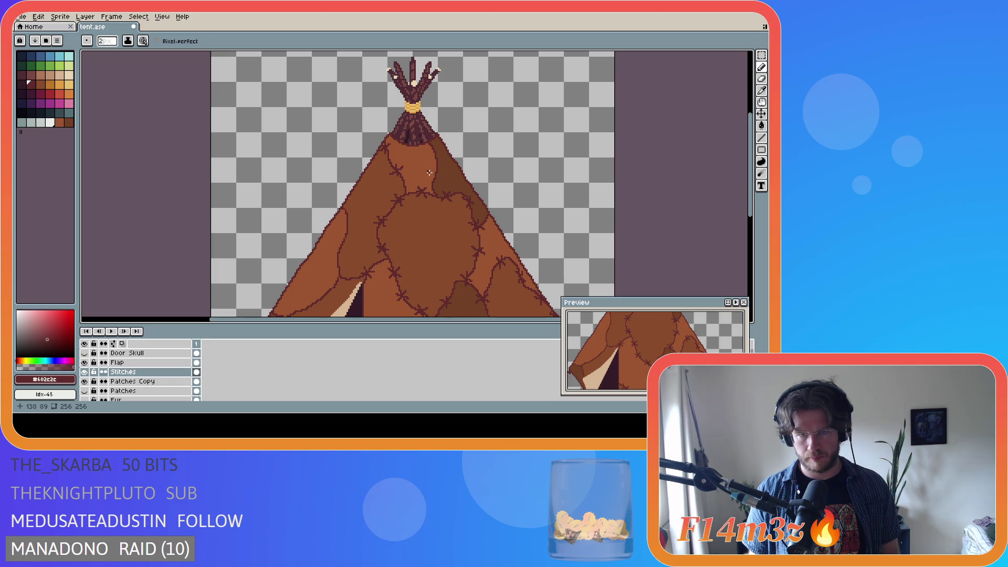
{"action": "key", "text": "ctrl+z"}
{"action": "key", "text": "minus"}
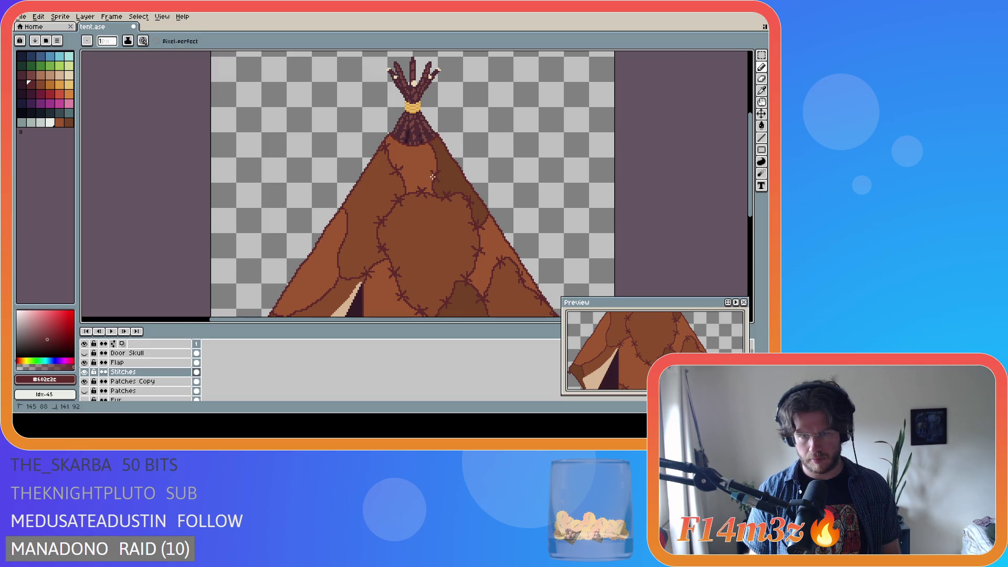
Undo the last pencil stroke, check the tent at several zoom levels, and save tent.ase
{"action": "scroll", "coordinate": [472, 177], "scroll_direction": "down", "scroll_amount": 2}
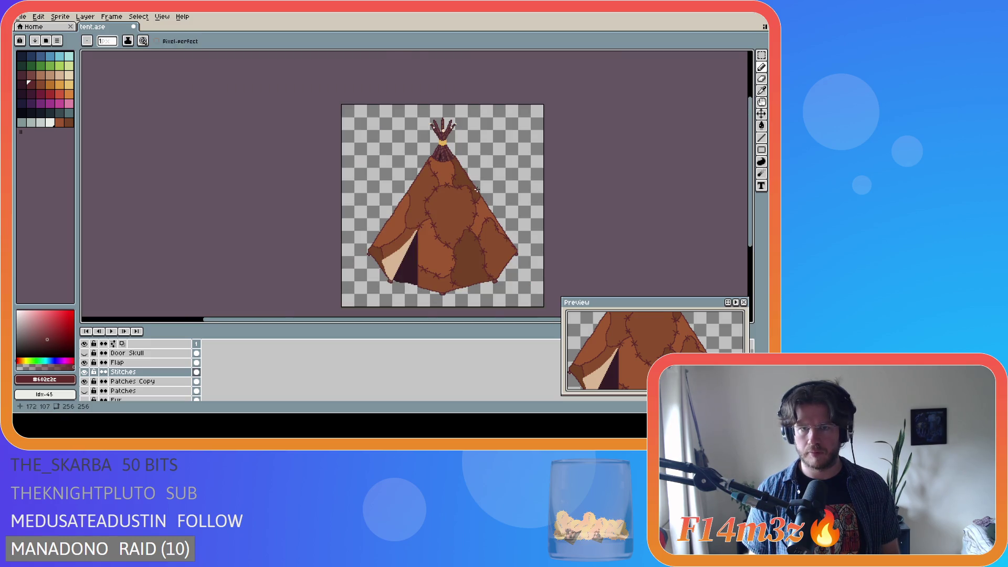
{"action": "scroll", "coordinate": [476, 189], "scroll_direction": "up", "scroll_amount": 2}
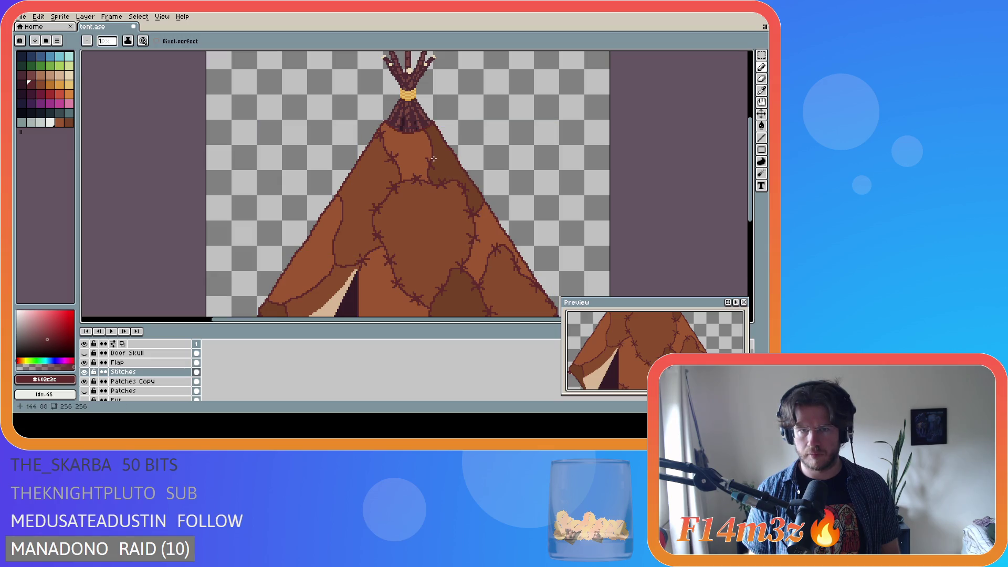
{"action": "scroll", "coordinate": [434, 159], "scroll_direction": "up", "scroll_amount": 1}
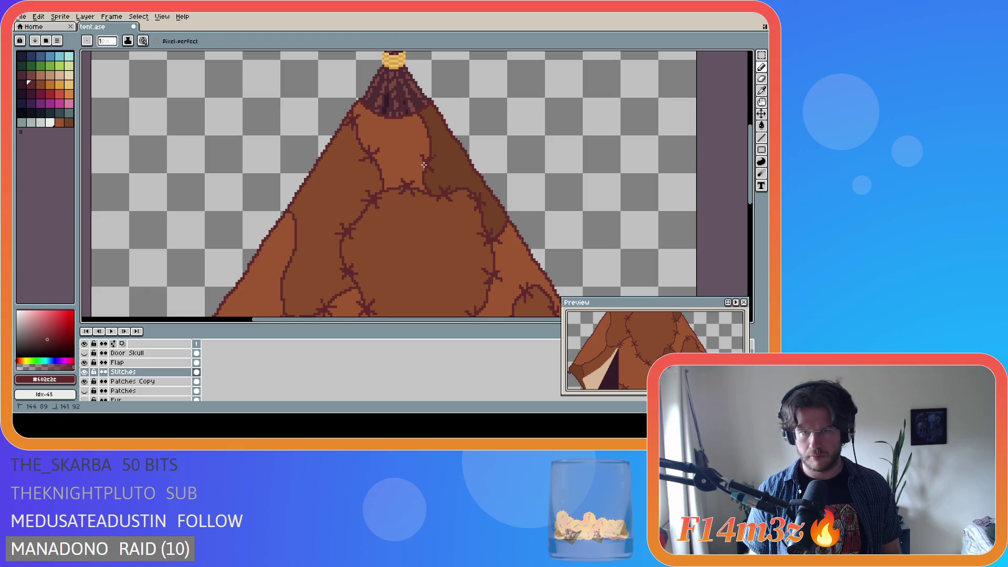
{"action": "scroll", "coordinate": [456, 168], "scroll_direction": "down", "scroll_amount": 3}
{"action": "key", "text": "ctrl+z"}
{"action": "scroll", "coordinate": [457, 173], "scroll_direction": "up", "scroll_amount": 3}
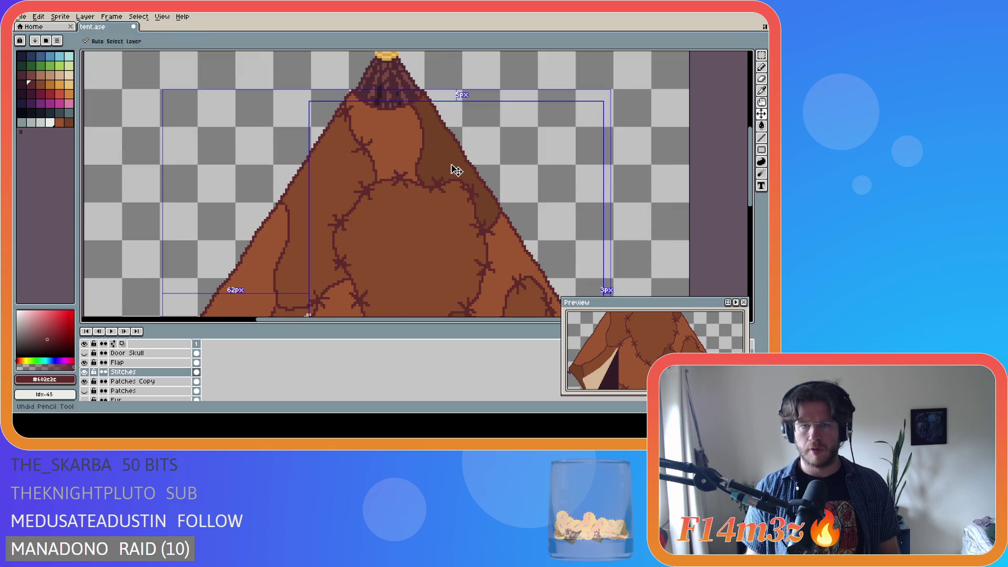
{"action": "scroll", "coordinate": [512, 225], "scroll_direction": "down", "scroll_amount": 2}
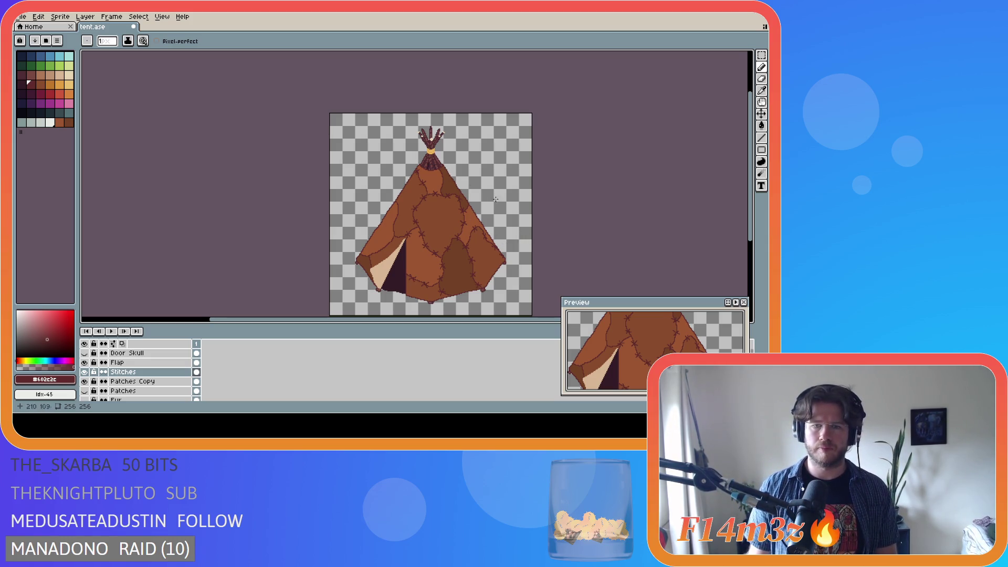
{"action": "scroll", "coordinate": [484, 207], "scroll_direction": "up", "scroll_amount": 1}
{"action": "scroll", "coordinate": [481, 208], "scroll_direction": "down", "scroll_amount": 1}
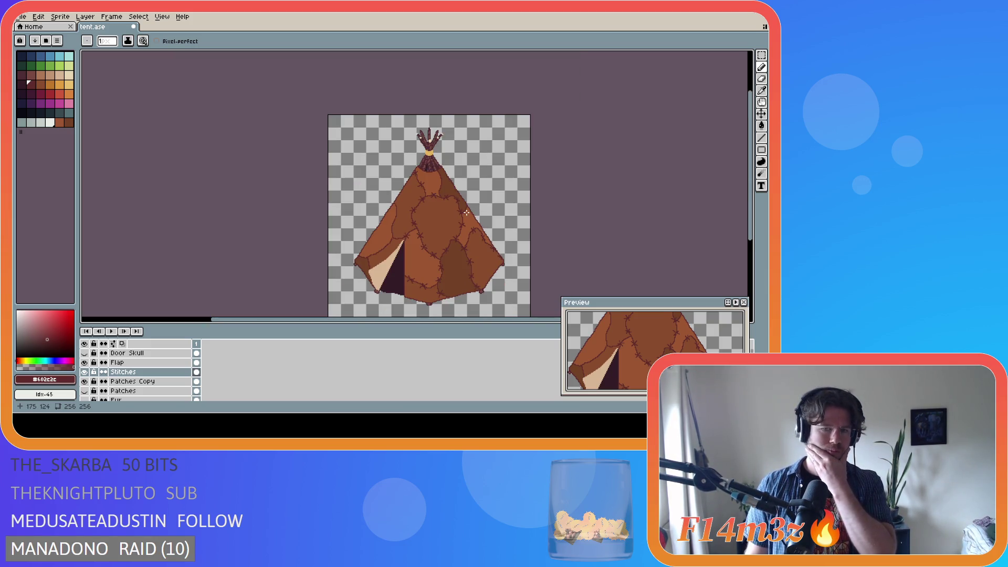
{"action": "scroll", "coordinate": [387, 219], "scroll_direction": "up", "scroll_amount": 1}
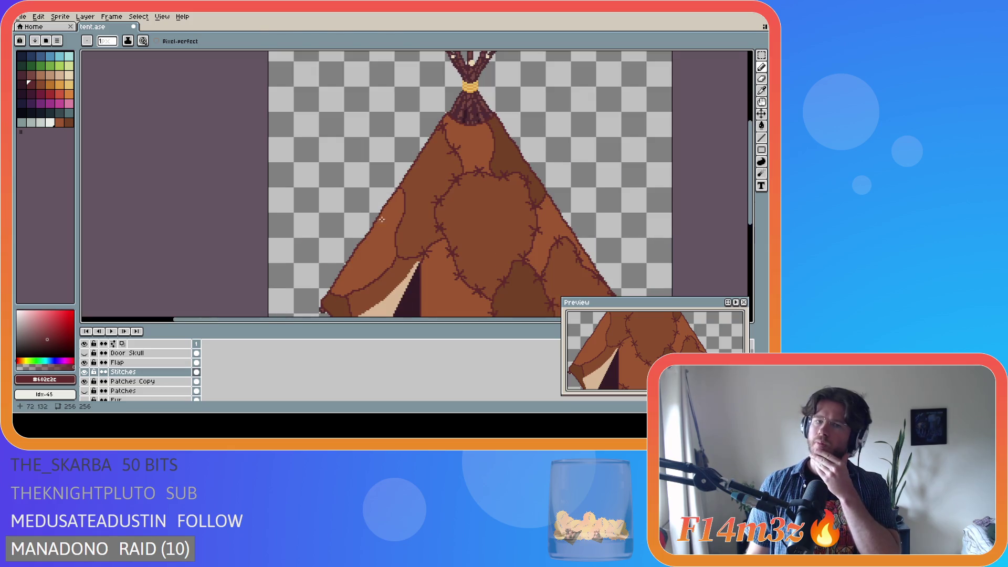
{"action": "scroll", "coordinate": [380, 239], "scroll_direction": "down", "scroll_amount": 1}
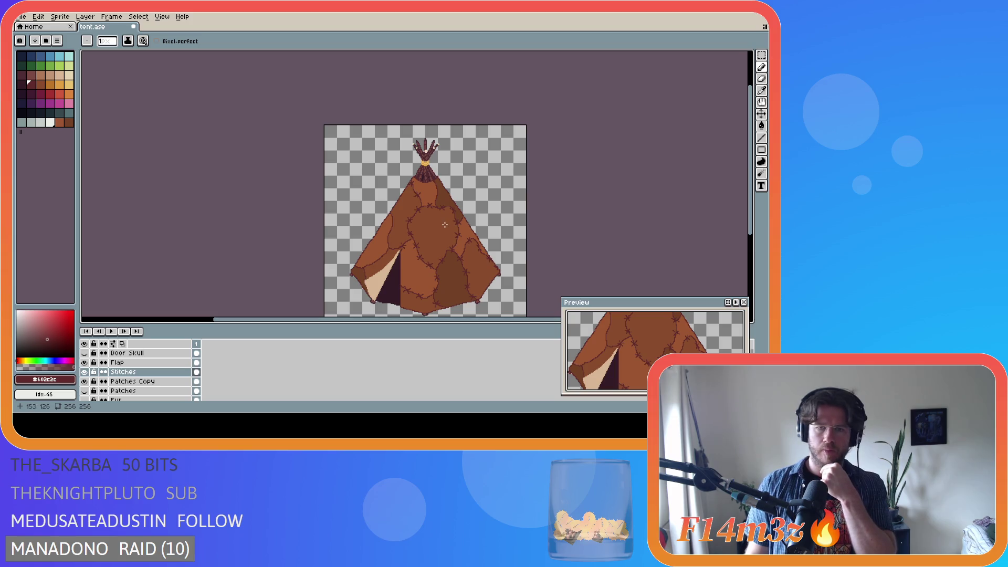
{"action": "scroll", "coordinate": [450, 227], "scroll_direction": "up", "scroll_amount": 2}
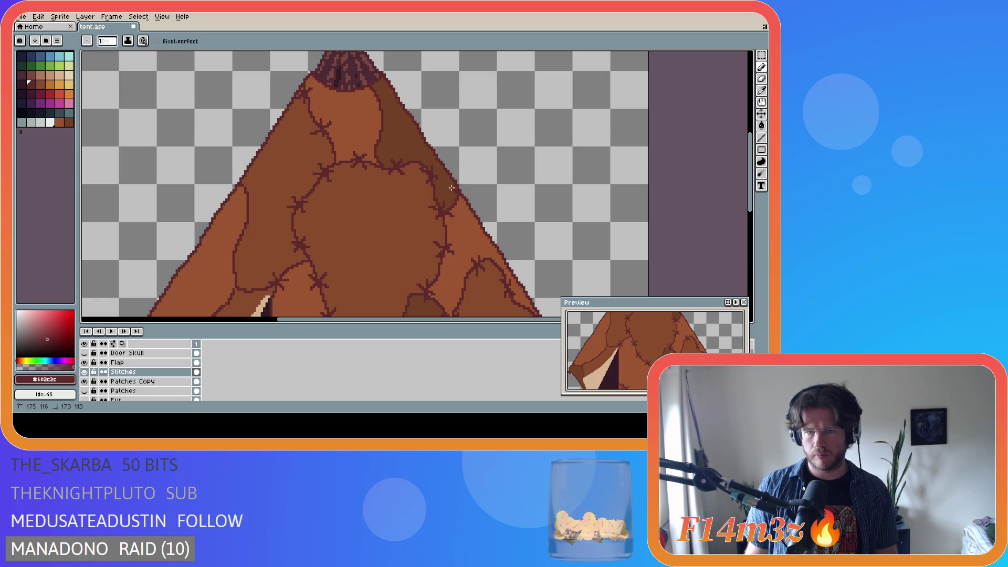
{"action": "scroll", "coordinate": [486, 223], "scroll_direction": "down", "scroll_amount": 3}
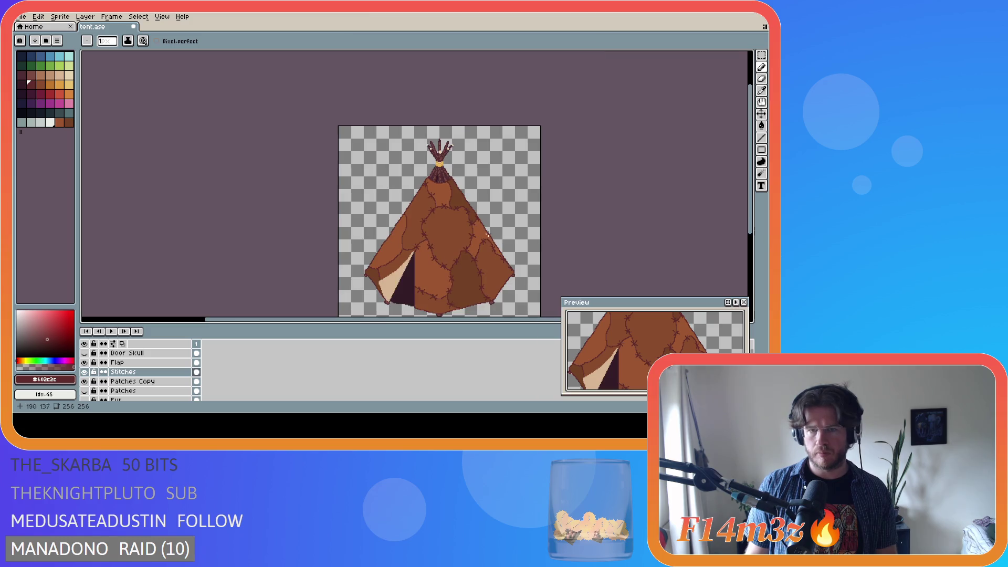
{"action": "key", "text": "ctrl+s"}
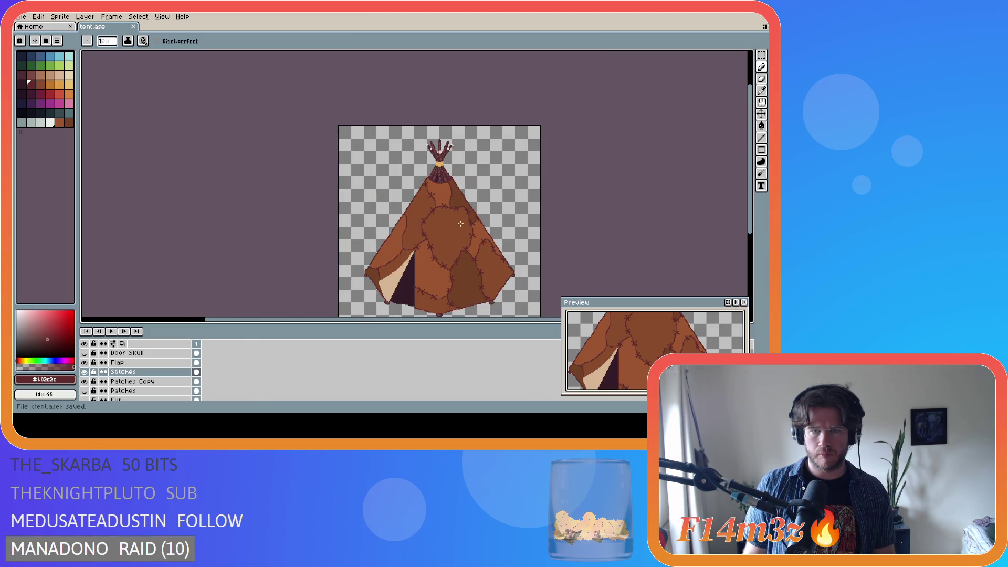
Zoom in and out repeatedly to inspect the tent's cross-stitched seams
{"action": "scroll", "coordinate": [455, 197], "scroll_direction": "up", "scroll_amount": 3}
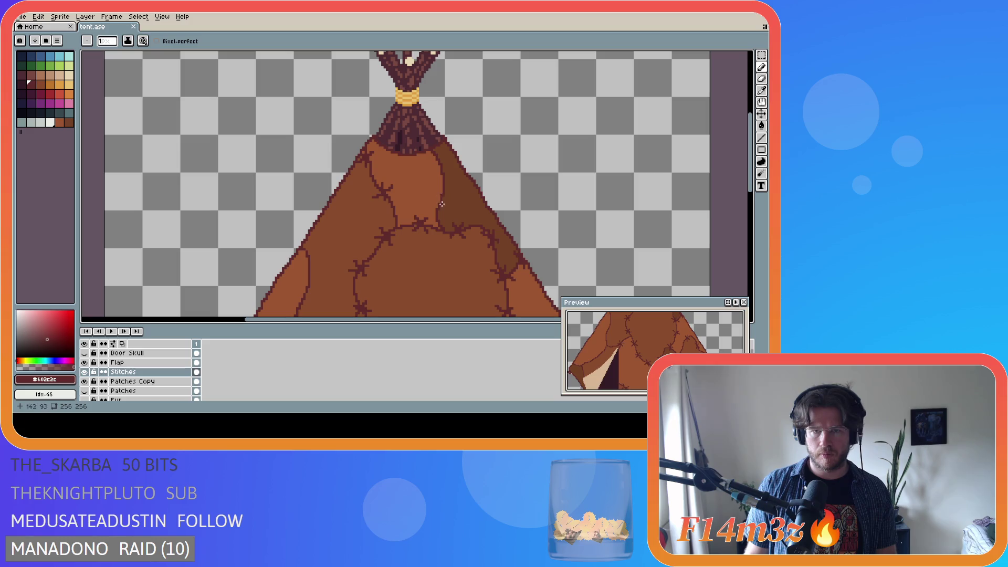
{"action": "scroll", "coordinate": [444, 206], "scroll_direction": "down", "scroll_amount": 3}
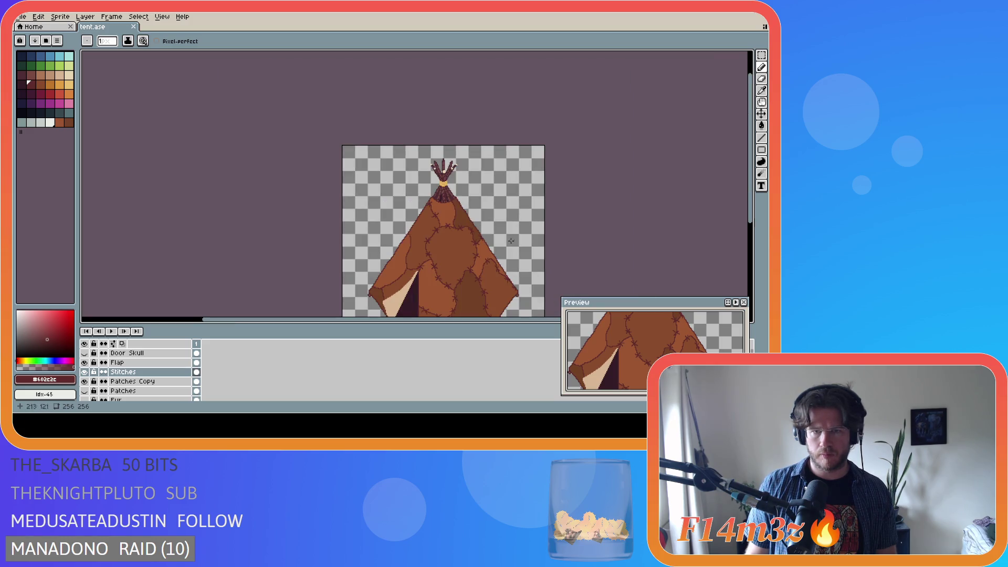
{"action": "scroll", "coordinate": [482, 218], "scroll_direction": "up", "scroll_amount": 3}
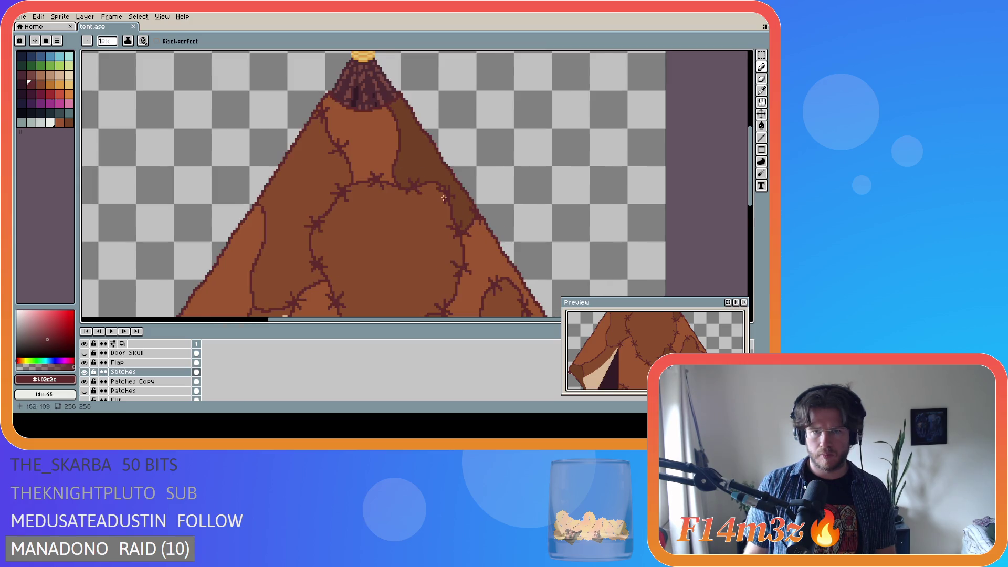
{"action": "scroll", "coordinate": [479, 210], "scroll_direction": "down", "scroll_amount": 2}
{"action": "scroll", "coordinate": [484, 231], "scroll_direction": "up", "scroll_amount": 3}
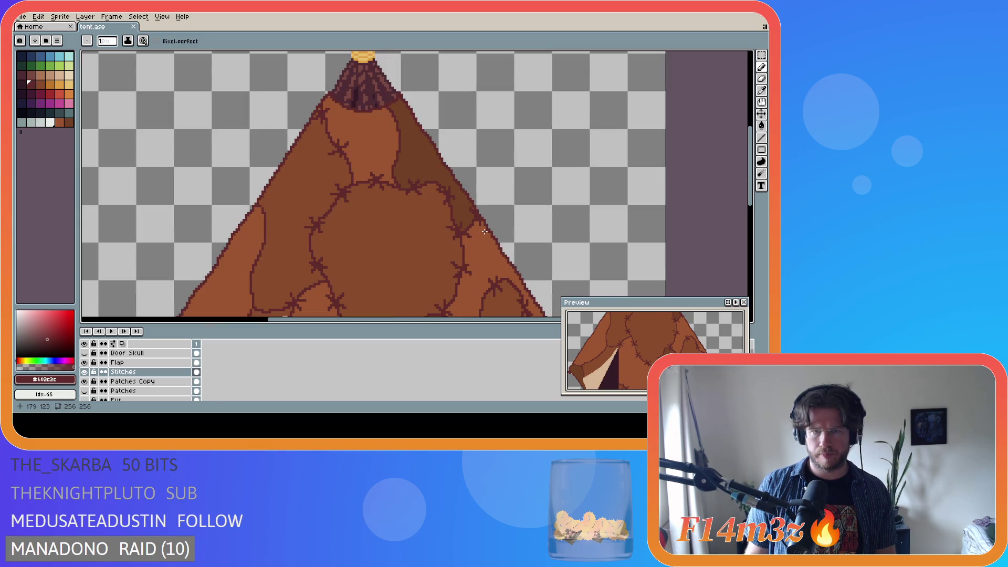
{"action": "scroll", "coordinate": [484, 231], "scroll_direction": "down", "scroll_amount": 1}
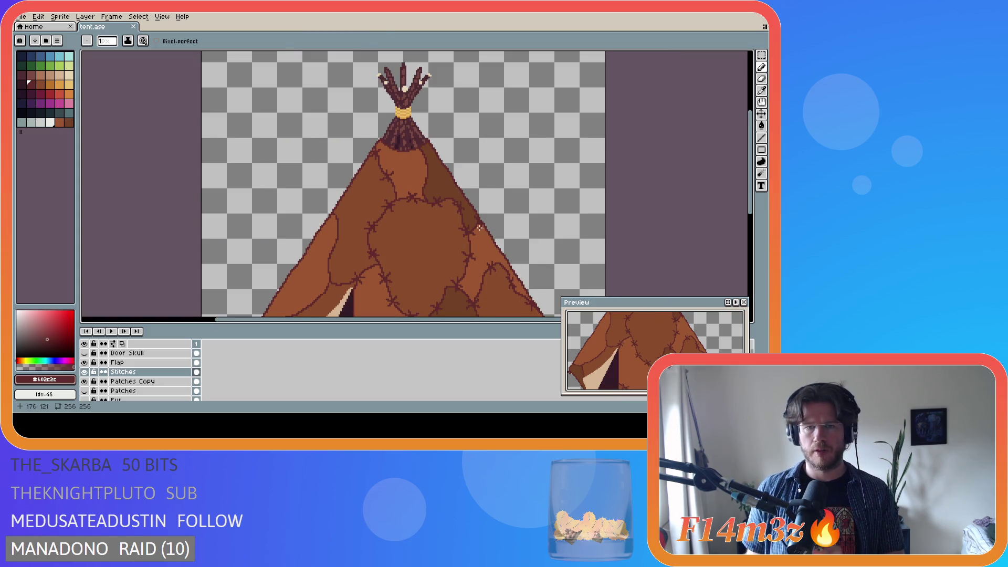
{"action": "scroll", "coordinate": [446, 224], "scroll_direction": "up", "scroll_amount": 1}
{"action": "scroll", "coordinate": [444, 221], "scroll_direction": "down", "scroll_amount": 1}
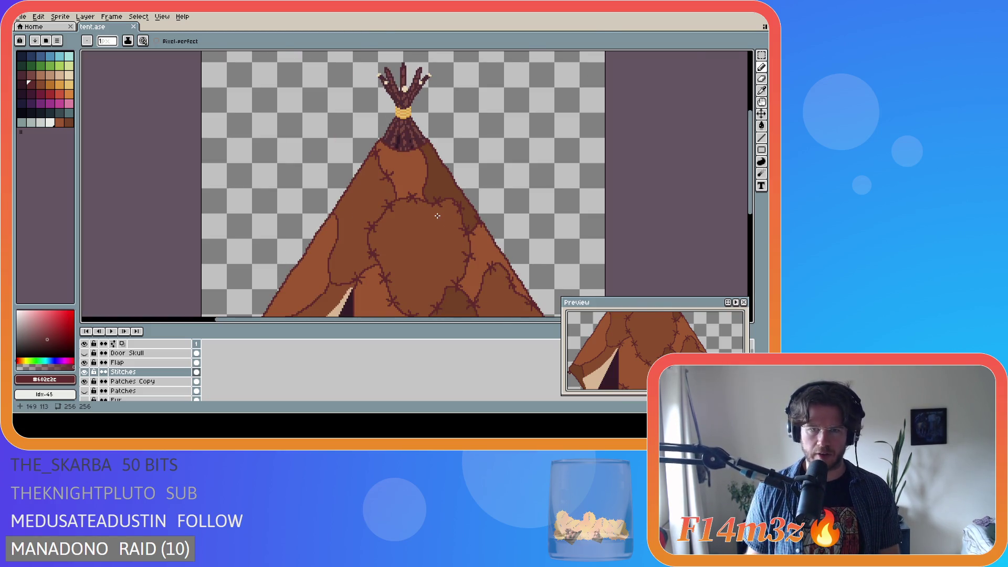
{"action": "scroll", "coordinate": [438, 215], "scroll_direction": "up", "scroll_amount": 1}
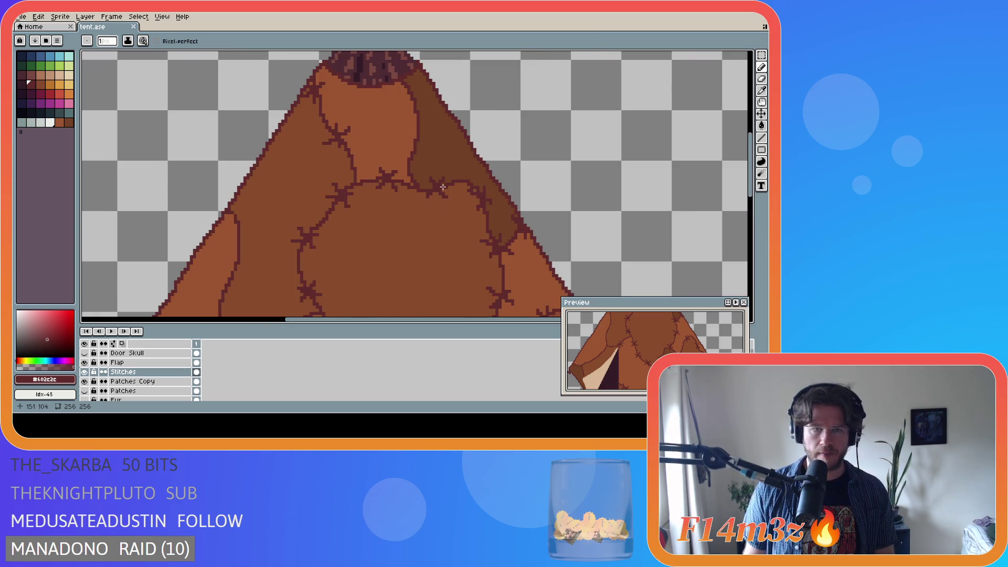
{"action": "scroll", "coordinate": [441, 185], "scroll_direction": "down", "scroll_amount": 2}
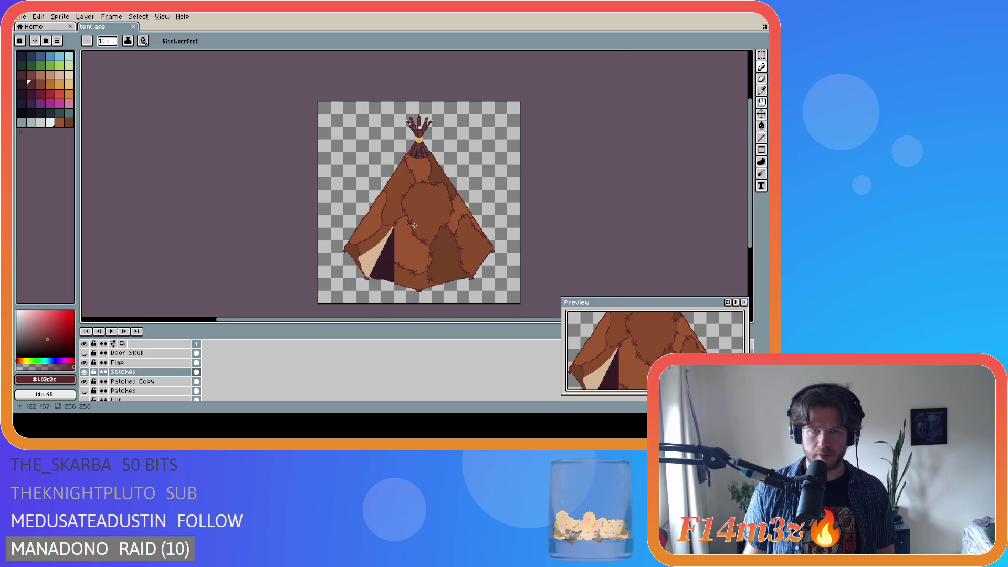
{"action": "scroll", "coordinate": [415, 226], "scroll_direction": "up", "scroll_amount": 2}
Marquee a small stretch of the upper-middle seam, delete its stitches, deselect, and save
{"action": "key", "text": "m"}
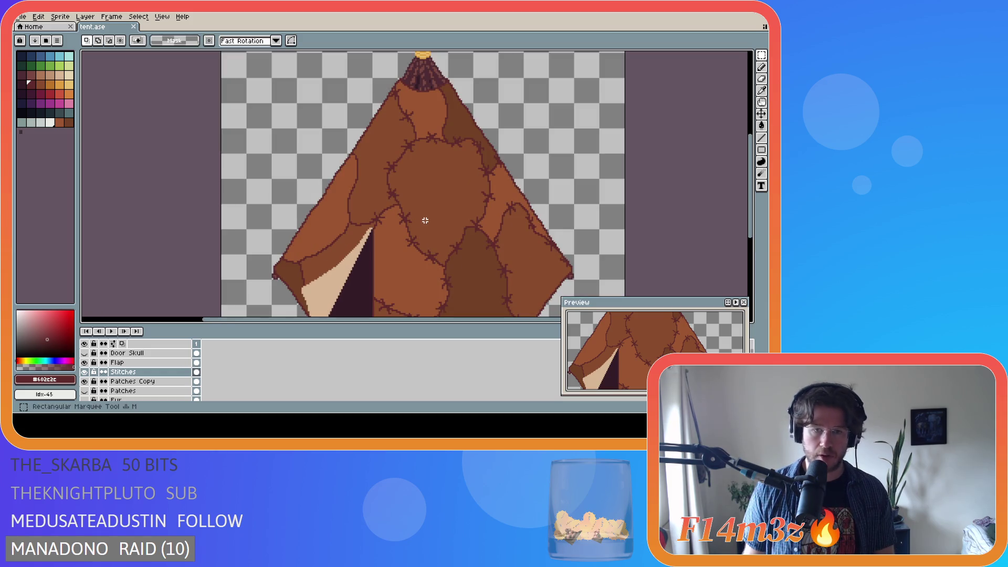
{"action": "left_click_drag", "start_coordinate": [415, 227], "coordinate": [389, 180]}
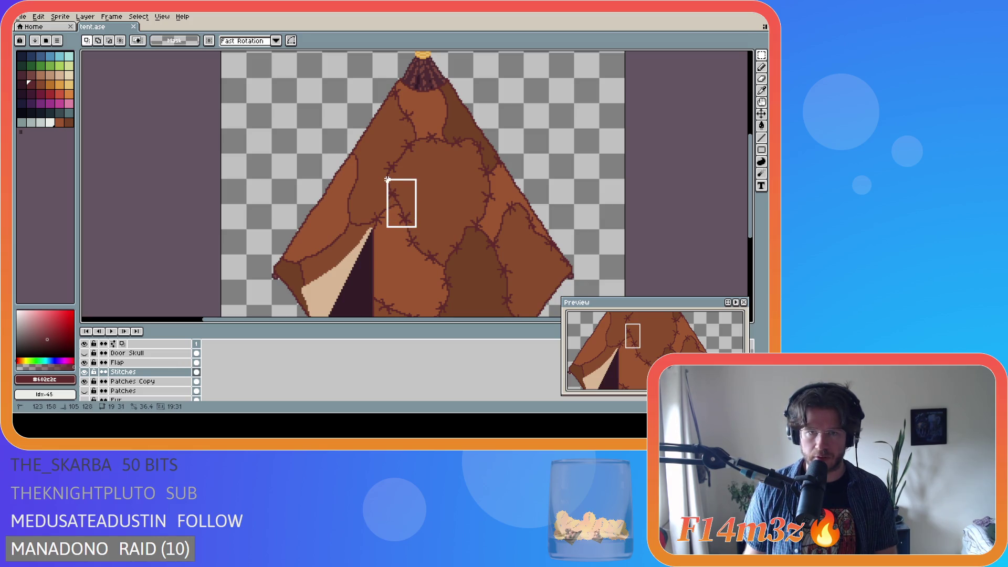
{"action": "left_click", "coordinate": [390, 170]}
{"action": "left_click_drag", "start_coordinate": [370, 182], "coordinate": [466, 134]}
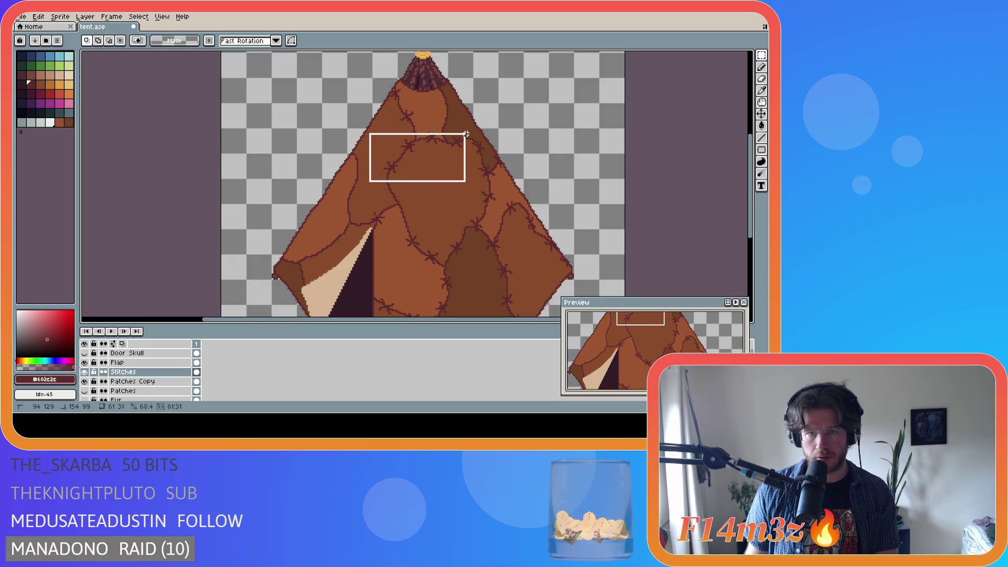
{"action": "key", "text": "Delete"}
{"action": "key", "text": "ctrl+d"}
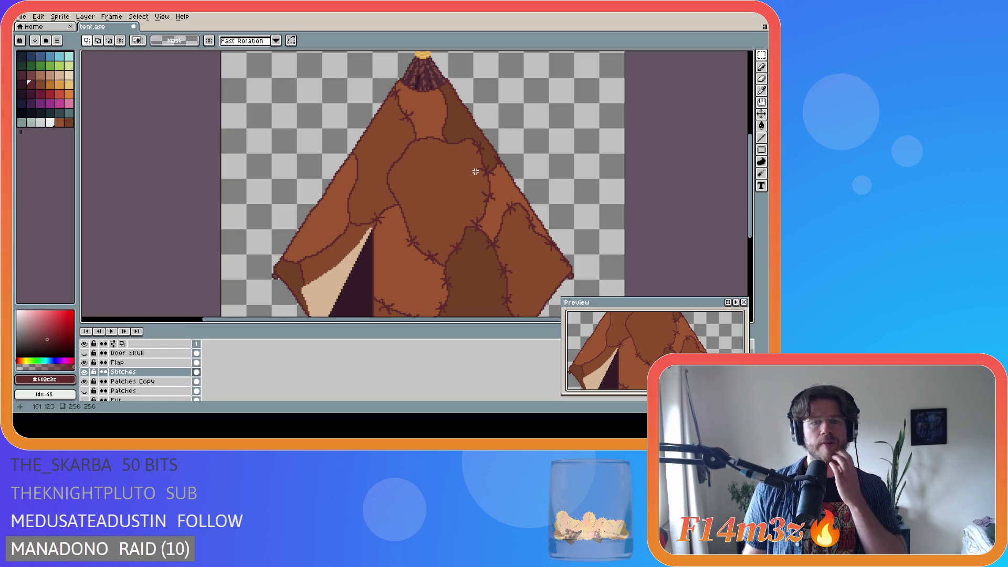
{"action": "key", "text": "ctrl+s"}
{"action": "scroll", "coordinate": [484, 200], "scroll_direction": "down", "scroll_amount": 1}
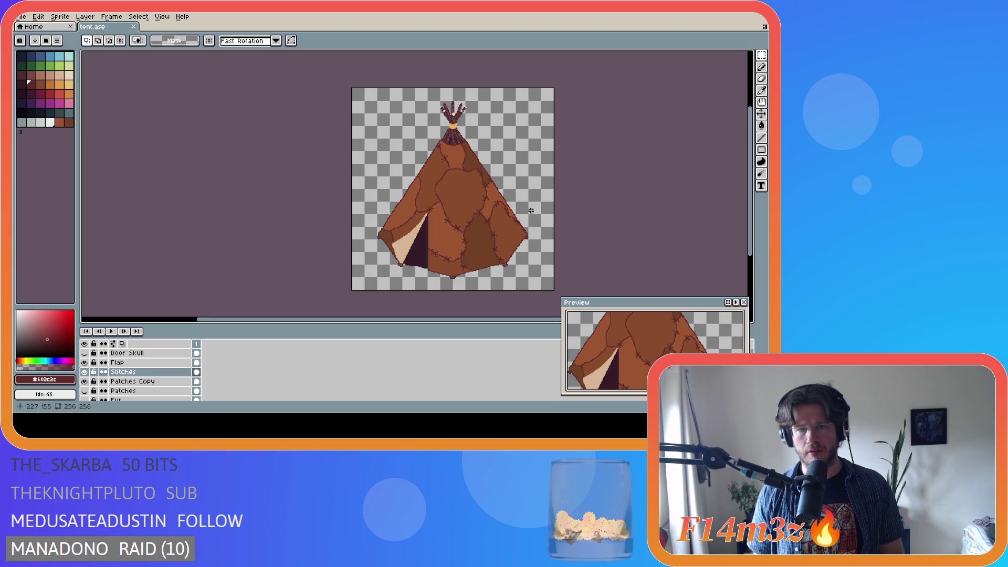
Switch back to the Pencil, redo the last pencil stroke, and save tent.ase
{"action": "scroll", "coordinate": [524, 235], "scroll_direction": "up", "scroll_amount": 2}
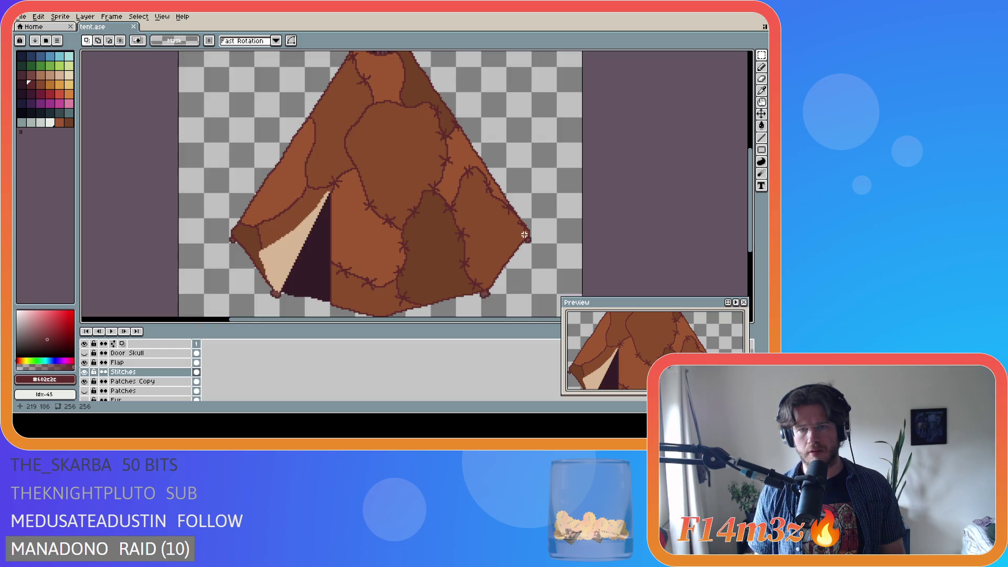
{"action": "scroll", "coordinate": [473, 227], "scroll_direction": "down", "scroll_amount": 2}
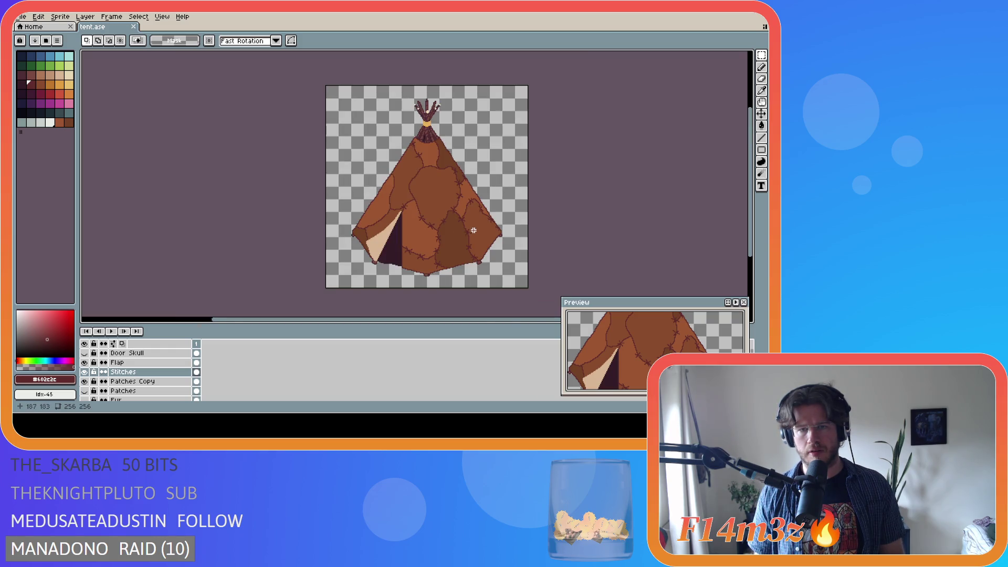
{"action": "scroll", "coordinate": [474, 231], "scroll_direction": "up", "scroll_amount": 3}
{"action": "left_click_drag", "start_coordinate": [422, 211], "coordinate": [452, 183]}
{"action": "key", "text": "b"}
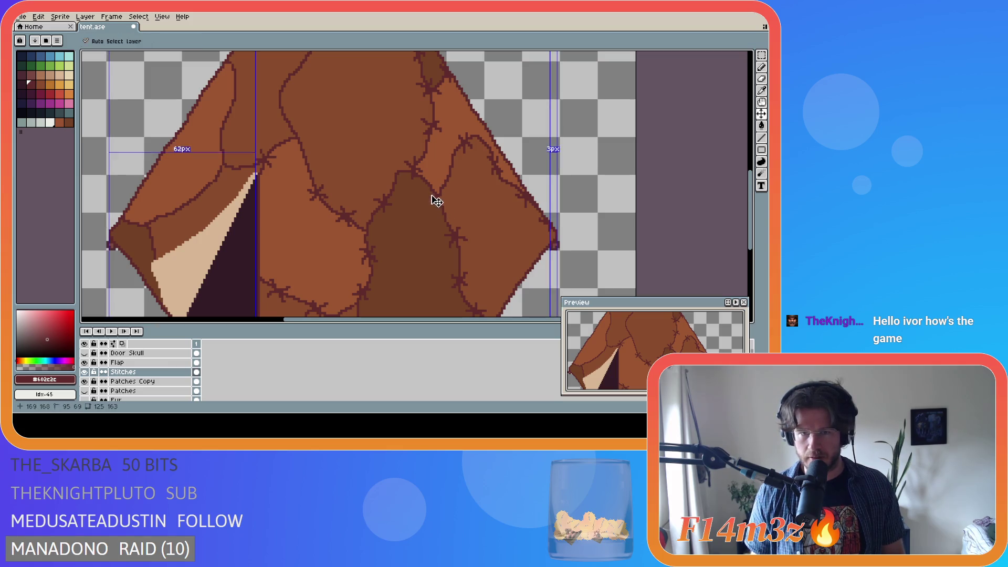
{"action": "key", "text": "ctrl+y"}
{"action": "key", "text": "ctrl+s"}
{"action": "scroll", "coordinate": [466, 216], "scroll_direction": "down", "scroll_amount": 3}
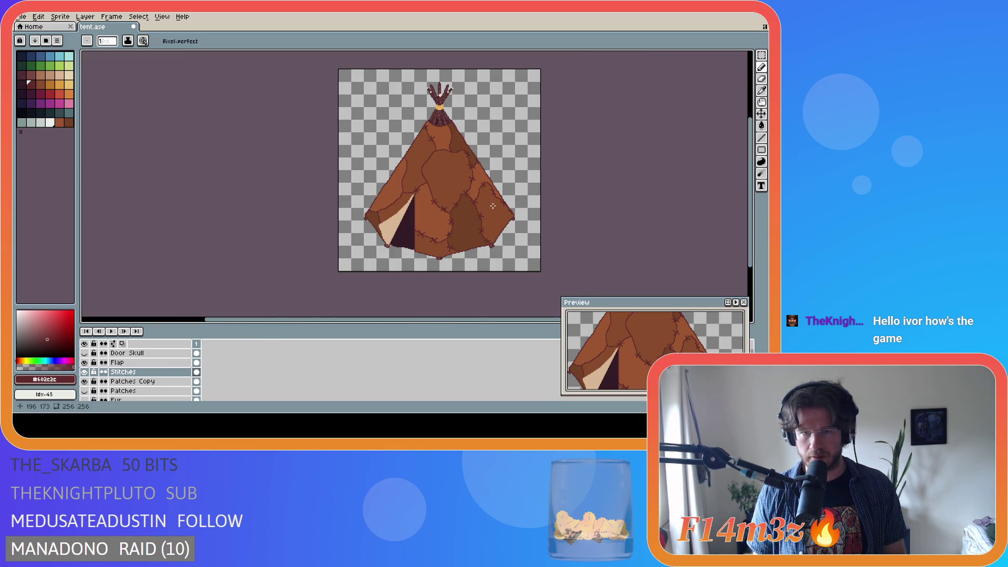
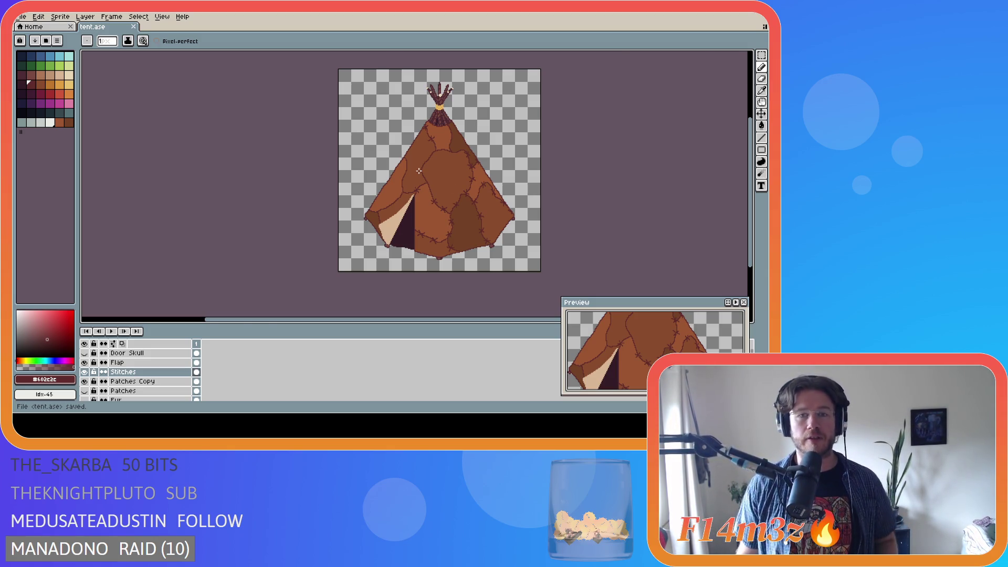
Zoom in and out over the tent to inspect the central patch seam
{"action": "scroll", "coordinate": [419, 171], "scroll_direction": "up", "scroll_amount": 3}
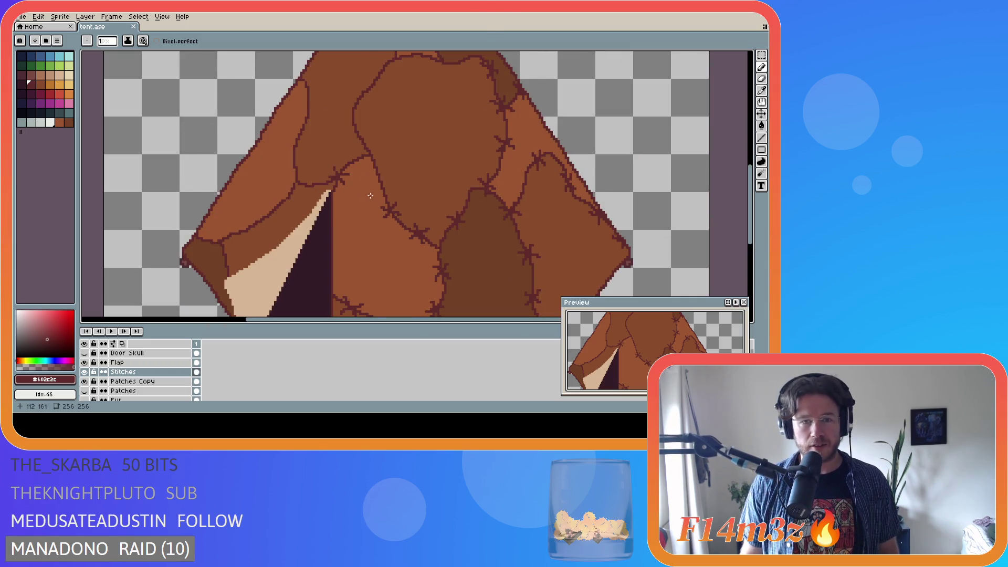
{"action": "scroll", "coordinate": [379, 173], "scroll_direction": "down", "scroll_amount": 2}
{"action": "scroll", "coordinate": [378, 196], "scroll_direction": "up", "scroll_amount": 1}
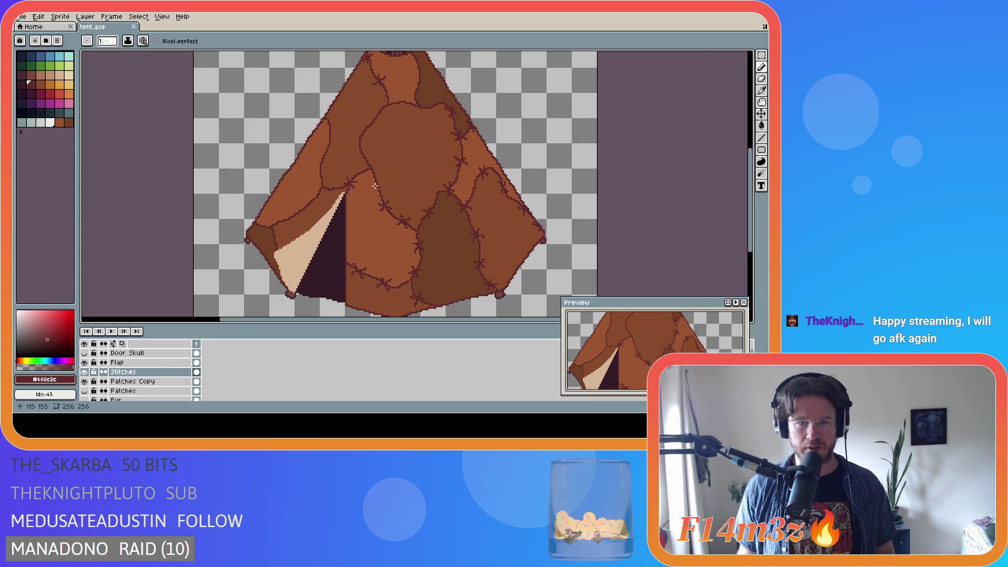
{"action": "scroll", "coordinate": [377, 184], "scroll_direction": "up", "scroll_amount": 1}
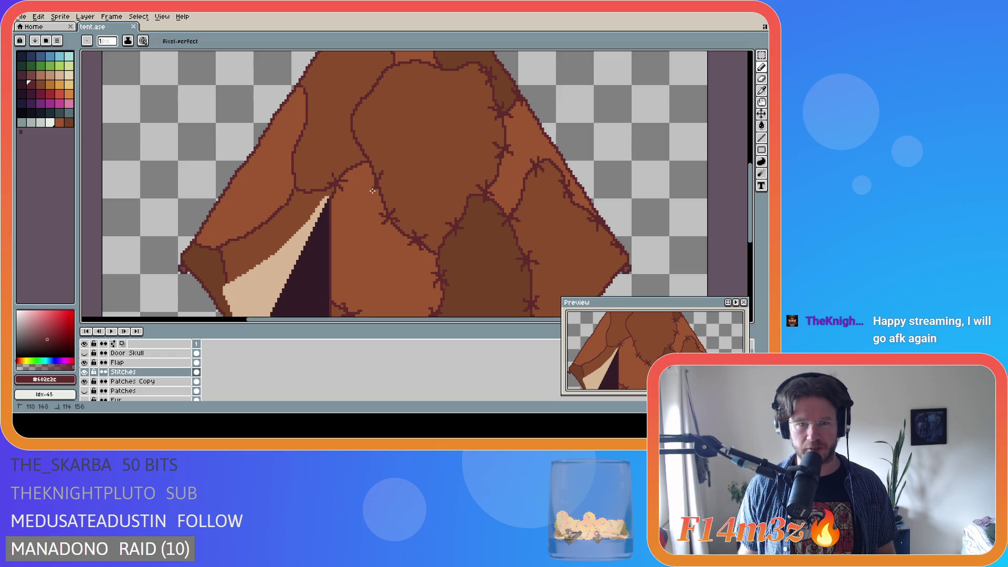
{"action": "key", "text": "v"}
{"action": "key", "text": "b"}
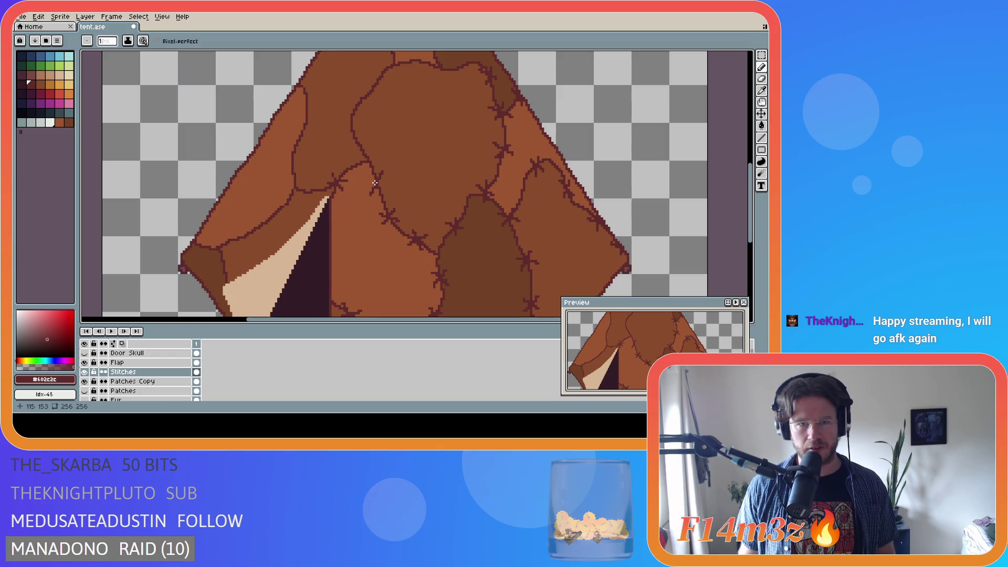
{"action": "scroll", "coordinate": [408, 204], "scroll_direction": "down", "scroll_amount": 2}
{"action": "scroll", "coordinate": [408, 205], "scroll_direction": "up", "scroll_amount": 1}
{"action": "scroll", "coordinate": [408, 205], "scroll_direction": "down", "scroll_amount": 1}
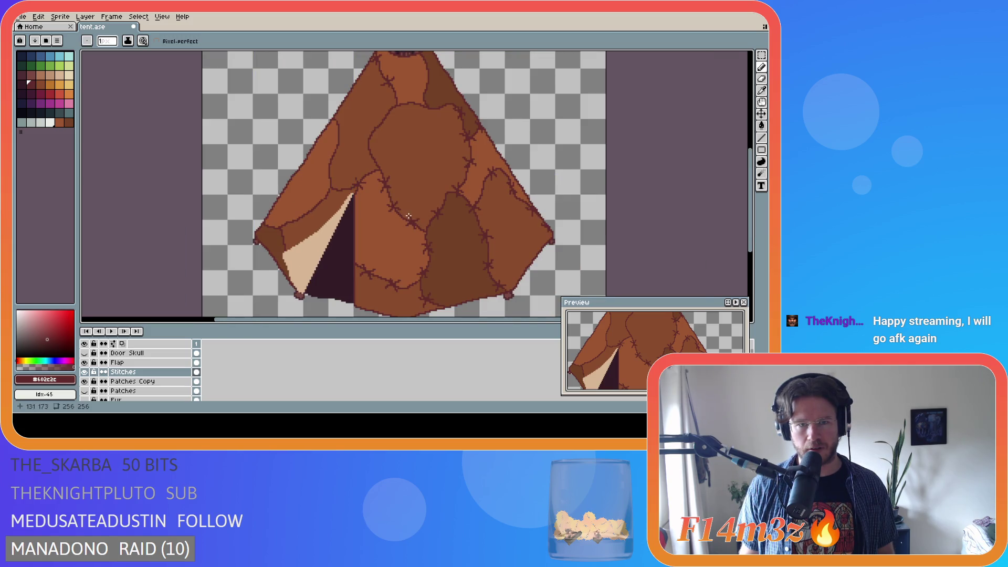
{"action": "scroll", "coordinate": [407, 233], "scroll_direction": "down", "scroll_amount": 1}
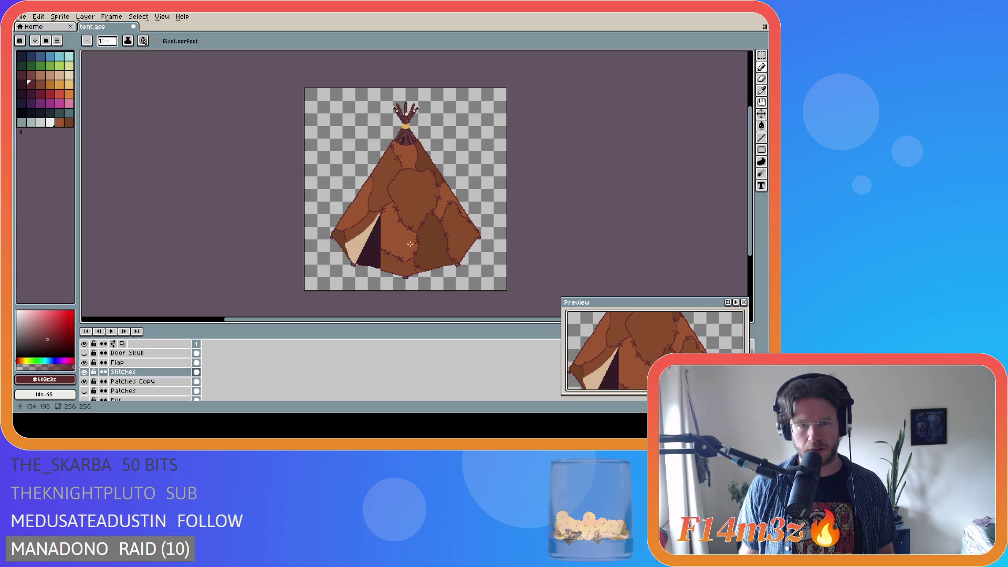
{"action": "scroll", "coordinate": [407, 241], "scroll_direction": "up", "scroll_amount": 2}
{"action": "scroll", "coordinate": [396, 226], "scroll_direction": "up", "scroll_amount": 1}
{"action": "scroll", "coordinate": [390, 209], "scroll_direction": "down", "scroll_amount": 1}
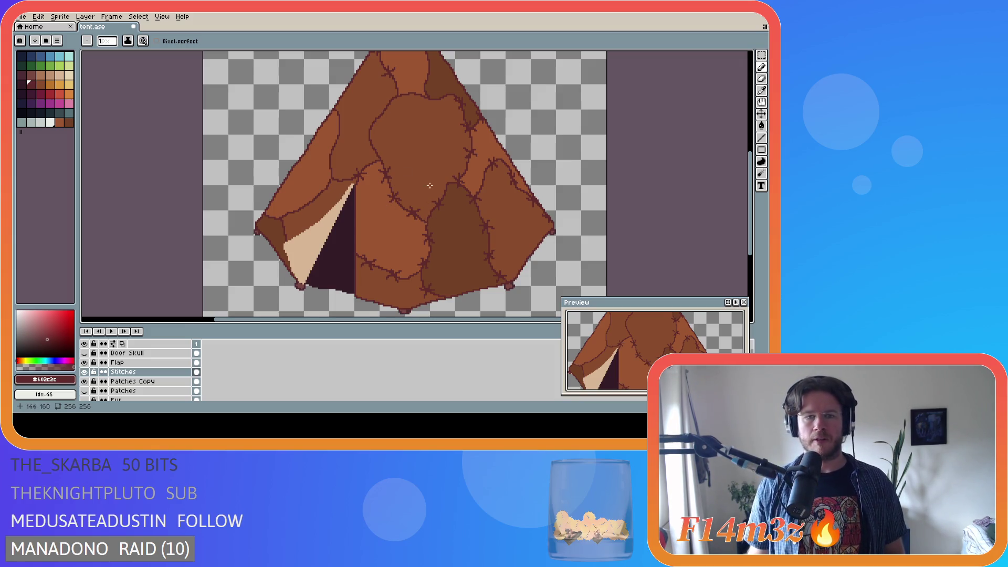
{"action": "scroll", "coordinate": [390, 209], "scroll_direction": "down", "scroll_amount": 1}
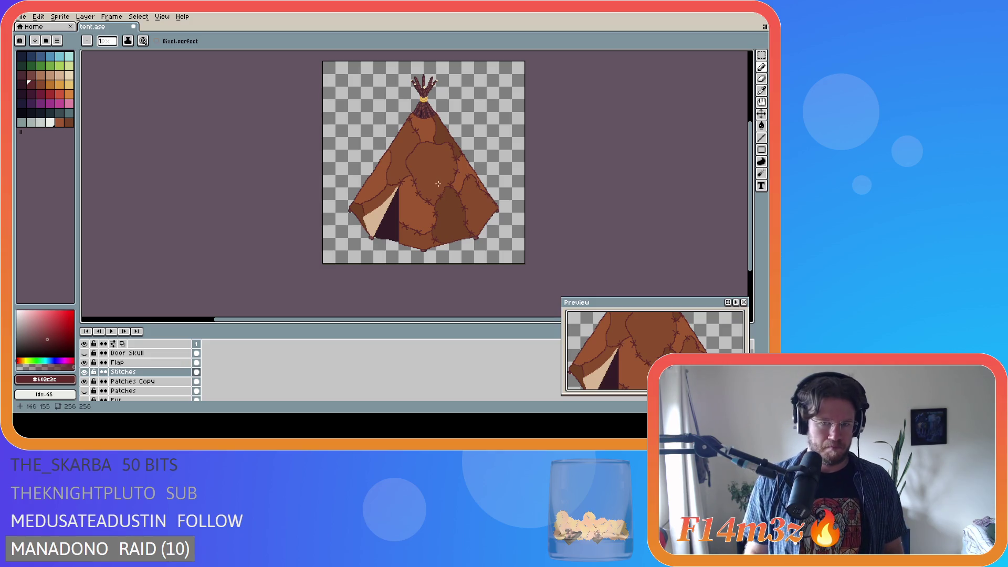
{"action": "scroll", "coordinate": [413, 164], "scroll_direction": "up", "scroll_amount": 1}
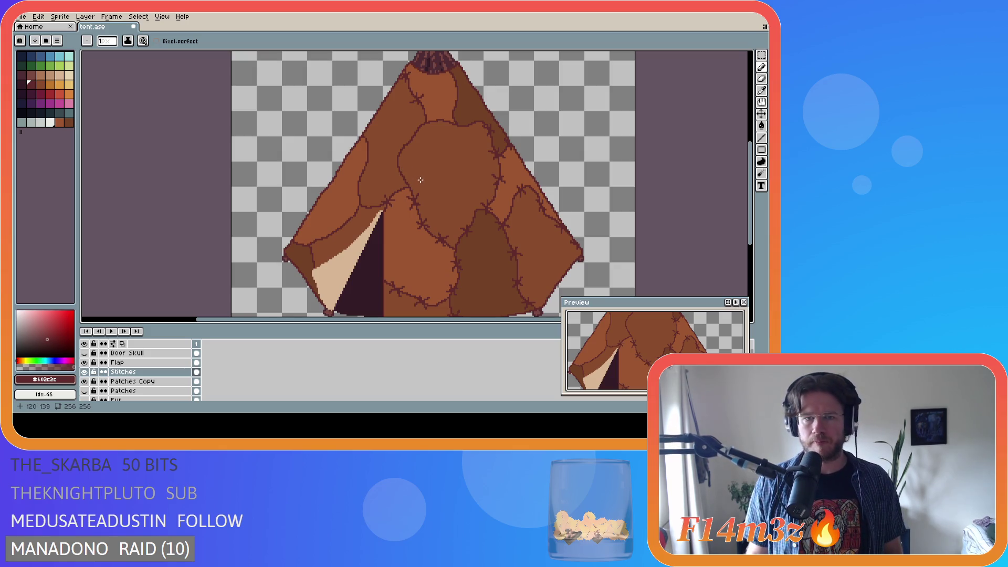
{"action": "scroll", "coordinate": [421, 176], "scroll_direction": "down", "scroll_amount": 1}
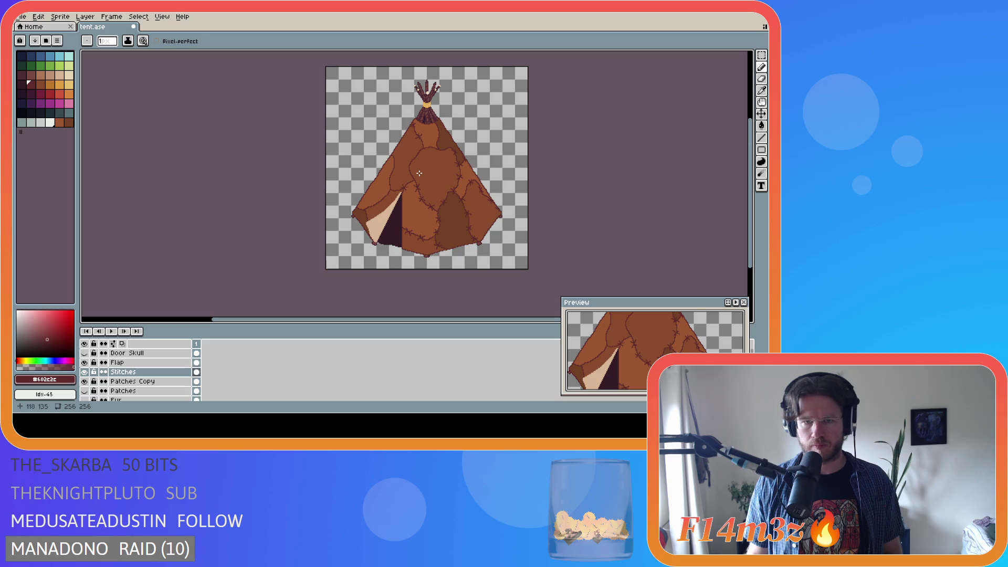
{"action": "scroll", "coordinate": [414, 170], "scroll_direction": "up", "scroll_amount": 1}
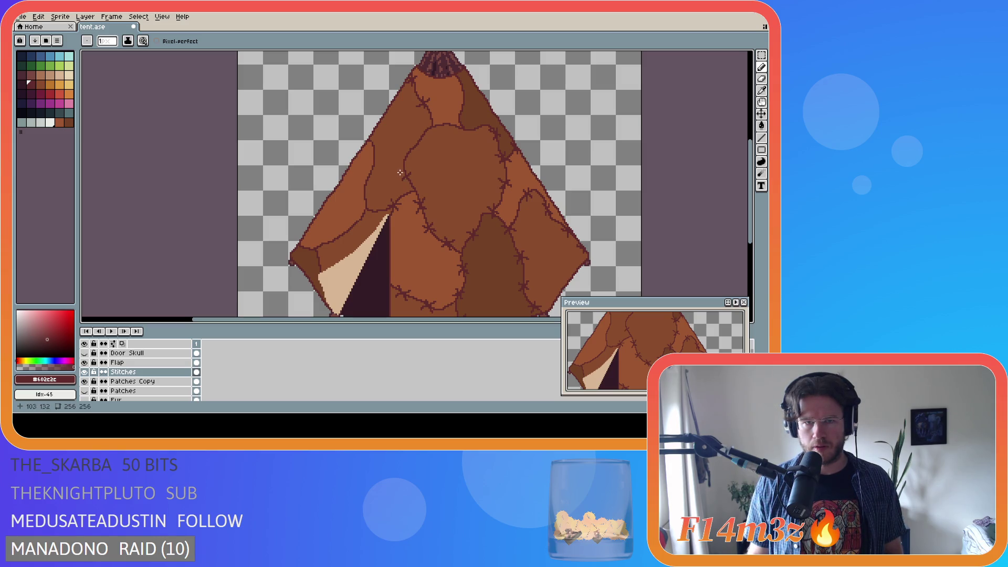
Briefly hold Ctrl to check the layer's bounds and spacing with the Move tool
{"action": "key", "text": "ctrl"}
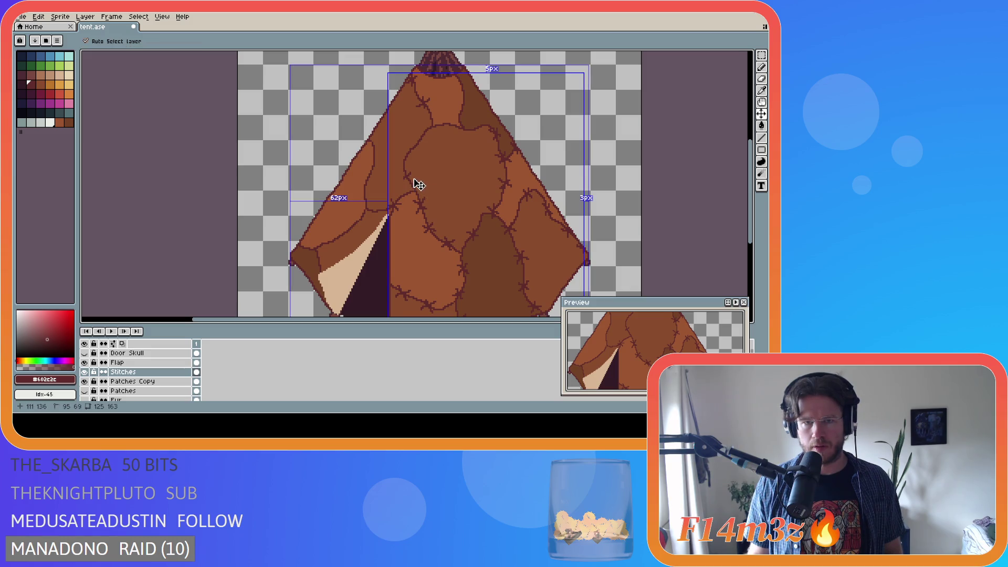
{"action": "key", "text": "ctrl"}
{"action": "key", "text": "ctrl"}
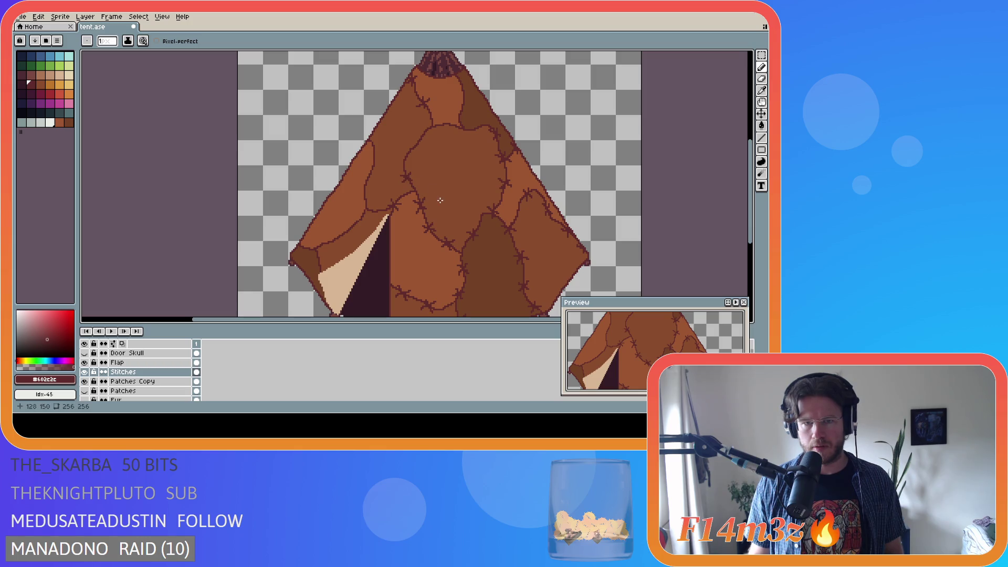
{"action": "key", "text": "ctrl"}
{"action": "scroll", "coordinate": [441, 205], "scroll_direction": "down", "scroll_amount": 2}
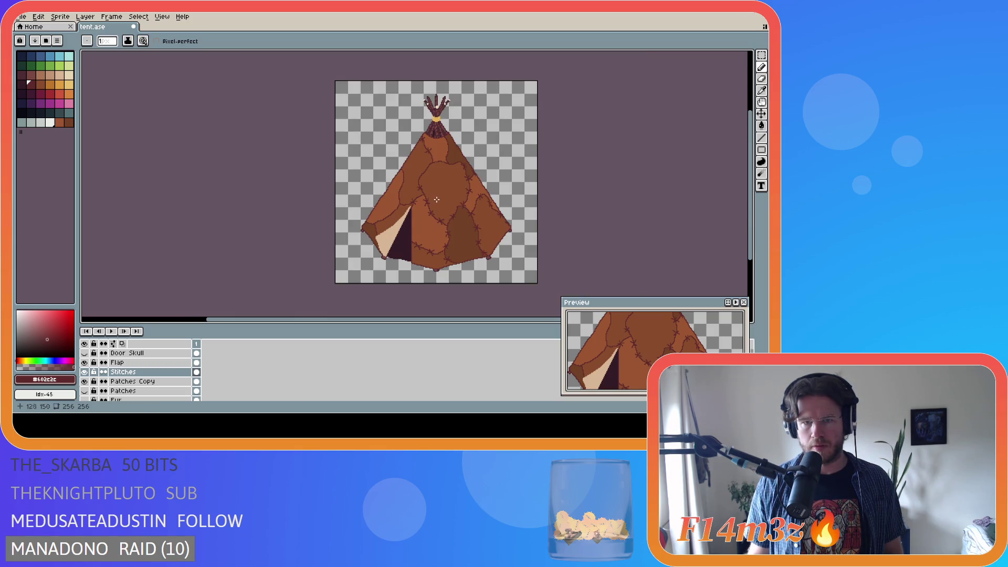
{"action": "scroll", "coordinate": [444, 206], "scroll_direction": "up", "scroll_amount": 3}
{"action": "key", "text": "ctrl"}
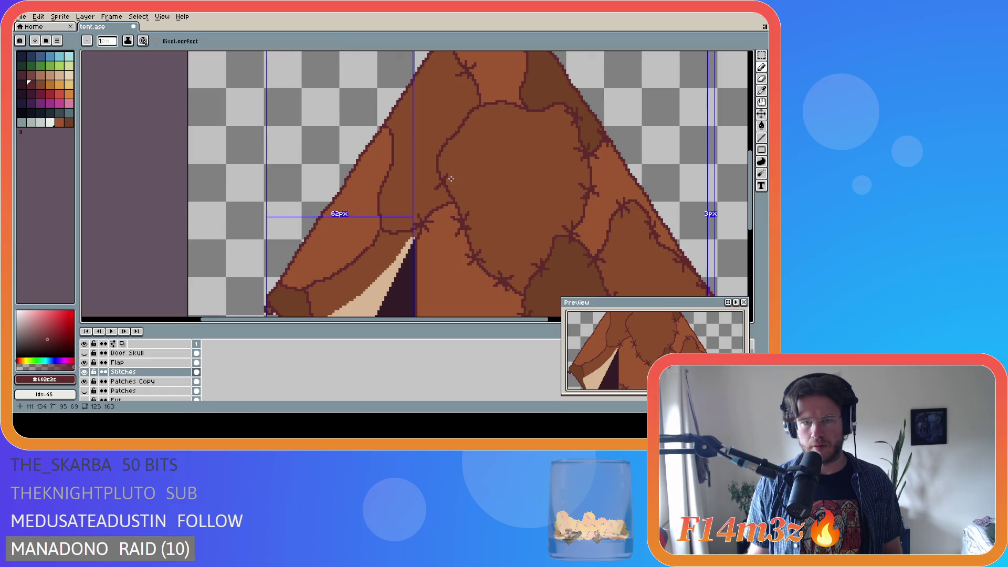
{"action": "scroll", "coordinate": [474, 200], "scroll_direction": "down", "scroll_amount": 3}
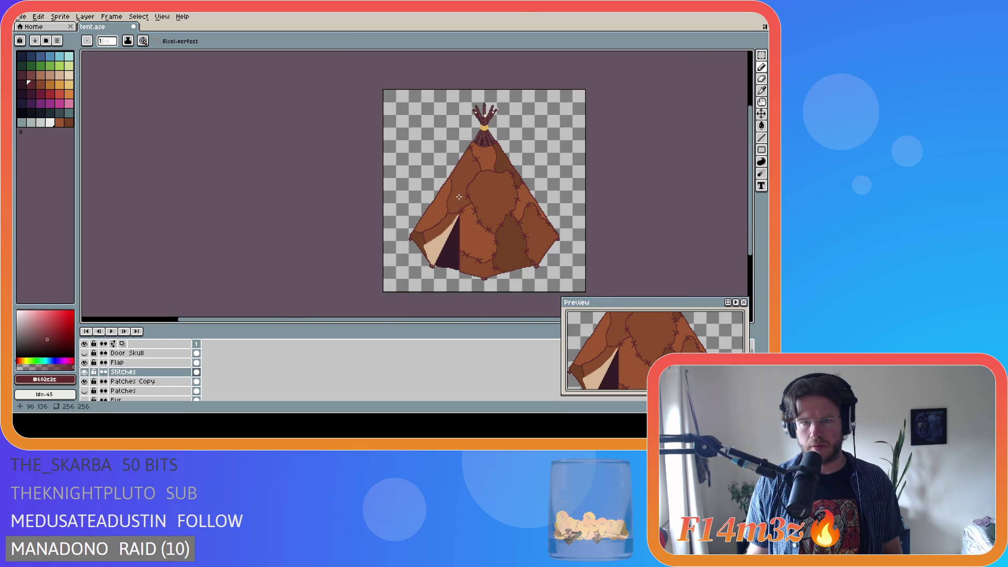
{"action": "scroll", "coordinate": [488, 194], "scroll_direction": "up", "scroll_amount": 4}
{"action": "key", "text": "ctrl"}
{"action": "key", "text": "ctrl"}
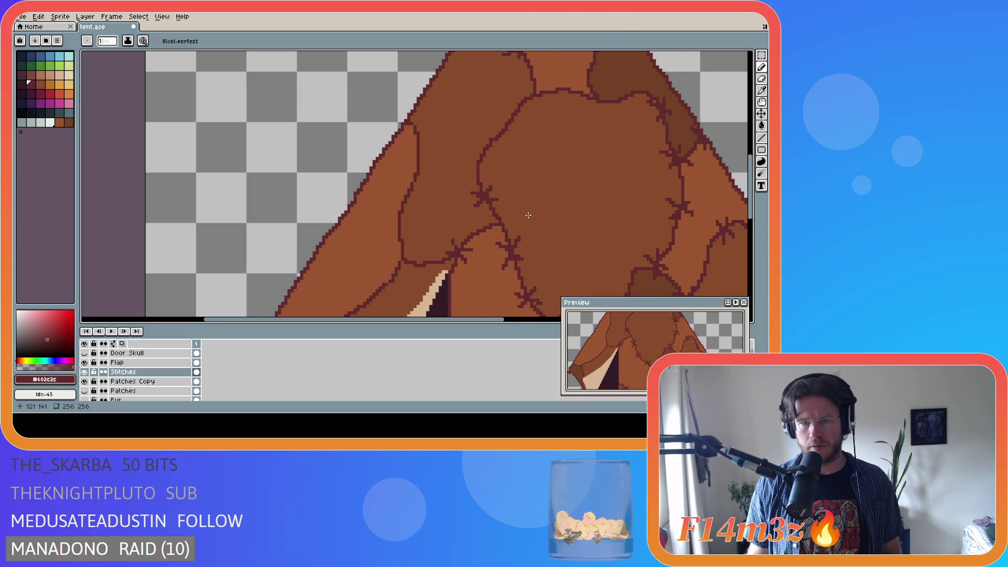
{"action": "scroll", "coordinate": [532, 219], "scroll_direction": "down", "scroll_amount": 2}
{"action": "scroll", "coordinate": [532, 219], "scroll_direction": "down", "scroll_amount": 2}
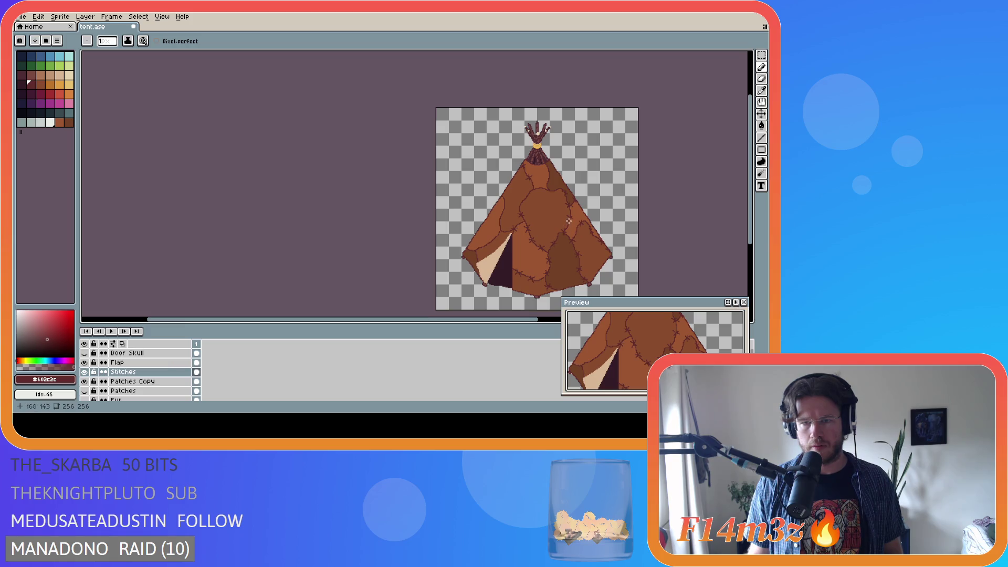
{"action": "scroll", "coordinate": [566, 219], "scroll_direction": "up", "scroll_amount": 1}
{"action": "scroll", "coordinate": [564, 218], "scroll_direction": "down", "scroll_amount": 1}
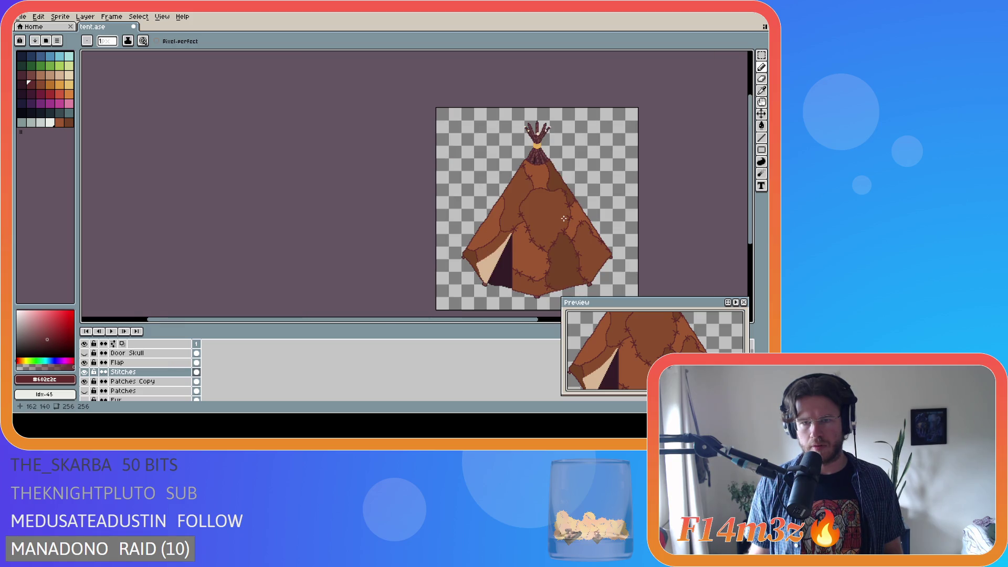
{"action": "scroll", "coordinate": [564, 218], "scroll_direction": "up", "scroll_amount": 2}
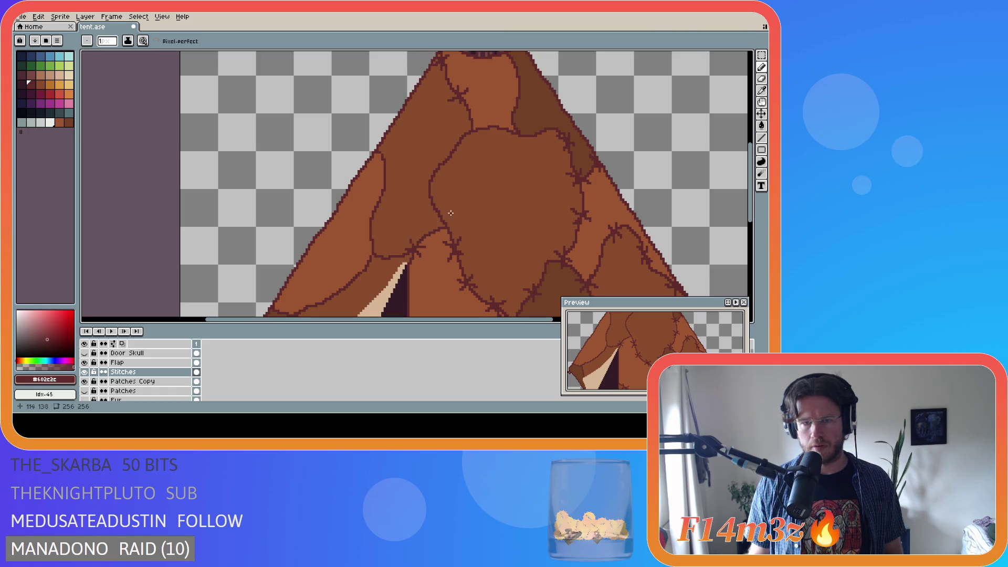
Draw a short pencil stitch stroke across the central patch seam
{"action": "left_click_drag", "start_coordinate": [439, 200], "coordinate": [426, 210]}
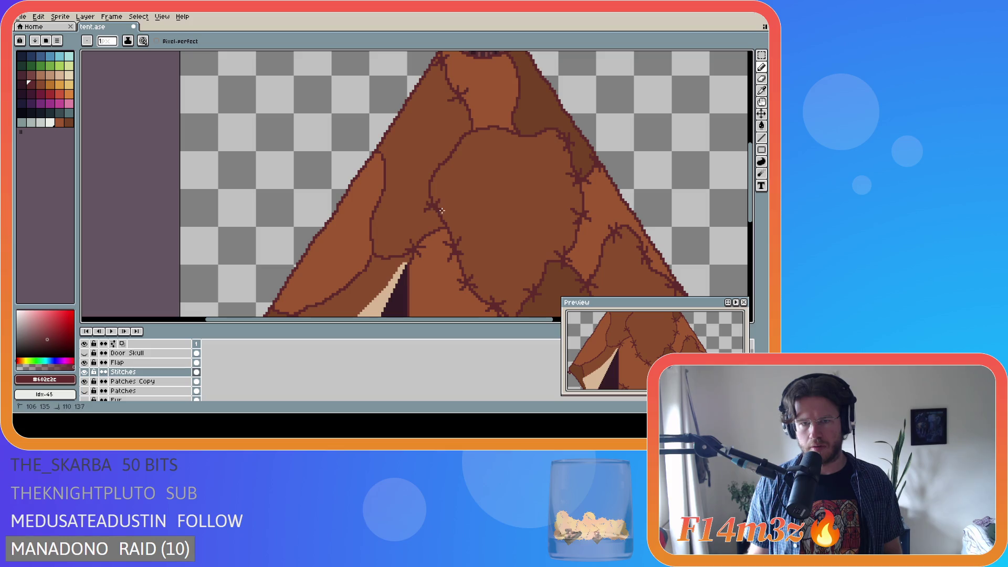
{"action": "key", "text": "ctrl"}
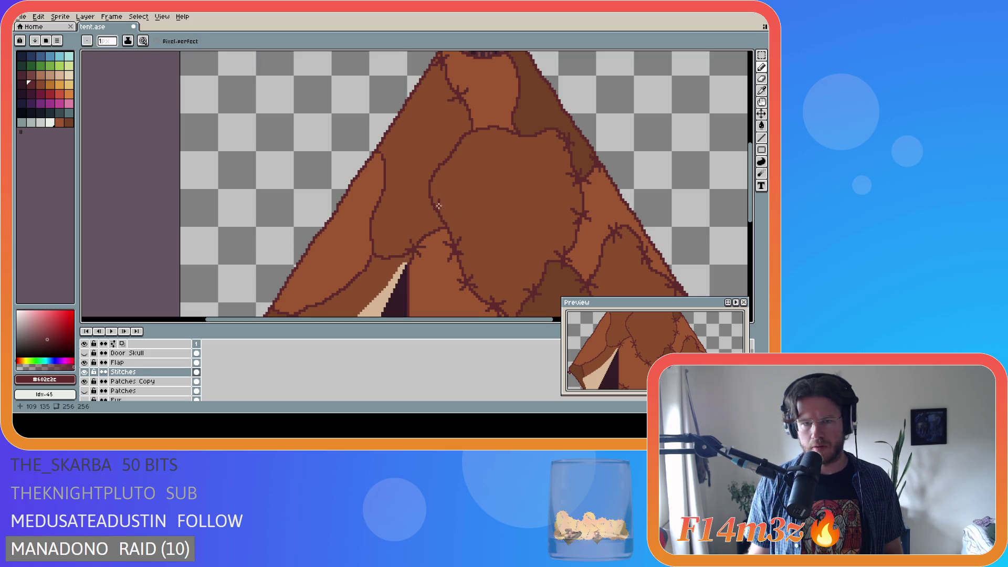
{"action": "scroll", "coordinate": [464, 217], "scroll_direction": "down", "scroll_amount": 4}
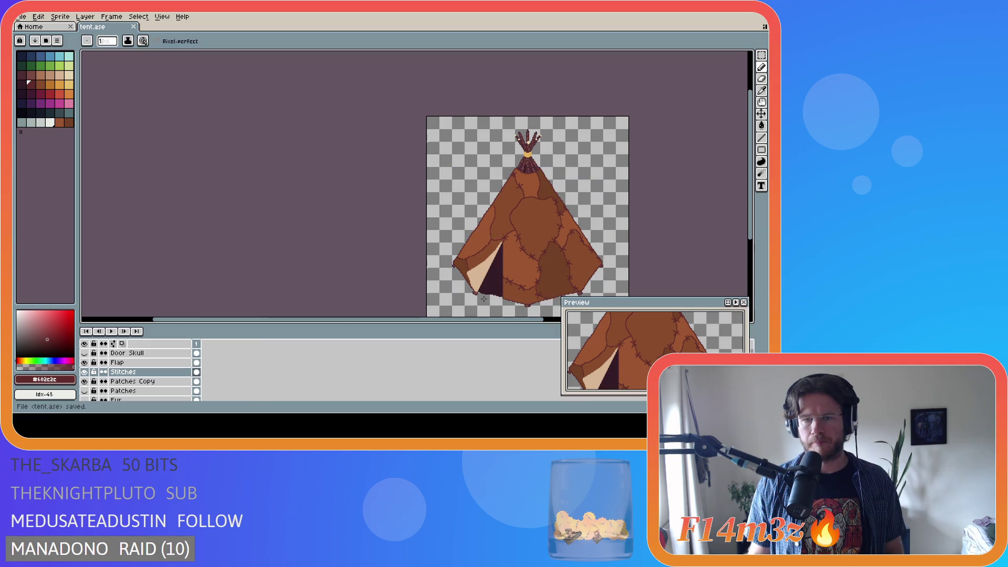
{"action": "left_click_drag", "start_coordinate": [453, 321], "coordinate": [516, 318]}
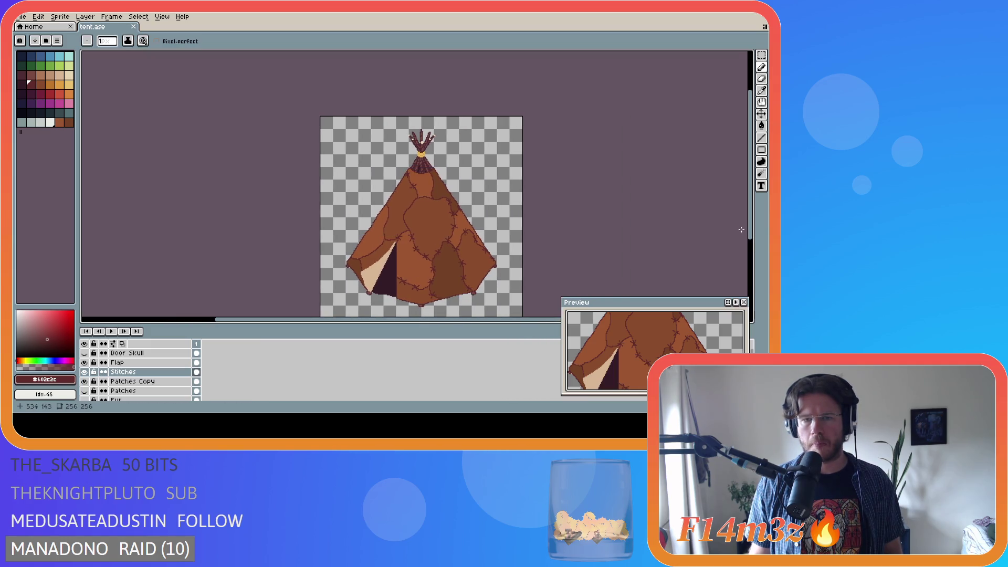
Zoom in and out across the tent to inspect the stitched patchwork
{"action": "left_click_drag", "start_coordinate": [752, 220], "coordinate": [753, 240]}
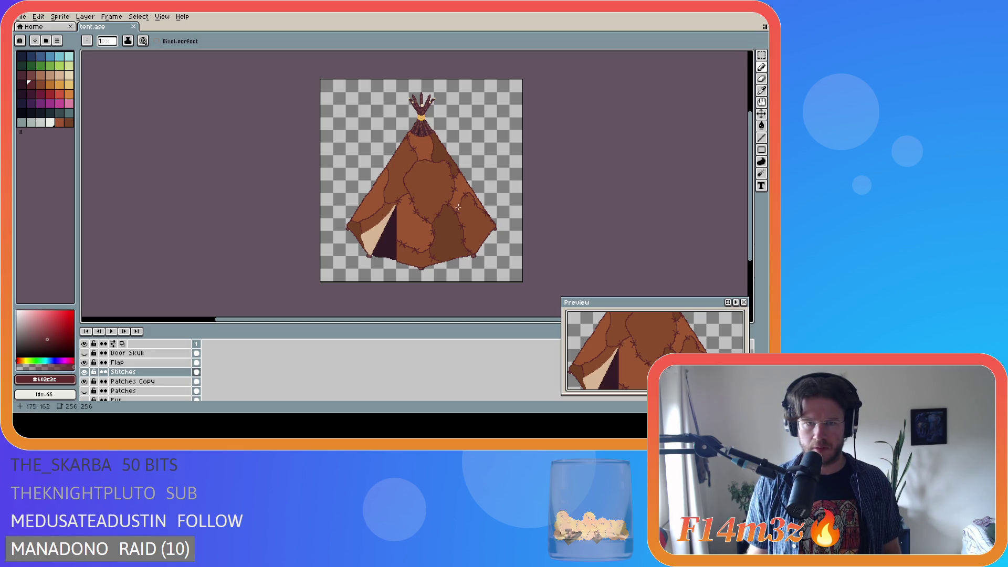
{"action": "scroll", "coordinate": [446, 205], "scroll_direction": "up", "scroll_amount": 1}
{"action": "scroll", "coordinate": [437, 204], "scroll_direction": "down", "scroll_amount": 1}
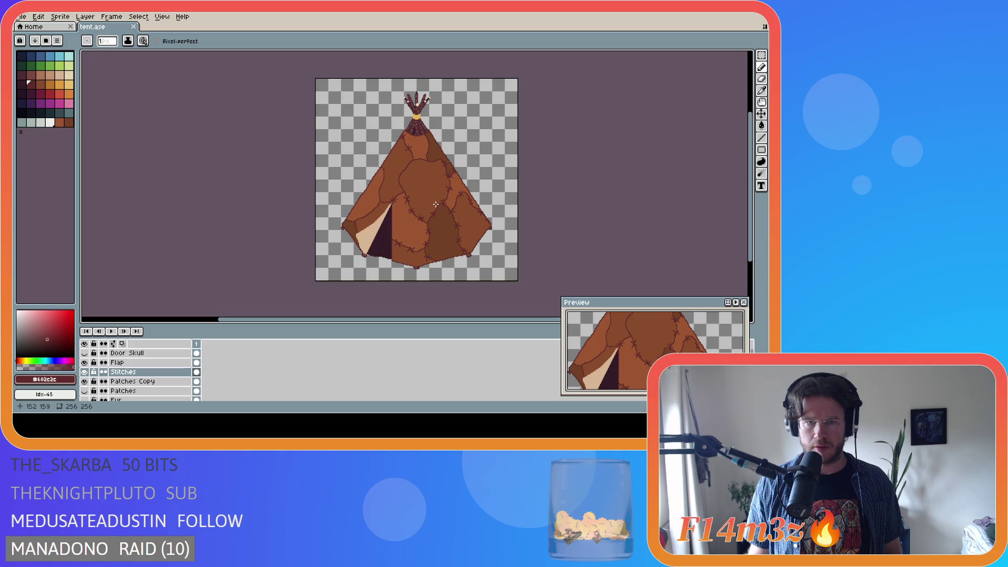
{"action": "scroll", "coordinate": [436, 204], "scroll_direction": "up", "scroll_amount": 1}
{"action": "scroll", "coordinate": [436, 204], "scroll_direction": "down", "scroll_amount": 1}
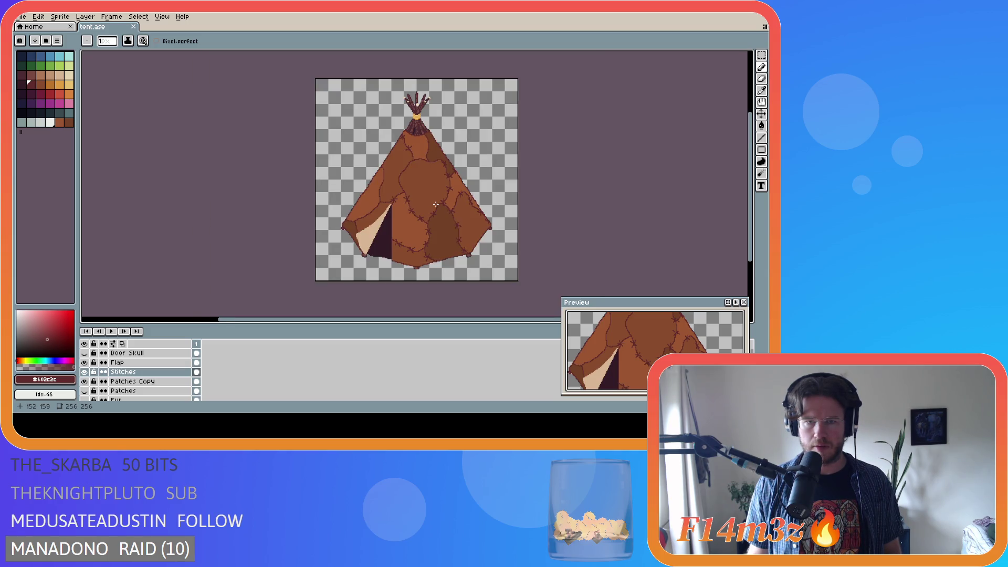
{"action": "scroll", "coordinate": [435, 204], "scroll_direction": "up", "scroll_amount": 1}
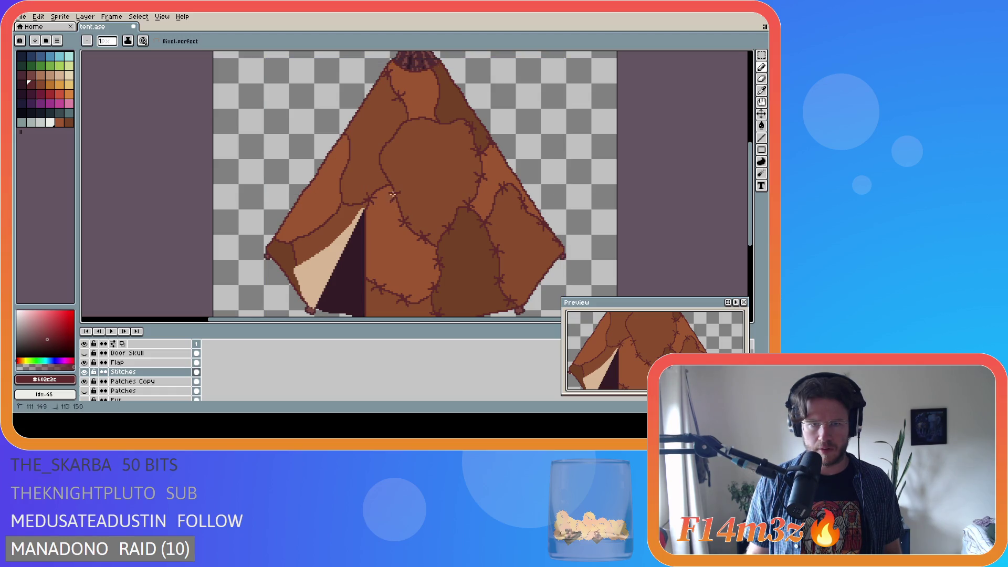
{"action": "key", "text": "ctrl"}
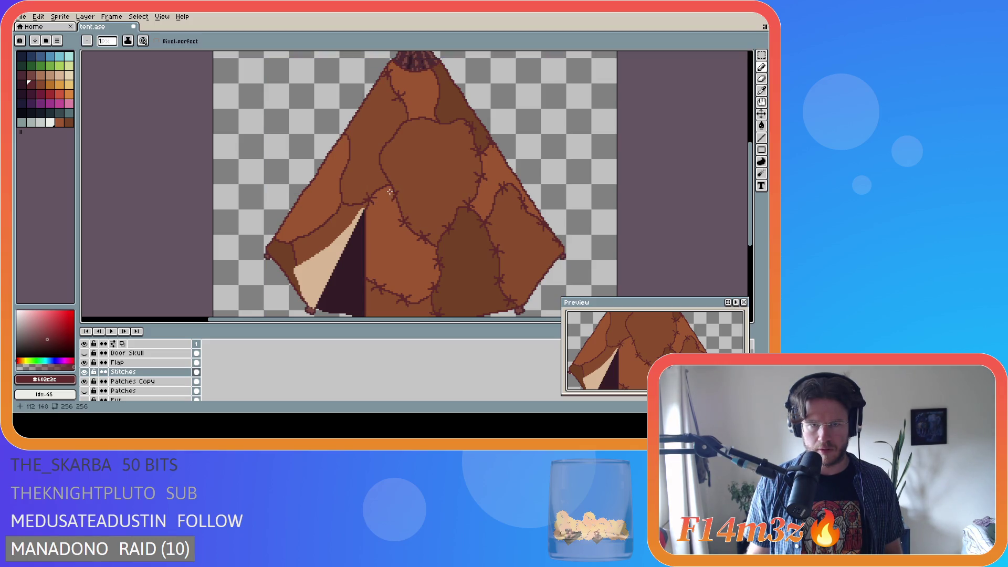
{"action": "scroll", "coordinate": [416, 217], "scroll_direction": "down", "scroll_amount": 2}
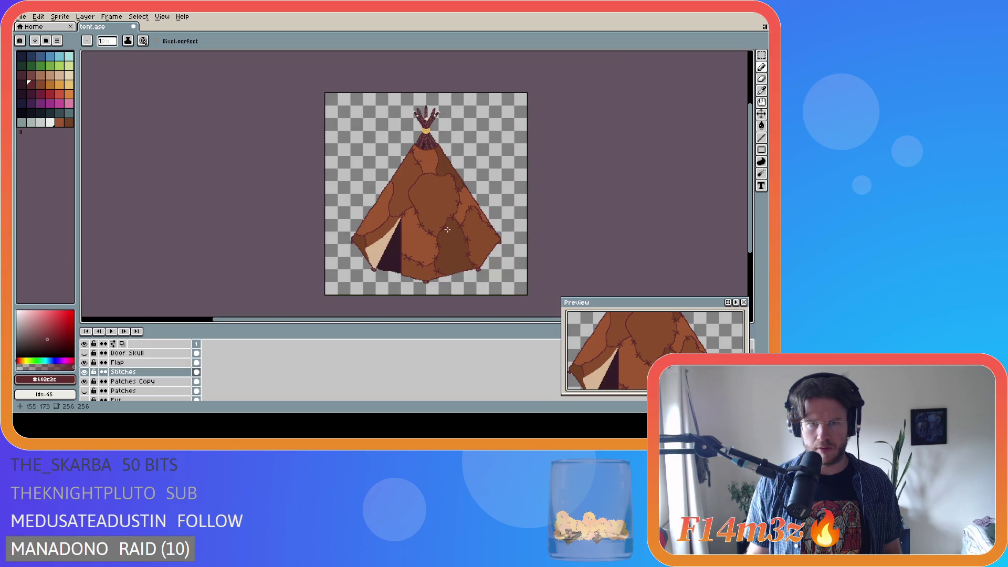
{"action": "scroll", "coordinate": [420, 207], "scroll_direction": "up", "scroll_amount": 3}
{"action": "scroll", "coordinate": [419, 210], "scroll_direction": "down", "scroll_amount": 1}
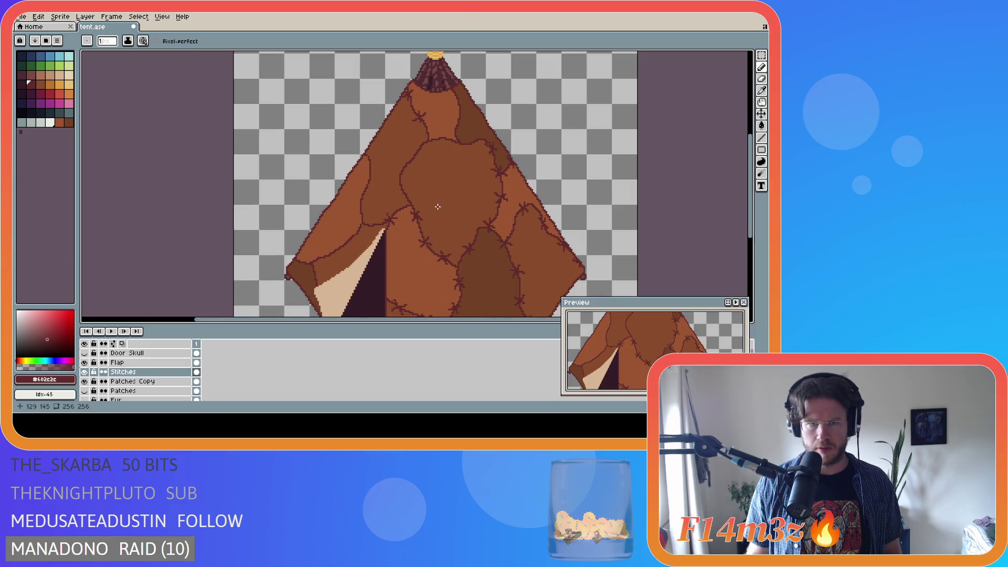
{"action": "scroll", "coordinate": [420, 212], "scroll_direction": "up", "scroll_amount": 1}
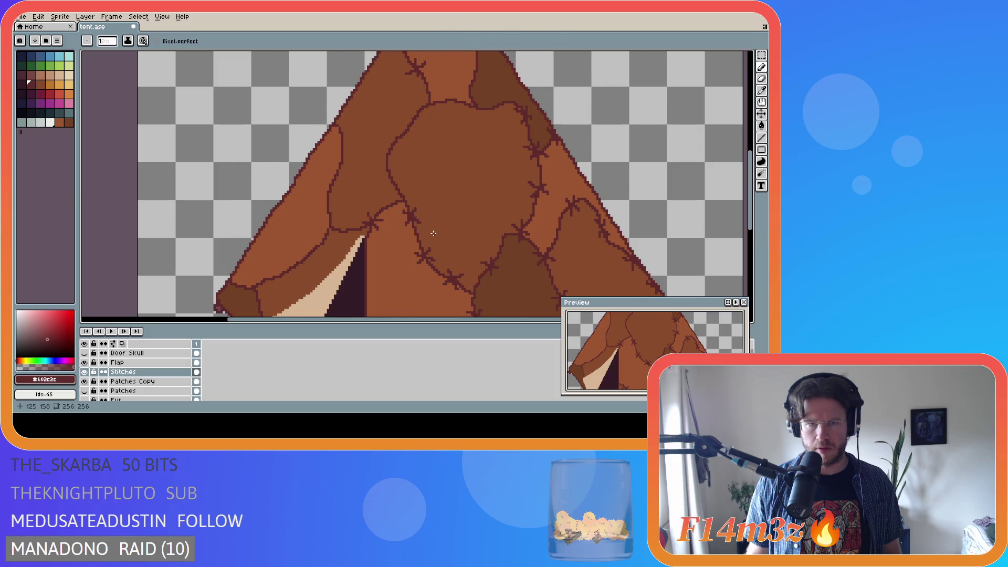
{"action": "scroll", "coordinate": [433, 230], "scroll_direction": "down", "scroll_amount": 2}
{"action": "scroll", "coordinate": [434, 230], "scroll_direction": "up", "scroll_amount": 1}
{"action": "scroll", "coordinate": [434, 227], "scroll_direction": "down", "scroll_amount": 1}
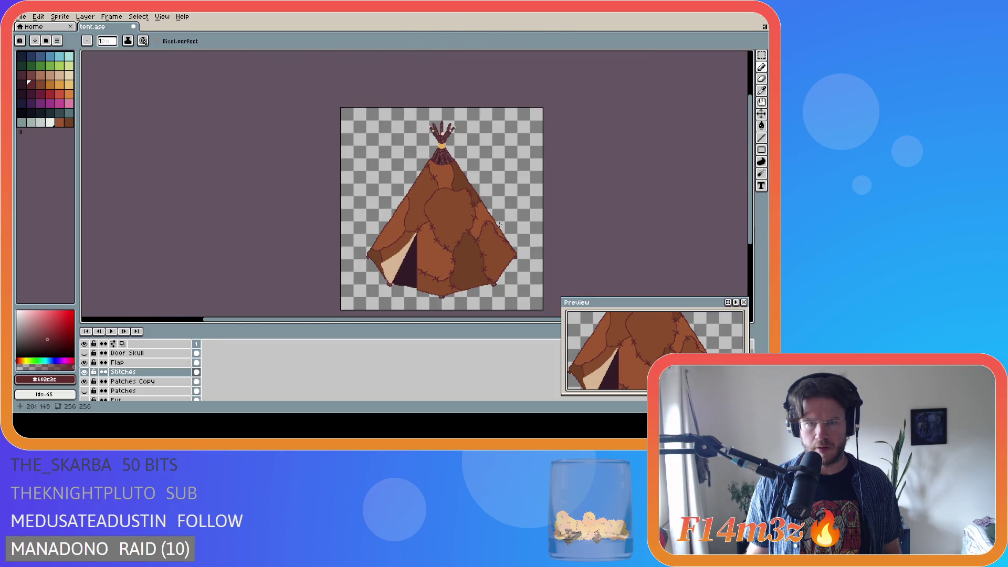
{"action": "scroll", "coordinate": [436, 219], "scroll_direction": "up", "scroll_amount": 1}
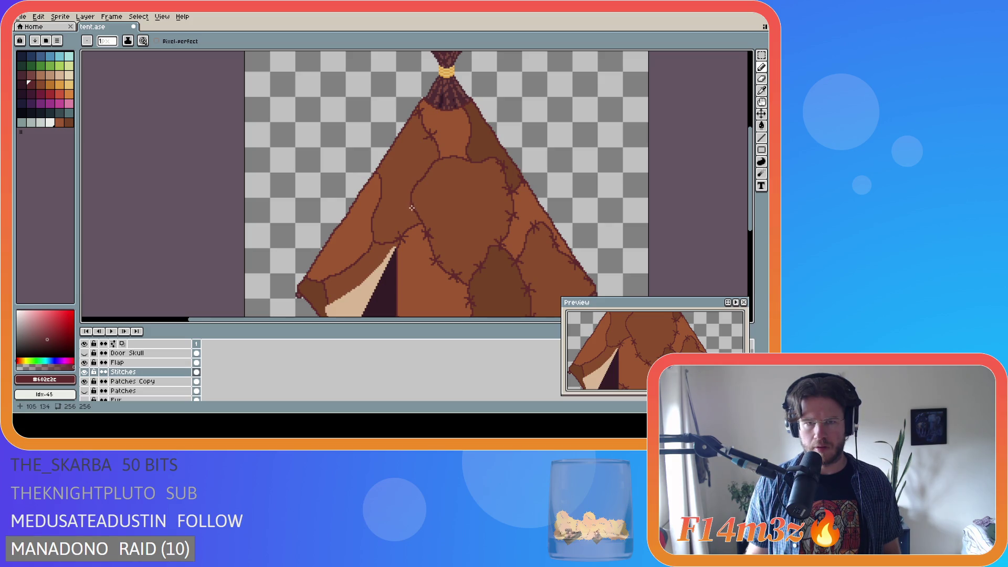
{"action": "scroll", "coordinate": [412, 208], "scroll_direction": "down", "scroll_amount": 1}
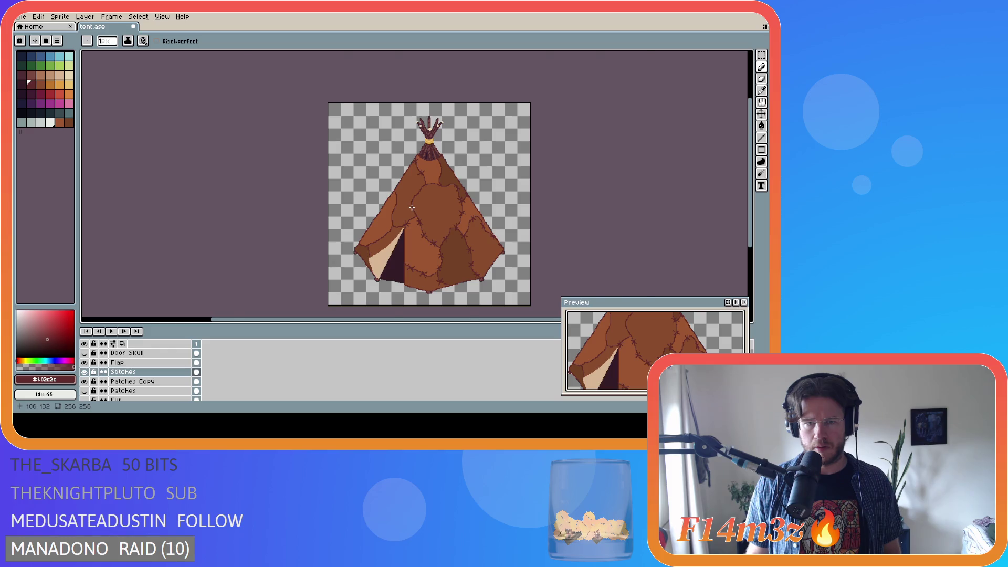
{"action": "scroll", "coordinate": [411, 207], "scroll_direction": "up", "scroll_amount": 2}
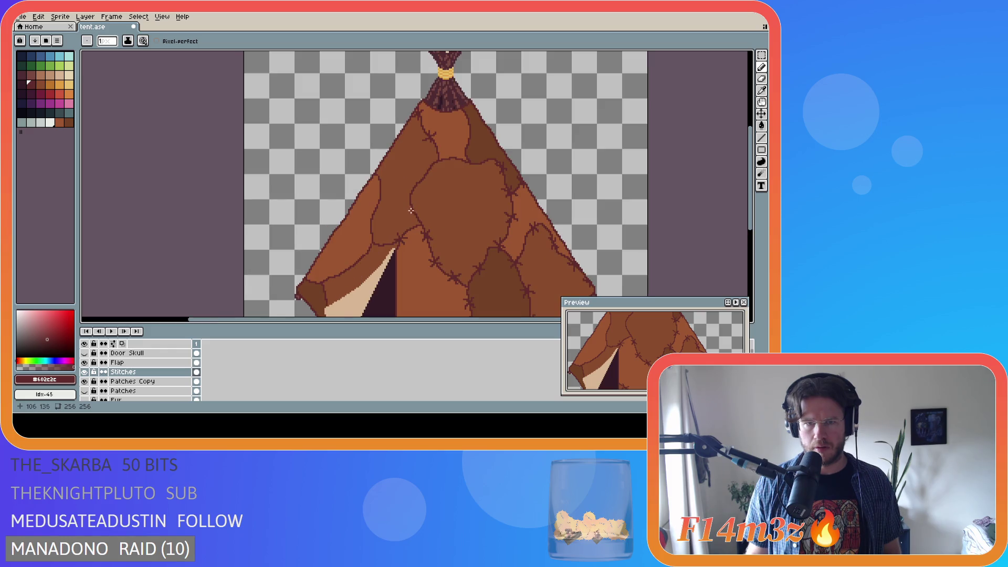
Save the tent sprite to tent.ase
{"action": "key", "text": "v"}
{"action": "key", "text": "b"}
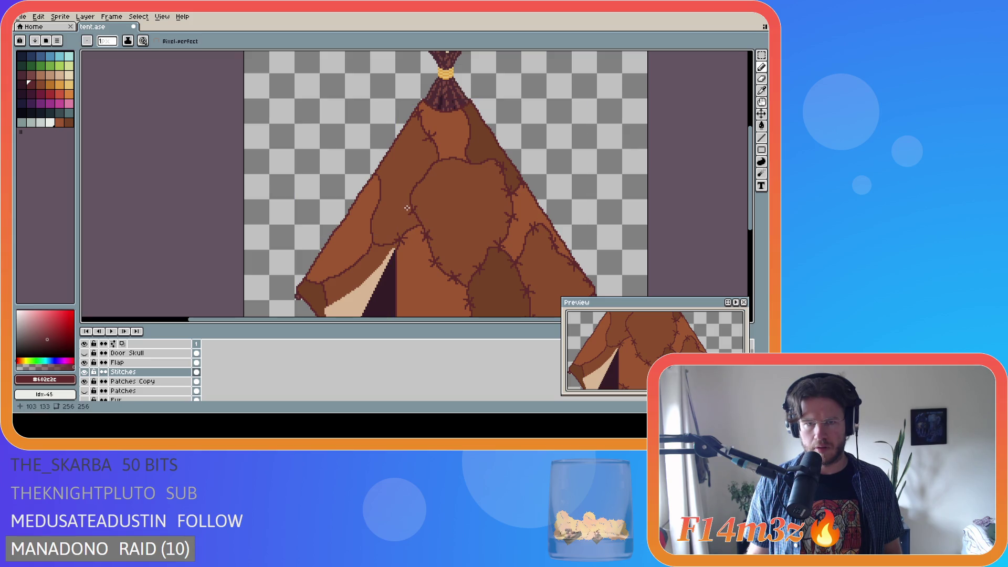
{"action": "key", "text": "v"}
{"action": "key", "text": "b"}
{"action": "key", "text": "v"}
{"action": "key", "text": "b"}
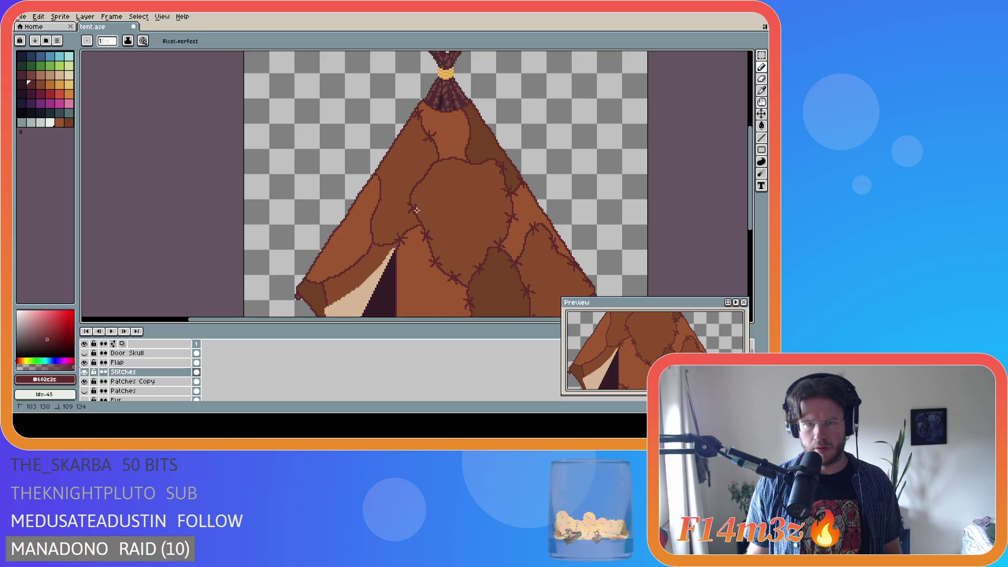
{"action": "key", "text": "v"}
{"action": "key", "text": "b"}
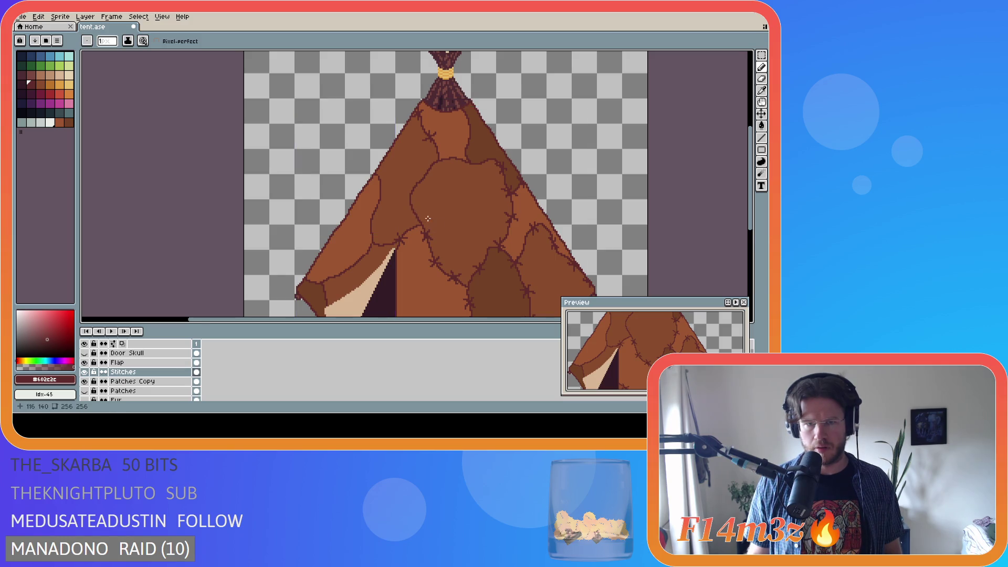
{"action": "scroll", "coordinate": [428, 220], "scroll_direction": "down", "scroll_amount": 1}
{"action": "key", "text": "ctrl+s"}
{"action": "scroll", "coordinate": [422, 218], "scroll_direction": "up", "scroll_amount": 2}
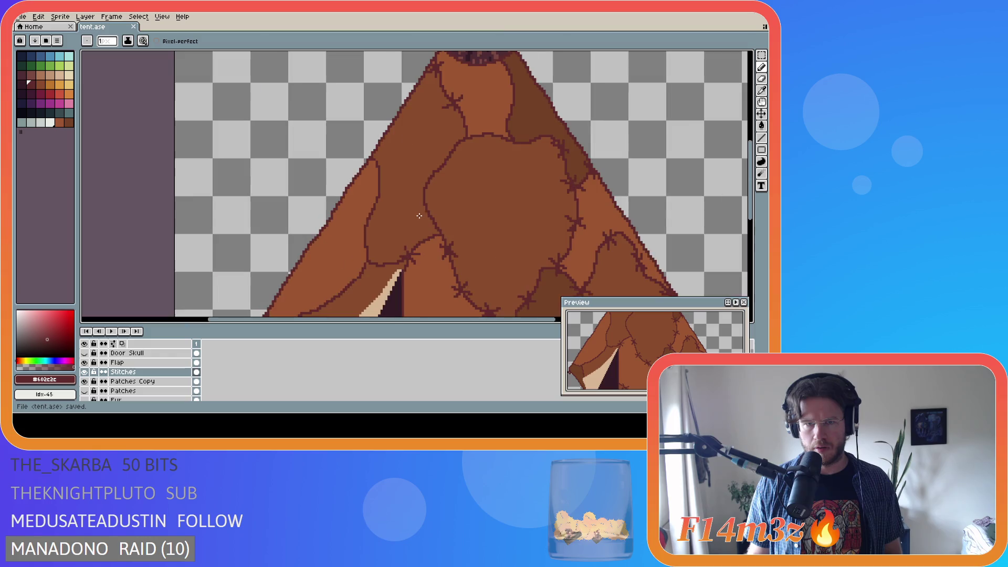
Re-inspect the tent, zooming and dragging along the right-side panel
{"action": "key", "text": "v"}
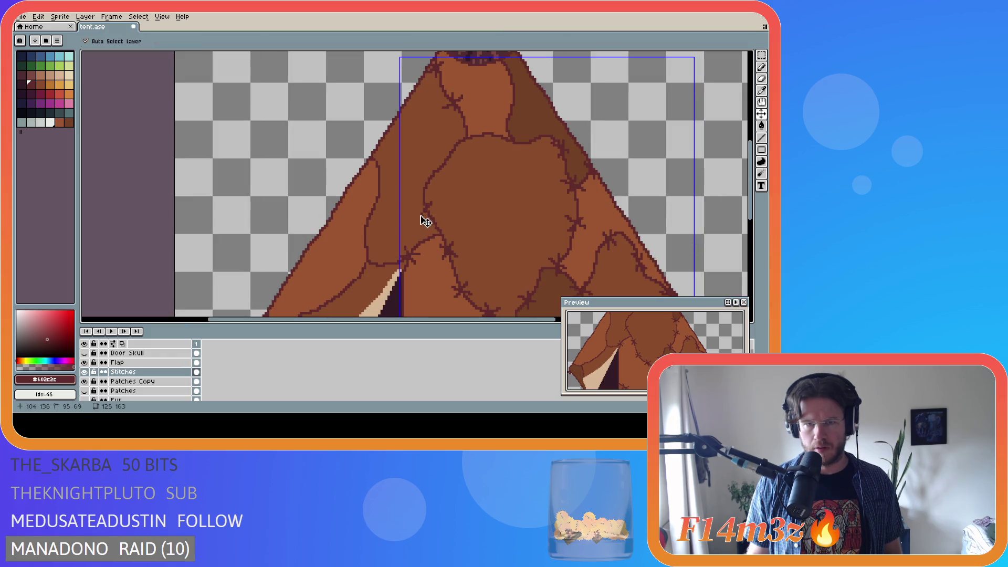
{"action": "key", "text": "b"}
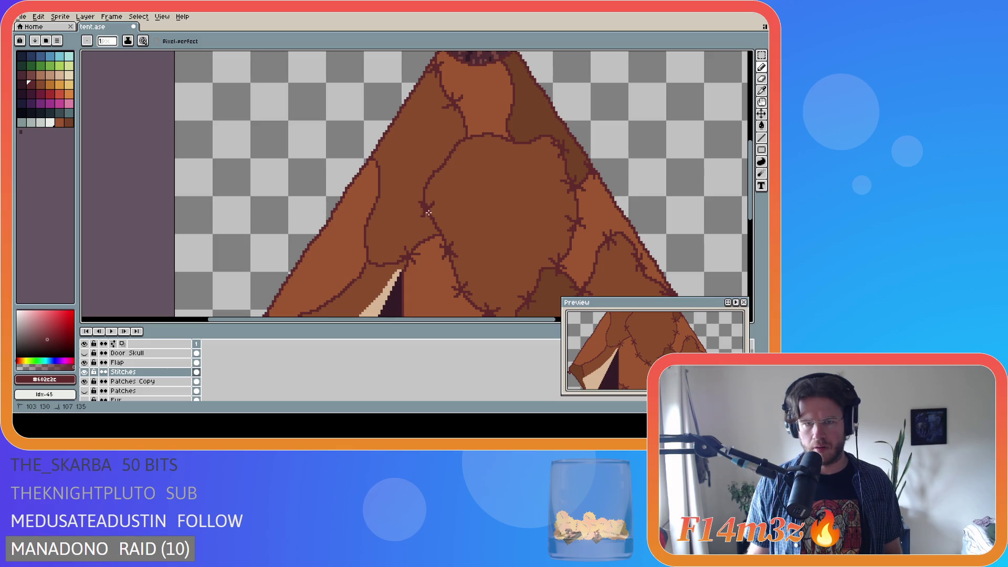
{"action": "scroll", "coordinate": [448, 227], "scroll_direction": "down", "scroll_amount": 3}
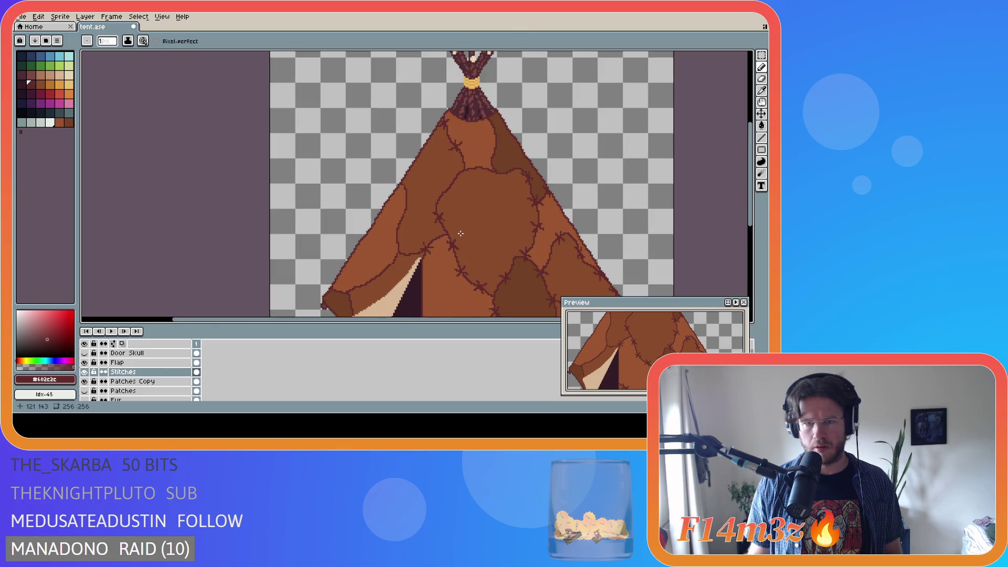
{"action": "scroll", "coordinate": [443, 220], "scroll_direction": "up", "scroll_amount": 3}
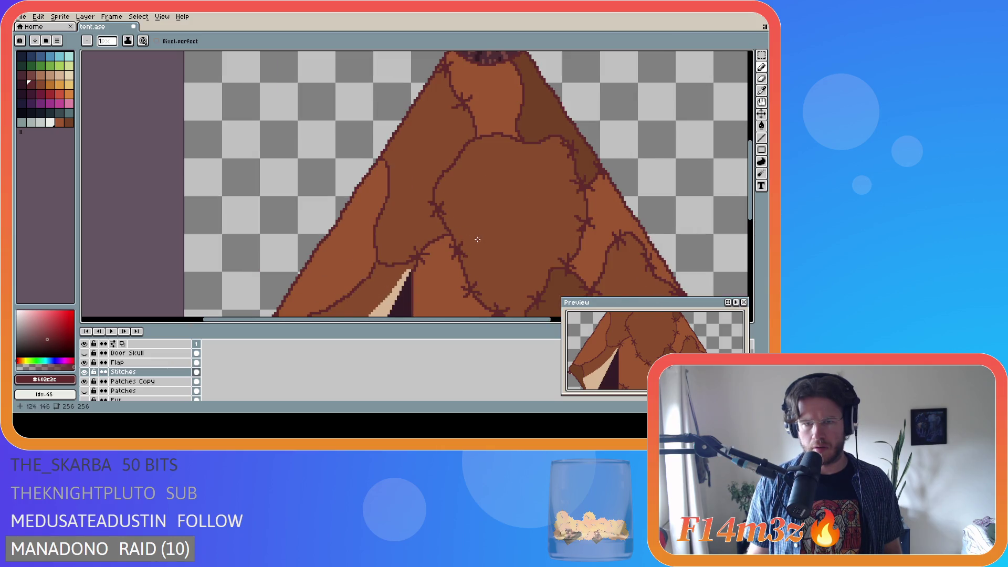
{"action": "scroll", "coordinate": [478, 239], "scroll_direction": "down", "scroll_amount": 2}
{"action": "scroll", "coordinate": [482, 243], "scroll_direction": "up", "scroll_amount": 2}
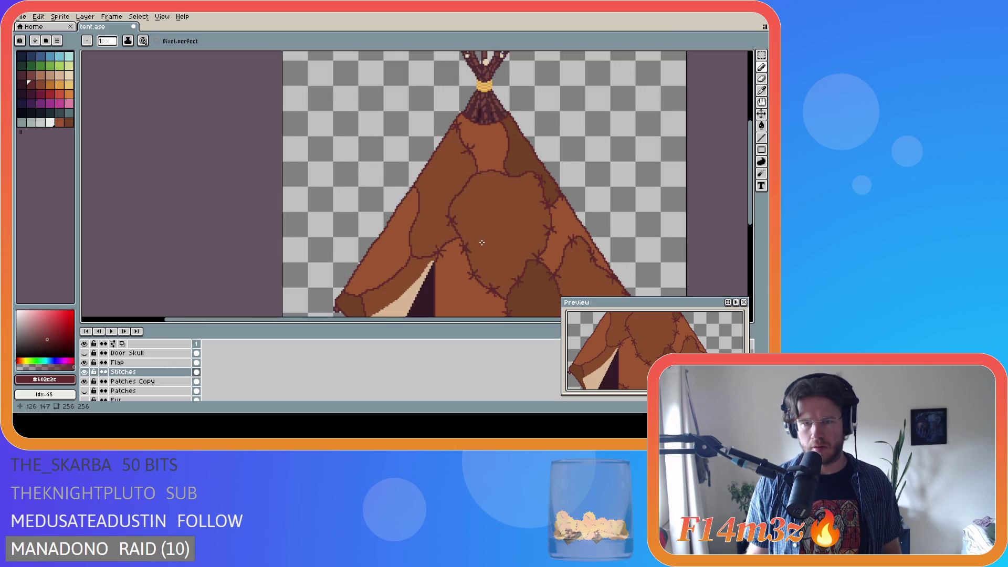
{"action": "scroll", "coordinate": [483, 243], "scroll_direction": "down", "scroll_amount": 3}
{"action": "scroll", "coordinate": [502, 247], "scroll_direction": "up", "scroll_amount": 1}
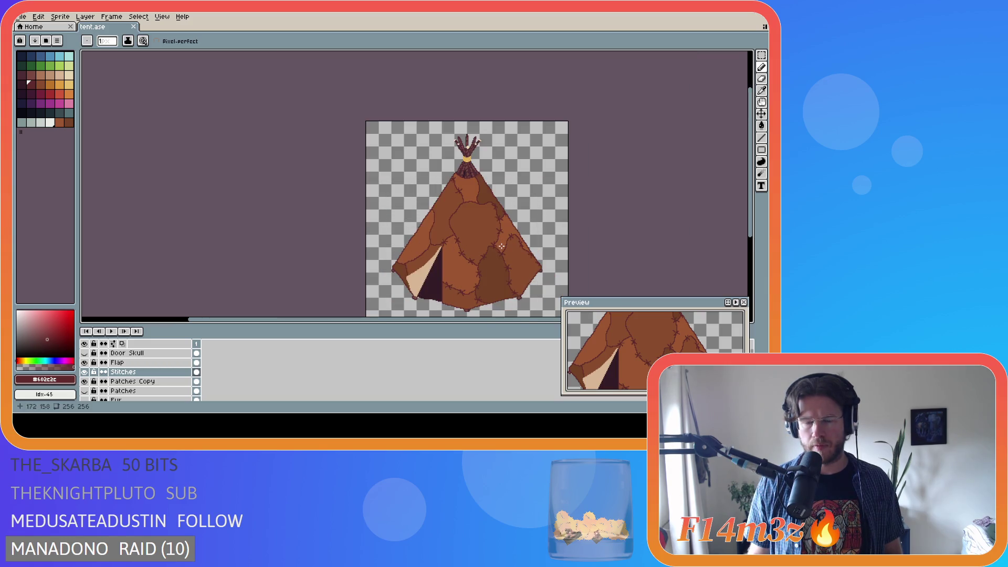
{"action": "left_click_drag", "start_coordinate": [751, 231], "coordinate": [751, 248]}
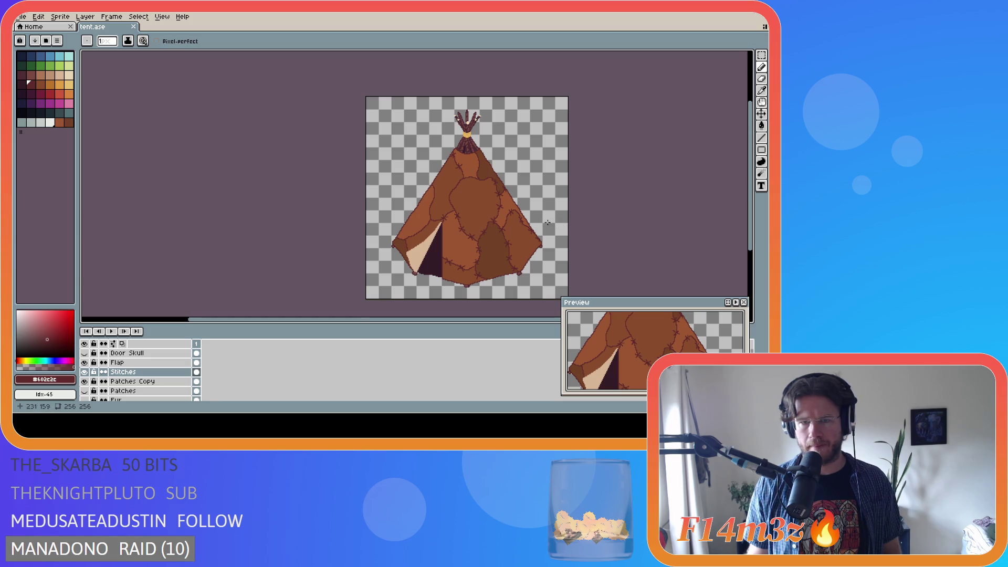
{"action": "scroll", "coordinate": [455, 202], "scroll_direction": "up", "scroll_amount": 2}
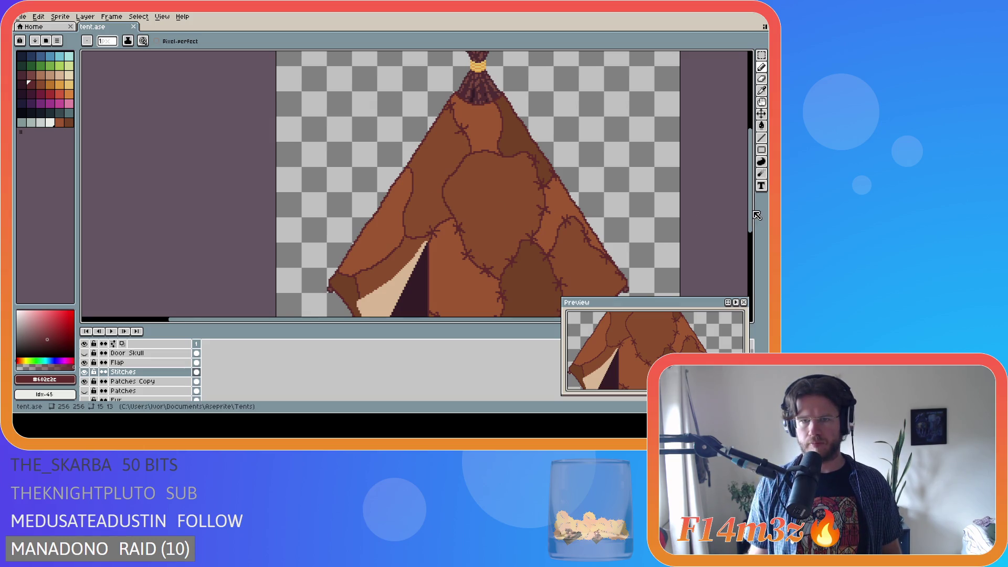
{"action": "left_click_drag", "start_coordinate": [752, 224], "coordinate": [751, 241]}
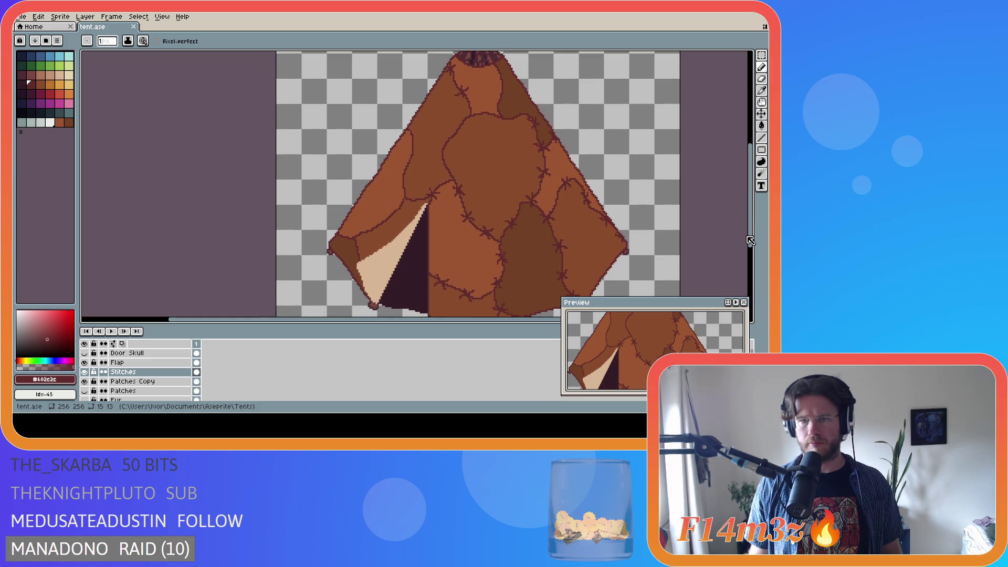
{"action": "left_click_drag", "start_coordinate": [750, 241], "coordinate": [752, 250]}
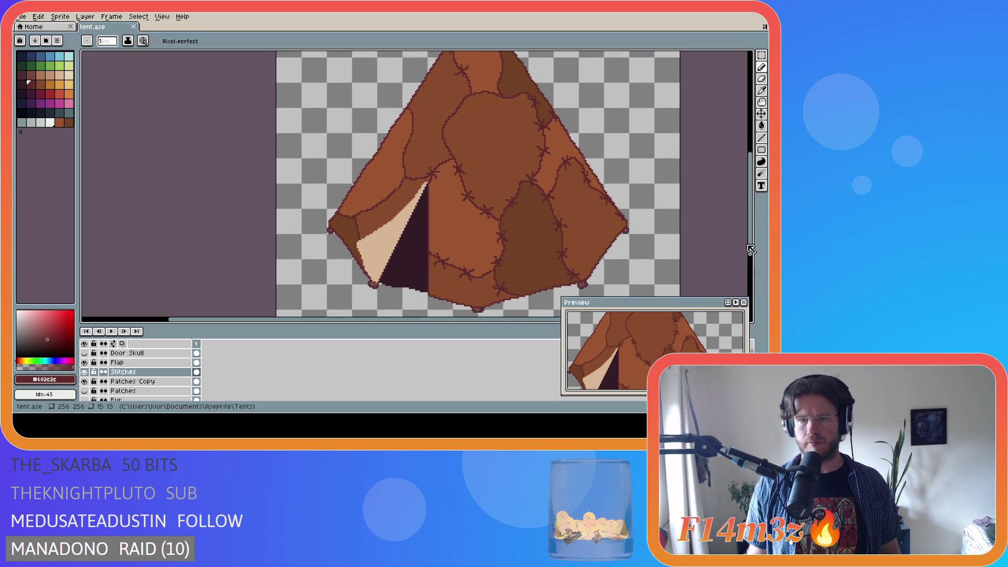
{"action": "scroll", "coordinate": [582, 267], "scroll_direction": "down", "scroll_amount": 1}
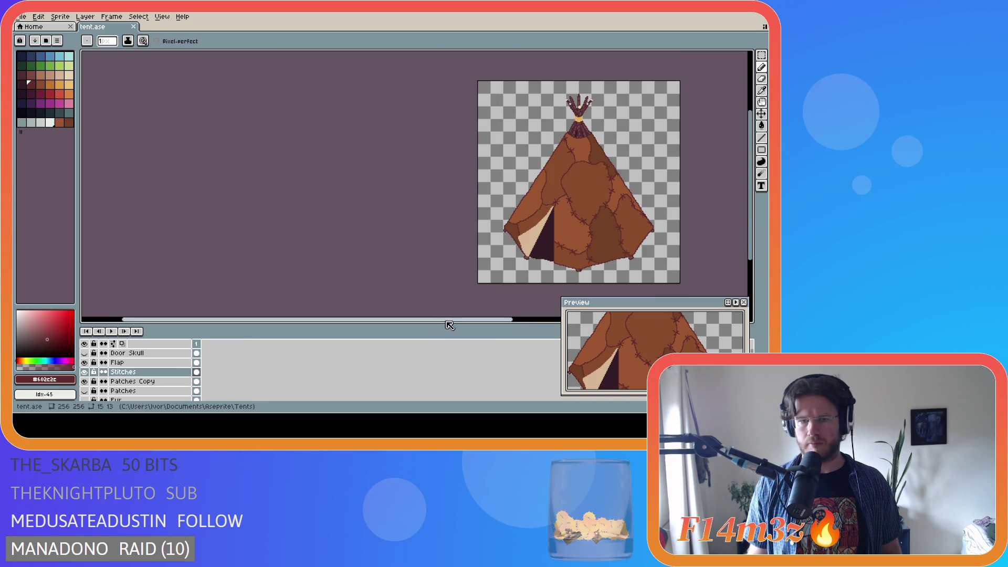
{"action": "left_click_drag", "start_coordinate": [454, 319], "coordinate": [531, 325]}
{"action": "scroll", "coordinate": [484, 199], "scroll_direction": "up", "scroll_amount": 2}
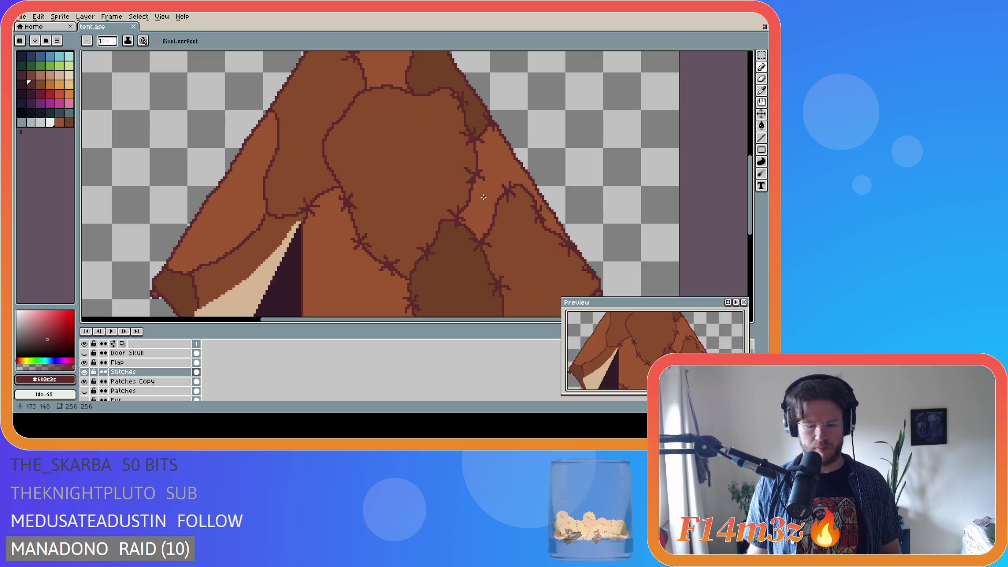
Make and dismiss a small rectangular selection on the tent, then save tent.ase again
{"action": "key", "text": "m"}
{"action": "left_click_drag", "start_coordinate": [484, 197], "coordinate": [461, 169]}
{"action": "left_click", "coordinate": [470, 181]}
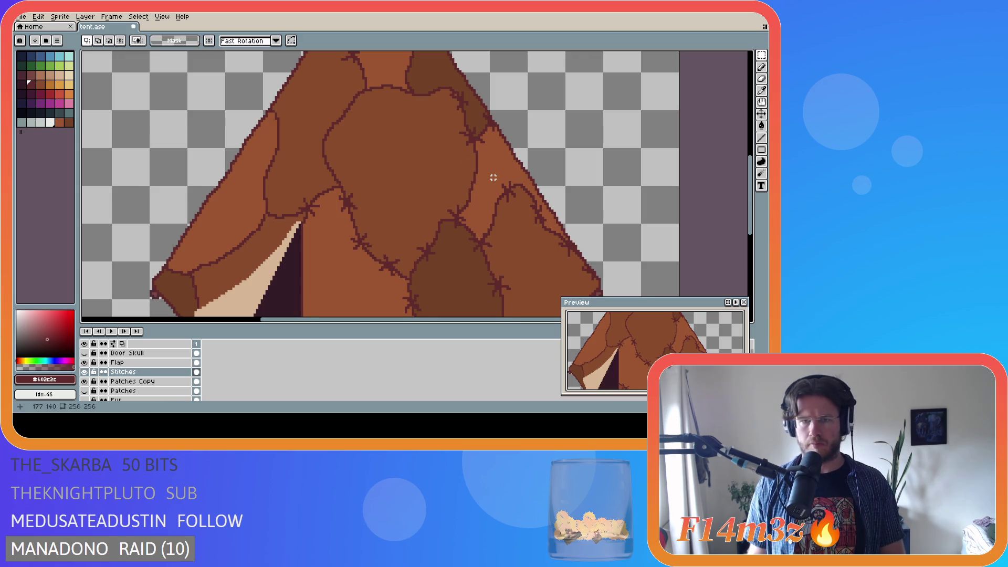
{"action": "key", "text": "b"}
{"action": "scroll", "coordinate": [467, 181], "scroll_direction": "down", "scroll_amount": 2}
{"action": "key", "text": "ctrl+s"}
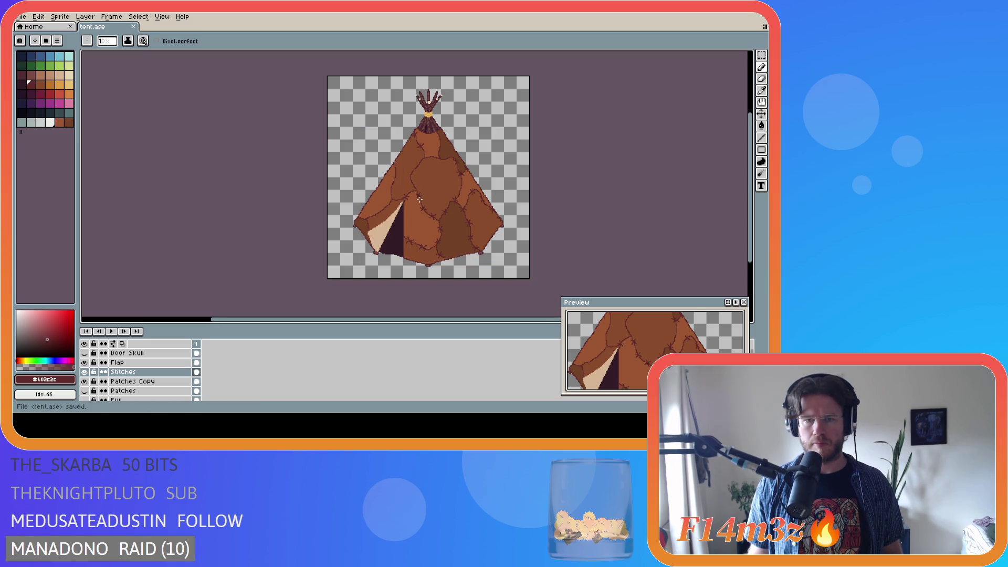
Place a dark pixel on the left patch seam, undoing a stray pixel first
{"action": "scroll", "coordinate": [397, 186], "scroll_direction": "up", "scroll_amount": 2}
{"action": "scroll", "coordinate": [397, 187], "scroll_direction": "down", "scroll_amount": 2}
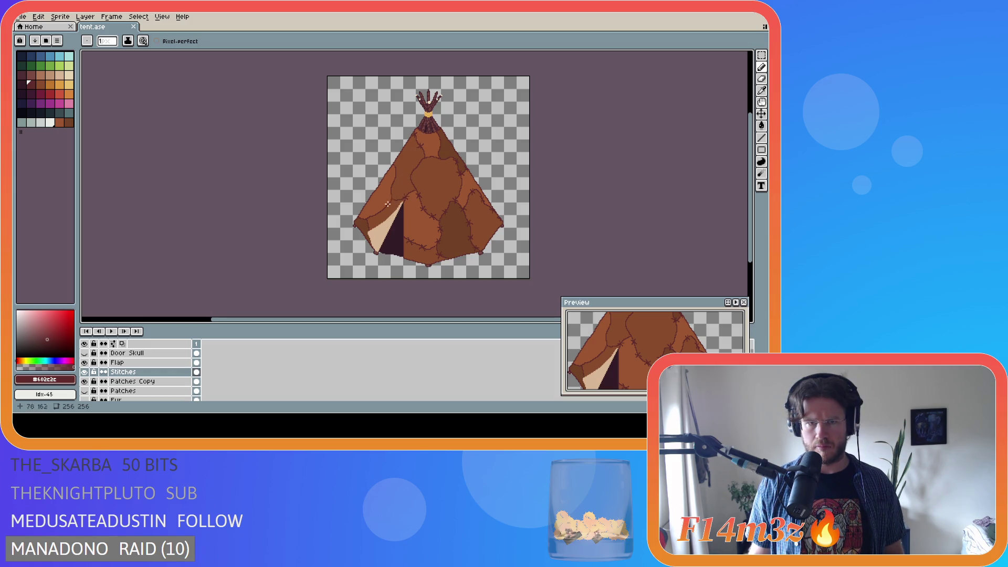
{"action": "scroll", "coordinate": [411, 180], "scroll_direction": "up", "scroll_amount": 2}
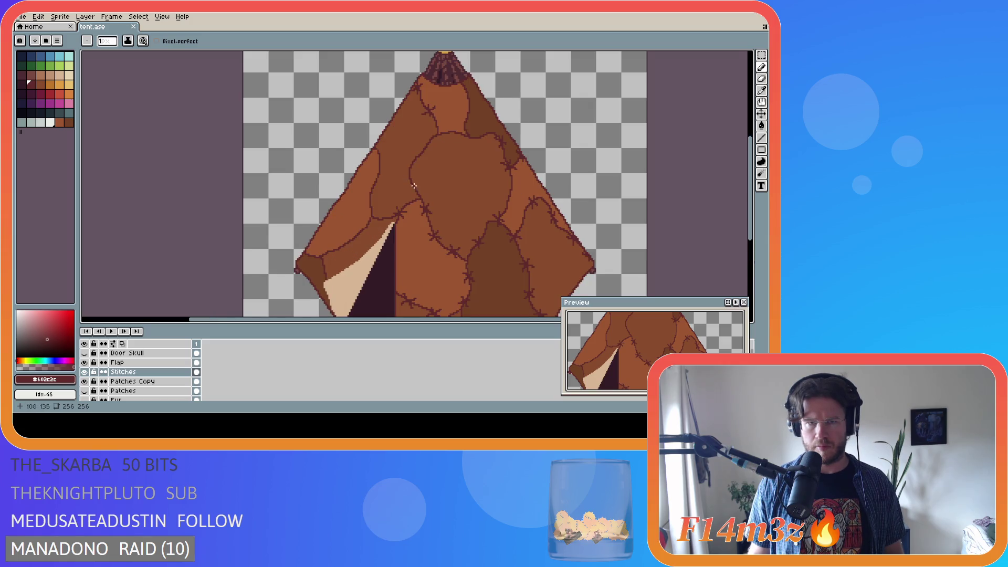
{"action": "left_click", "coordinate": [408, 182]}
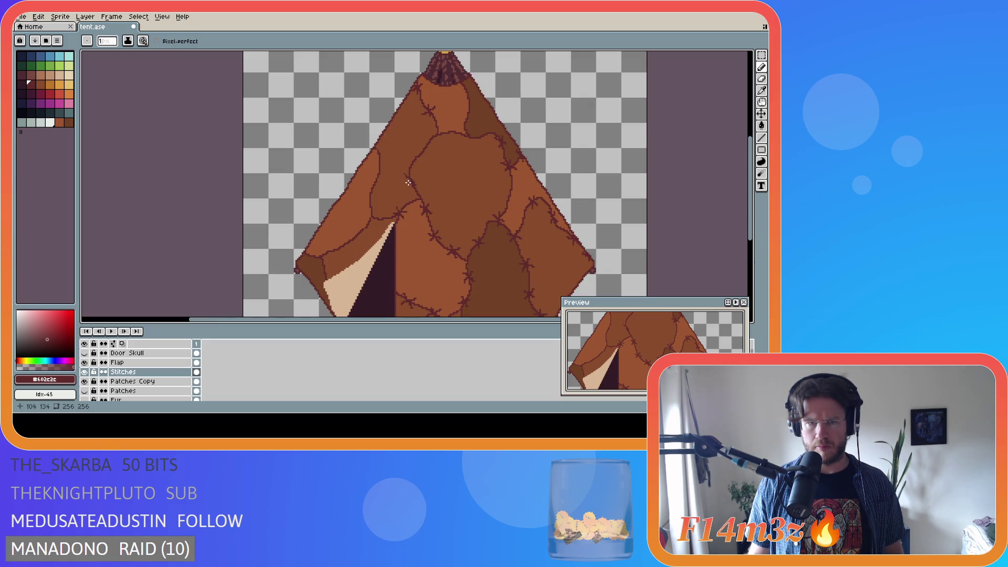
{"action": "key", "text": "ctrl+z"}
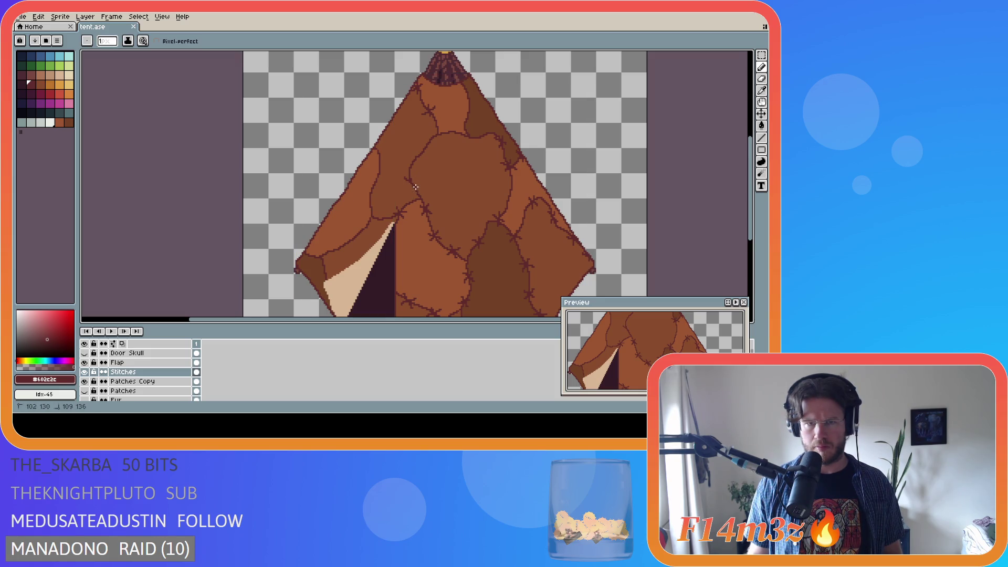
{"action": "left_click", "coordinate": [408, 180]}
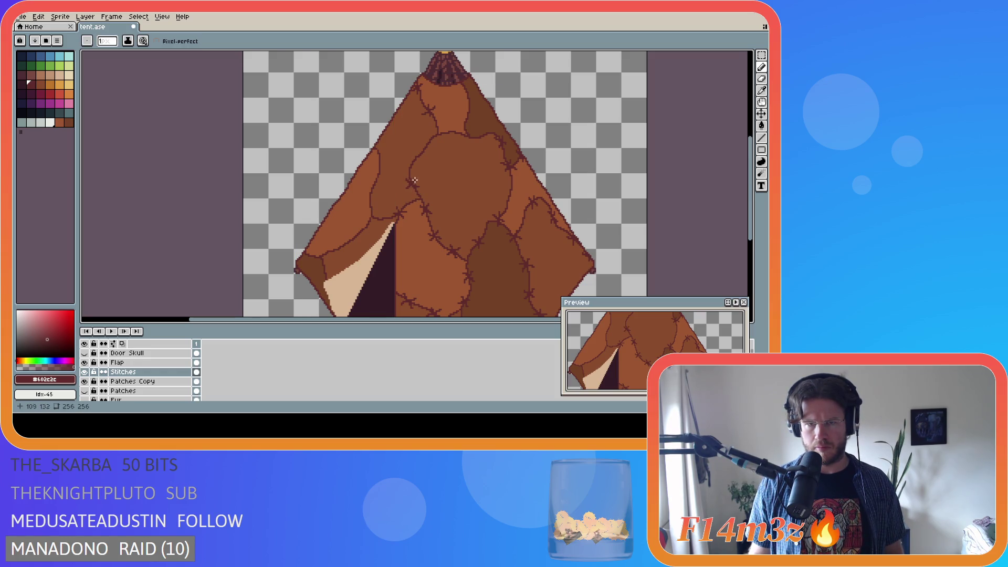
{"action": "scroll", "coordinate": [471, 208], "scroll_direction": "down", "scroll_amount": 1}
{"action": "scroll", "coordinate": [467, 207], "scroll_direction": "up", "scroll_amount": 1}
{"action": "key", "text": "ctrl+z"}
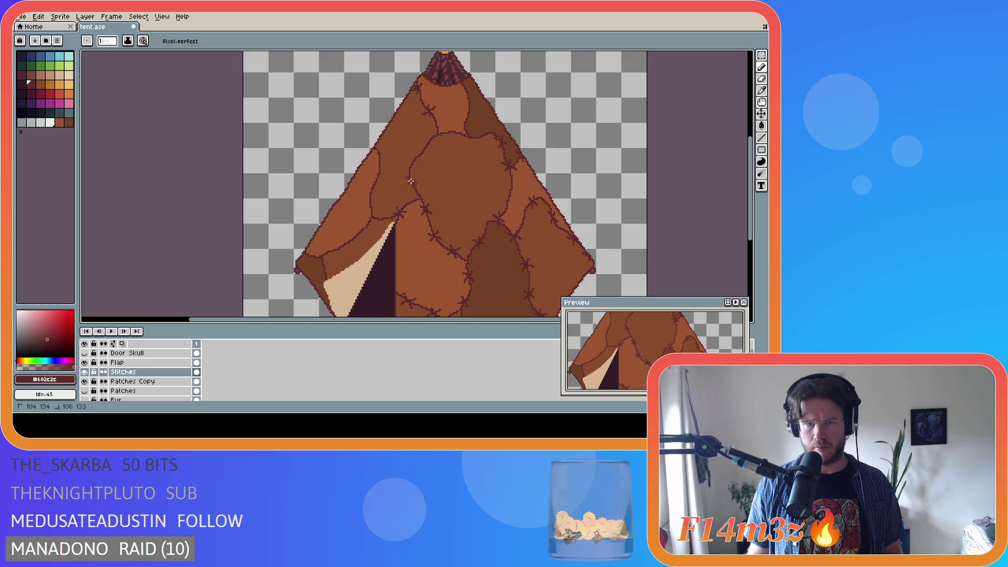
{"action": "key", "text": "ctrl+y"}
{"action": "key", "text": "b"}
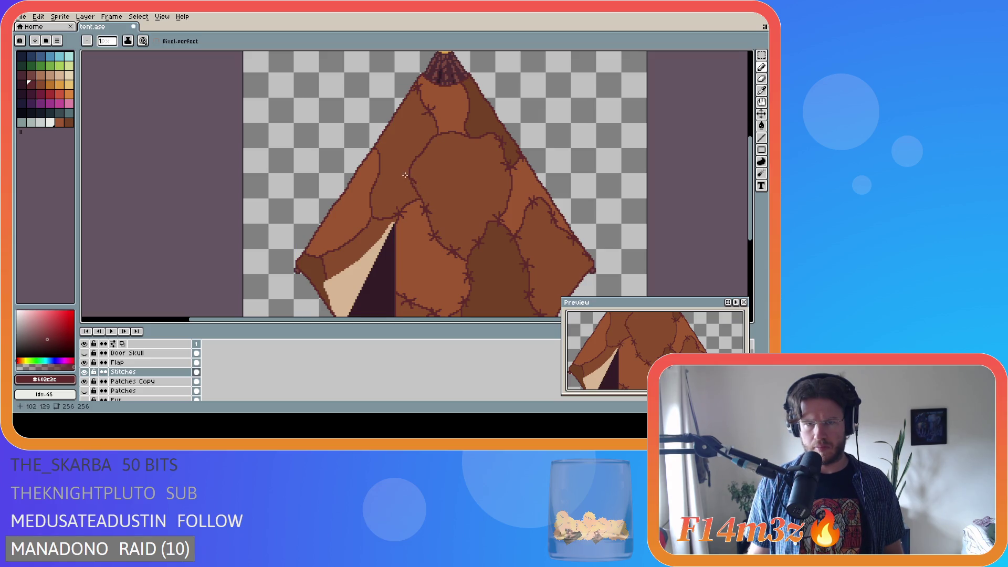
Add another stitch mark on the patch seam and save the sprite
{"action": "left_click", "coordinate": [412, 180]}
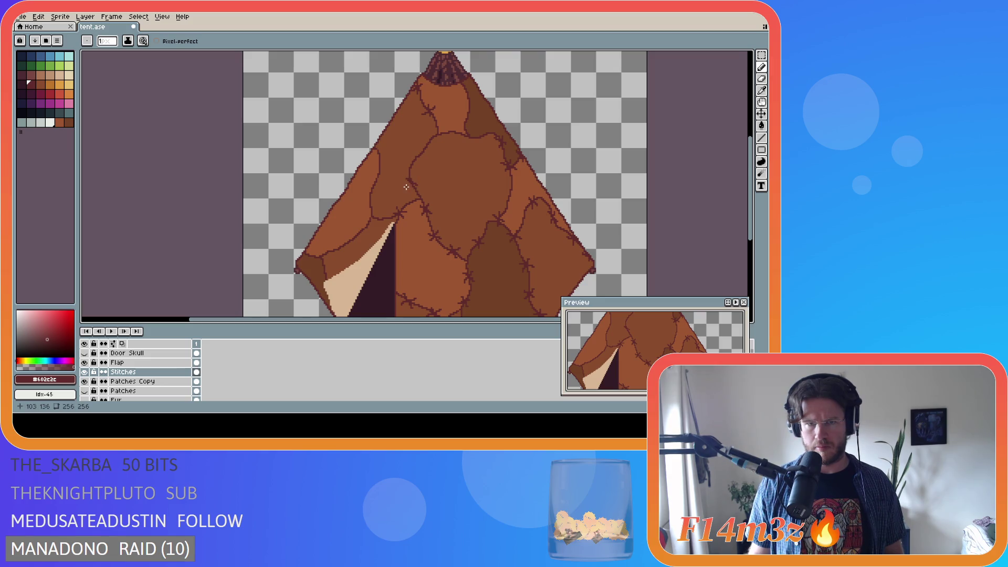
{"action": "scroll", "coordinate": [468, 201], "scroll_direction": "down", "scroll_amount": 2}
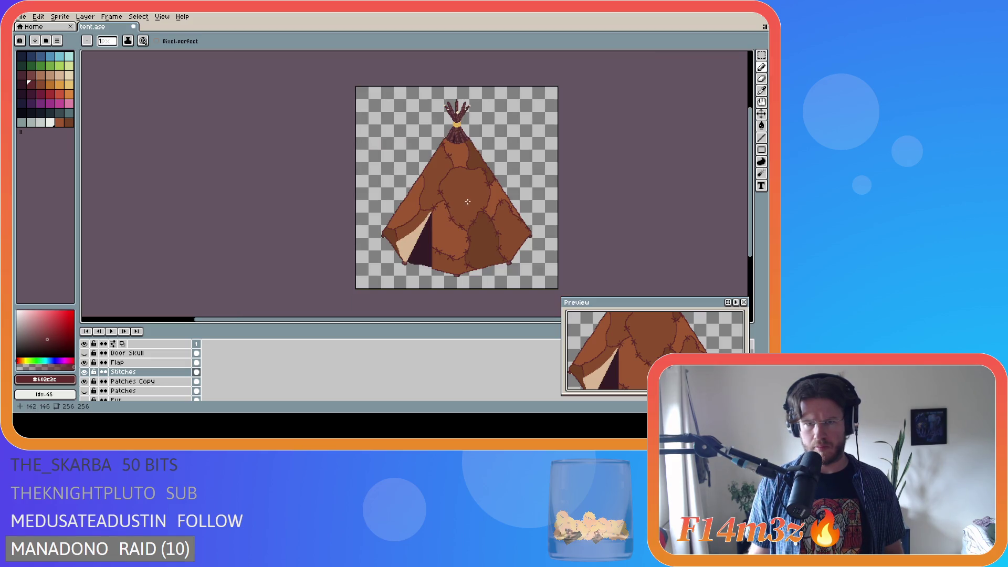
{"action": "scroll", "coordinate": [466, 201], "scroll_direction": "up", "scroll_amount": 3}
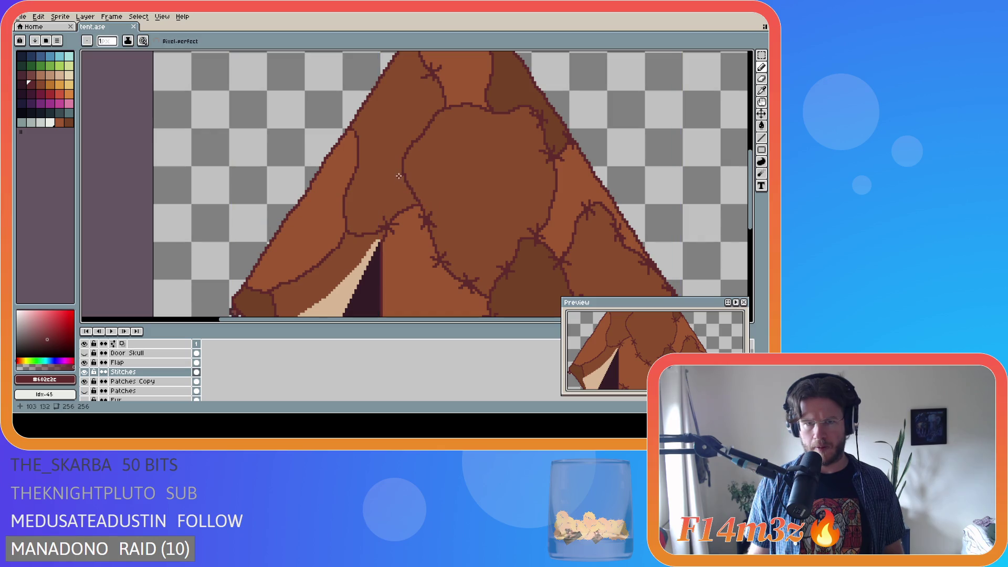
{"action": "scroll", "coordinate": [420, 186], "scroll_direction": "down", "scroll_amount": 2}
{"action": "key", "text": "ctrl+s"}
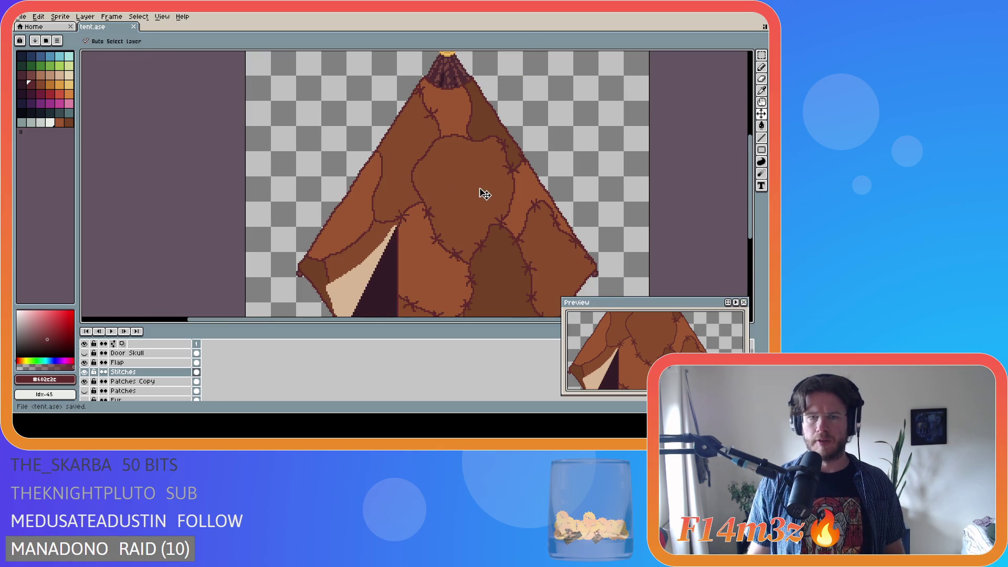
Draw a short stitch across the seam and a stitch pixel on the central seam
{"action": "scroll", "coordinate": [483, 189], "scroll_direction": "down", "scroll_amount": 1}
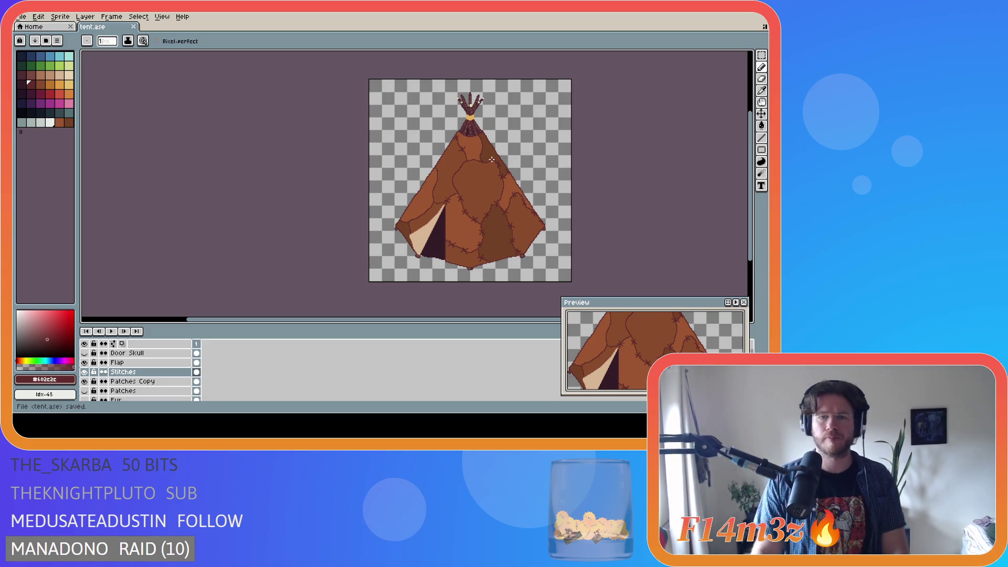
{"action": "scroll", "coordinate": [470, 175], "scroll_direction": "up", "scroll_amount": 1}
{"action": "scroll", "coordinate": [470, 175], "scroll_direction": "down", "scroll_amount": 1}
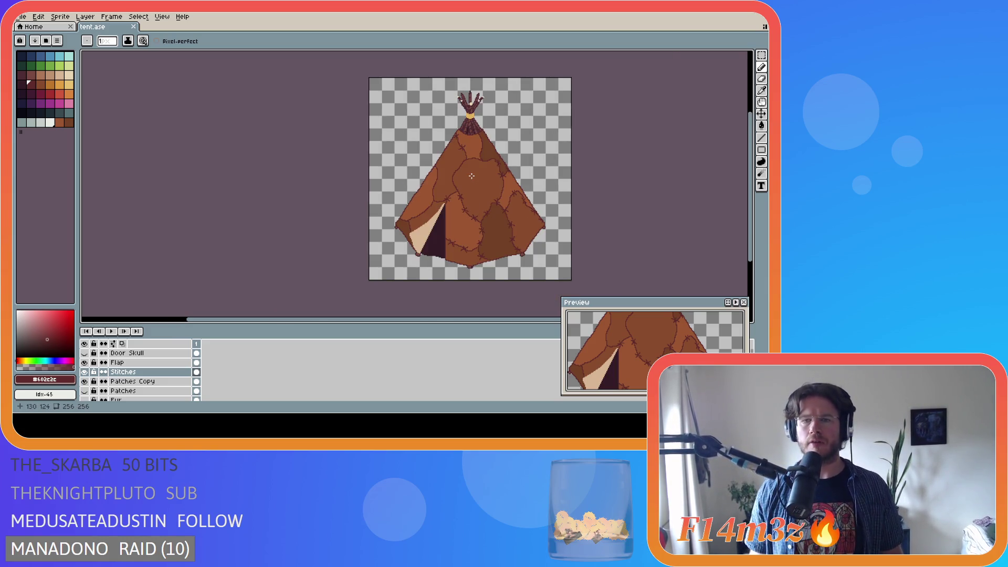
{"action": "scroll", "coordinate": [506, 186], "scroll_direction": "up", "scroll_amount": 2}
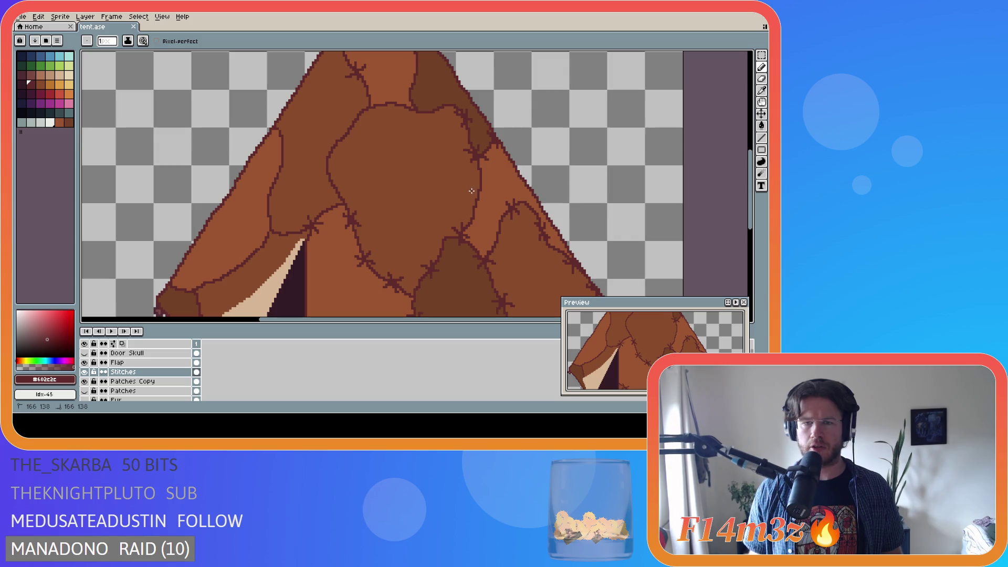
{"action": "left_click_drag", "start_coordinate": [465, 209], "coordinate": [482, 193]}
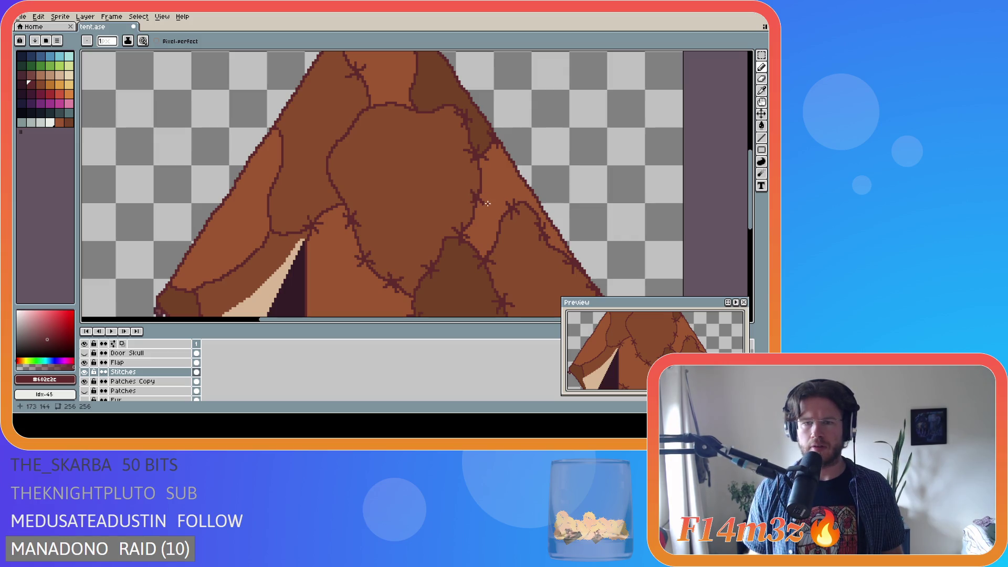
{"action": "scroll", "coordinate": [492, 197], "scroll_direction": "down", "scroll_amount": 3}
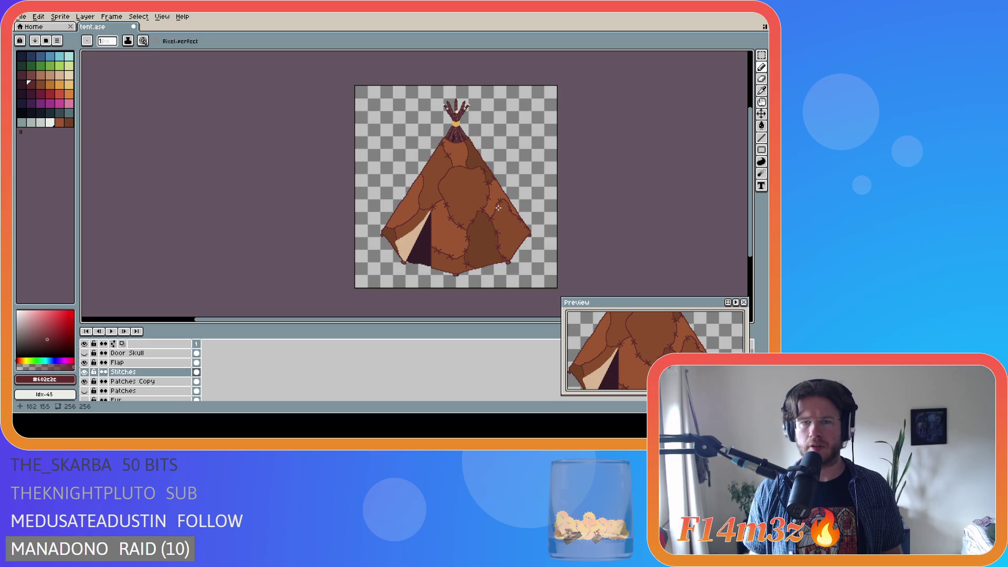
{"action": "scroll", "coordinate": [499, 208], "scroll_direction": "up", "scroll_amount": 2}
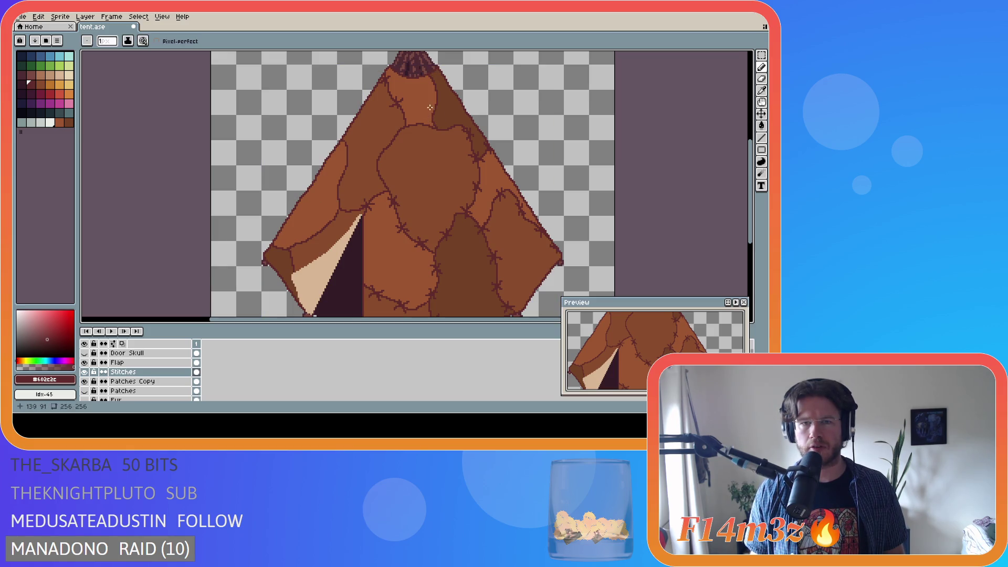
{"action": "scroll", "coordinate": [462, 134], "scroll_direction": "down", "scroll_amount": 2}
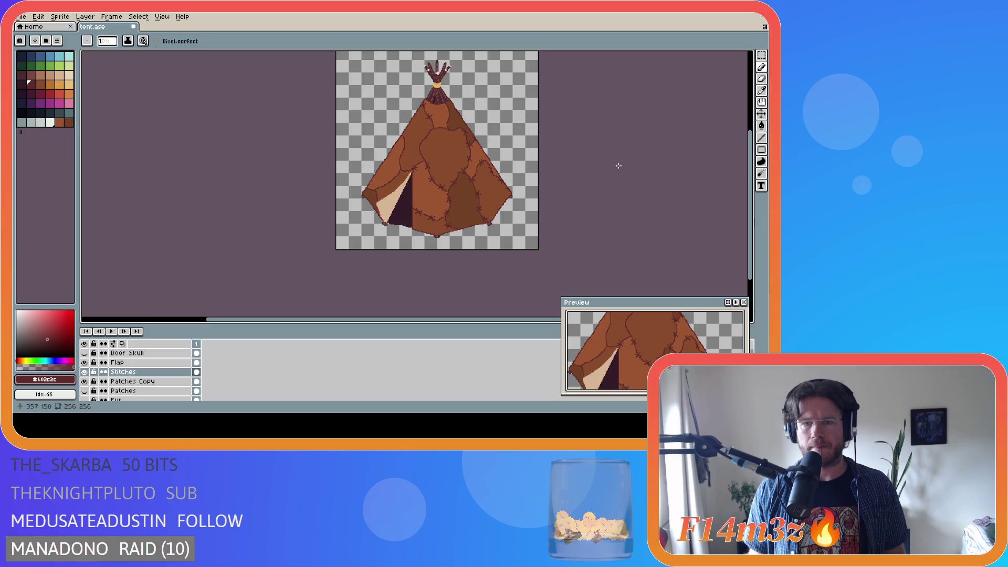
{"action": "scroll", "coordinate": [534, 154], "scroll_direction": "up", "scroll_amount": 1}
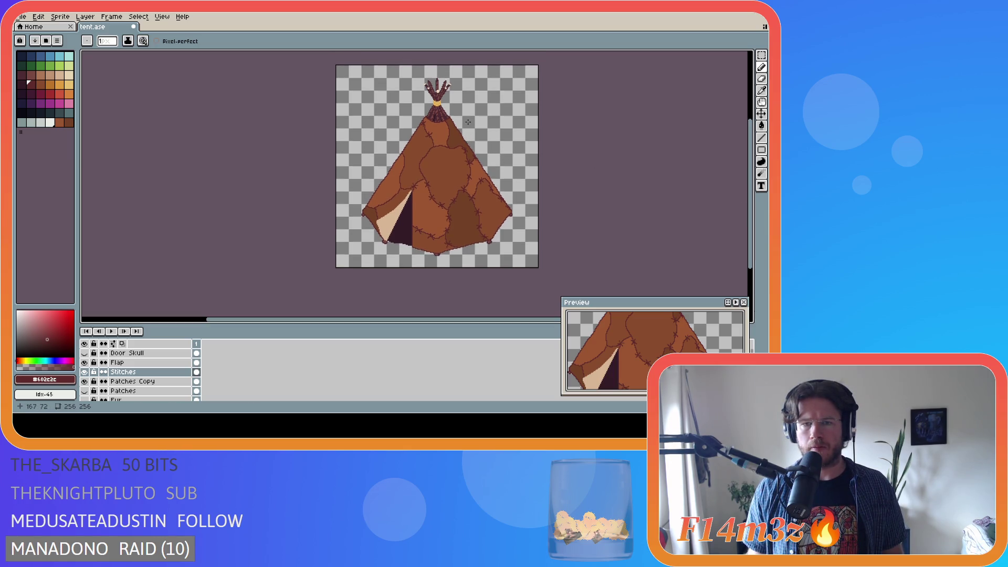
{"action": "scroll", "coordinate": [488, 156], "scroll_direction": "up", "scroll_amount": 2}
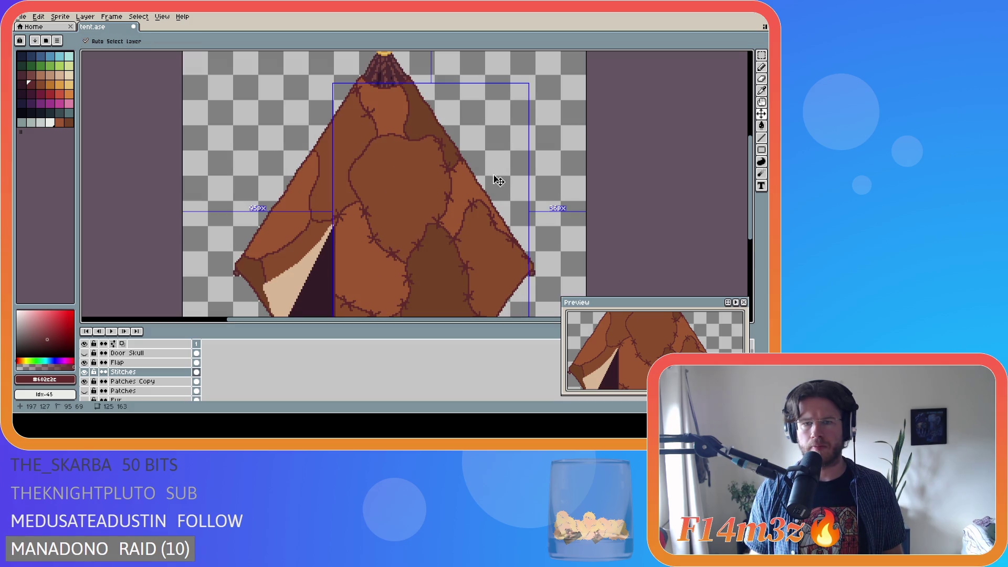
{"action": "left_click", "coordinate": [445, 194]}
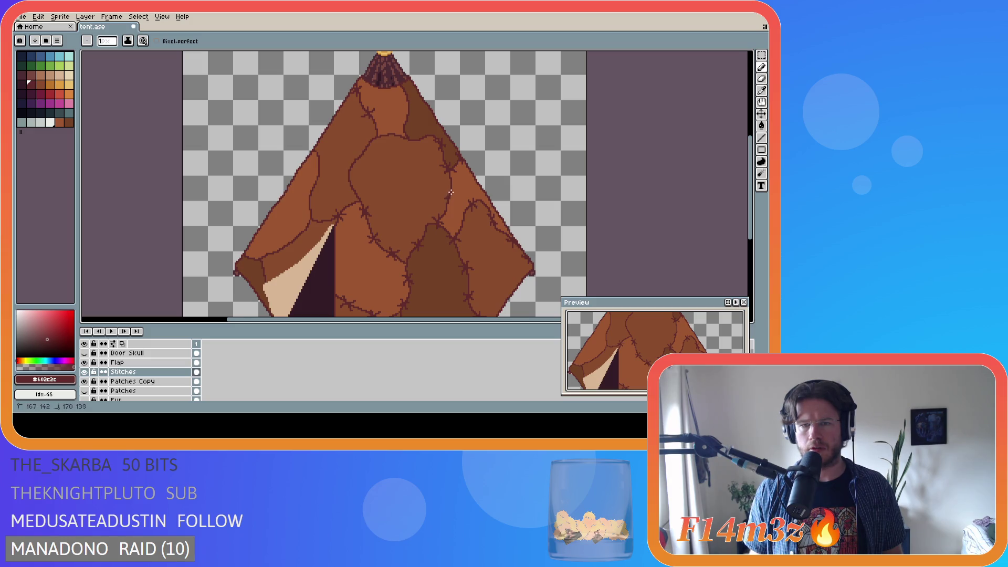
Extend a dark stitch along the right-side patch seam with the Pencil and save tent.ase
{"action": "left_click_drag", "start_coordinate": [445, 190], "coordinate": [452, 200]}
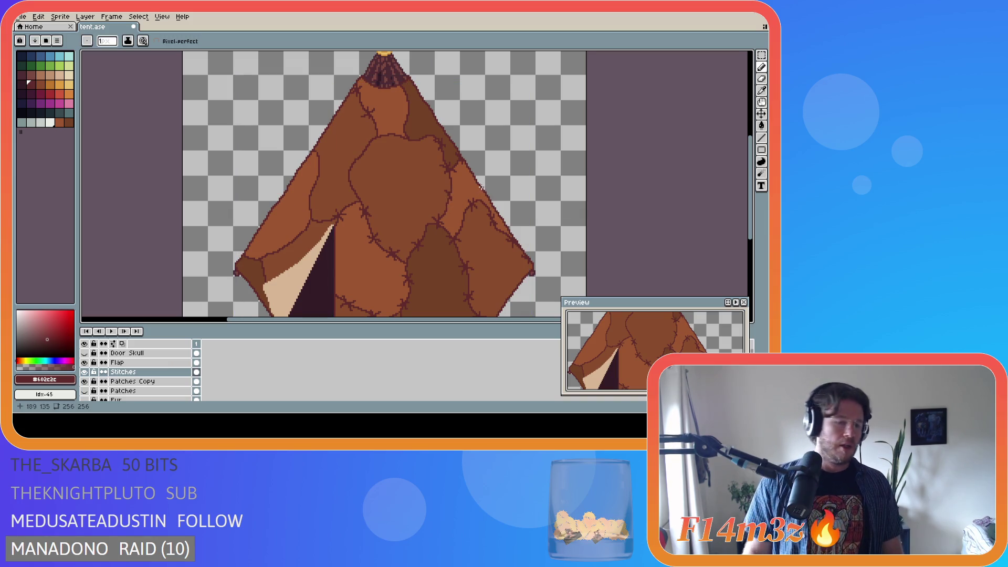
{"action": "key", "text": "v"}
{"action": "key", "text": "b"}
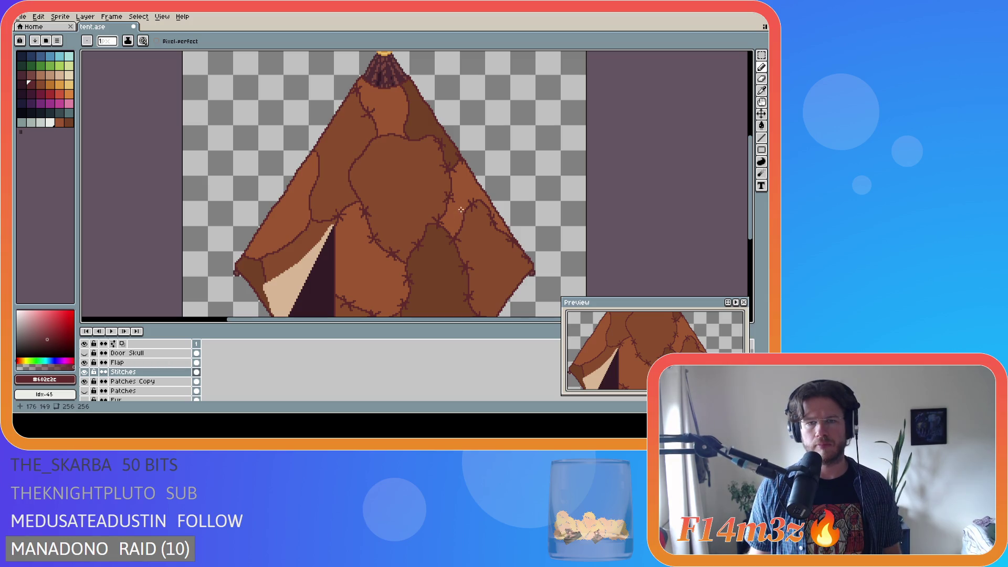
{"action": "scroll", "coordinate": [461, 209], "scroll_direction": "down", "scroll_amount": 2}
{"action": "scroll", "coordinate": [480, 224], "scroll_direction": "up", "scroll_amount": 2}
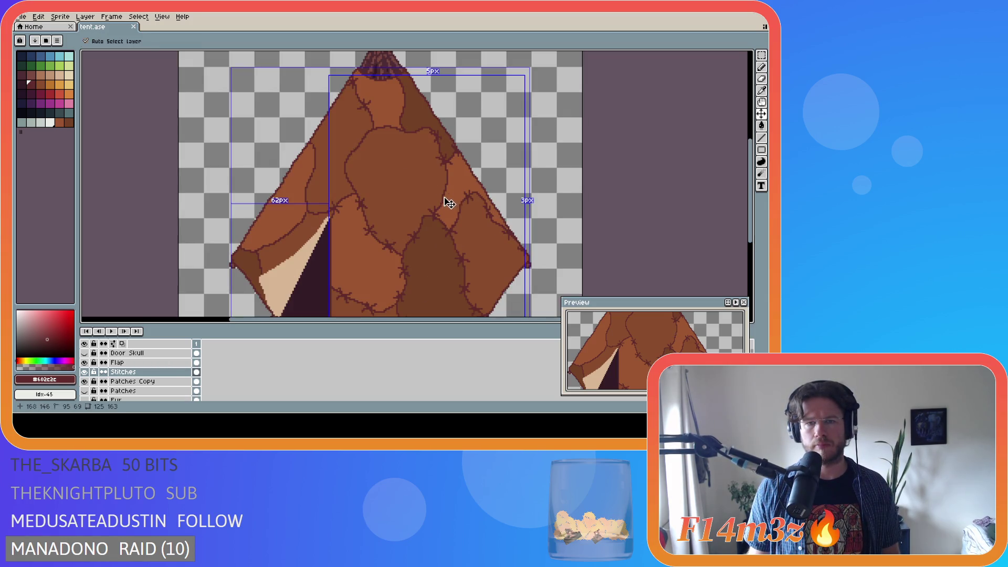
{"action": "scroll", "coordinate": [445, 203], "scroll_direction": "up", "scroll_amount": 1}
{"action": "key", "text": "ctrl+s"}
{"action": "key", "text": "ctrl+s"}
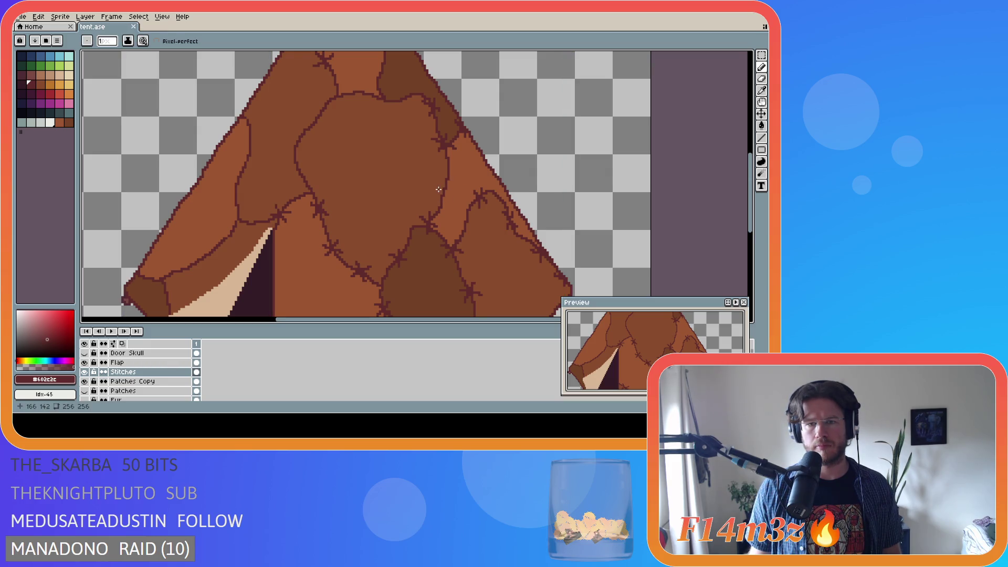
{"action": "key", "text": "ctrl+s"}
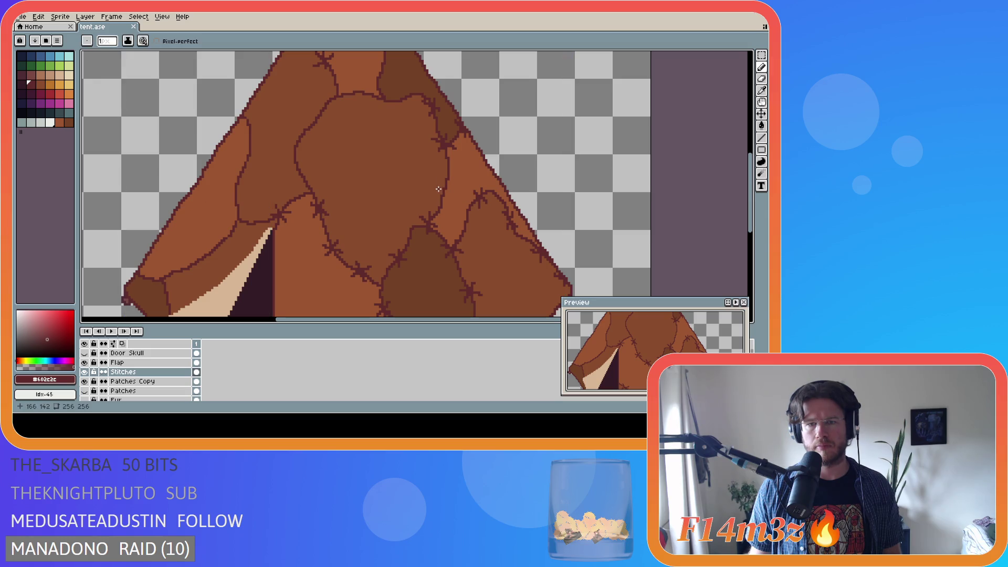
{"action": "key", "text": "ctrl+s"}
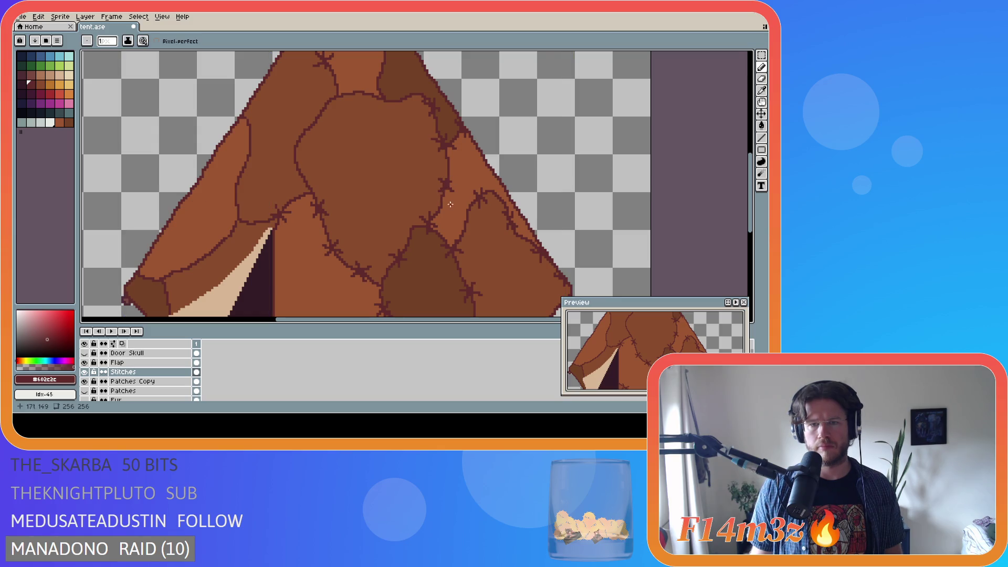
Add a single dark stitch pixel on the seam and save again
{"action": "scroll", "coordinate": [456, 214], "scroll_direction": "down", "scroll_amount": 3}
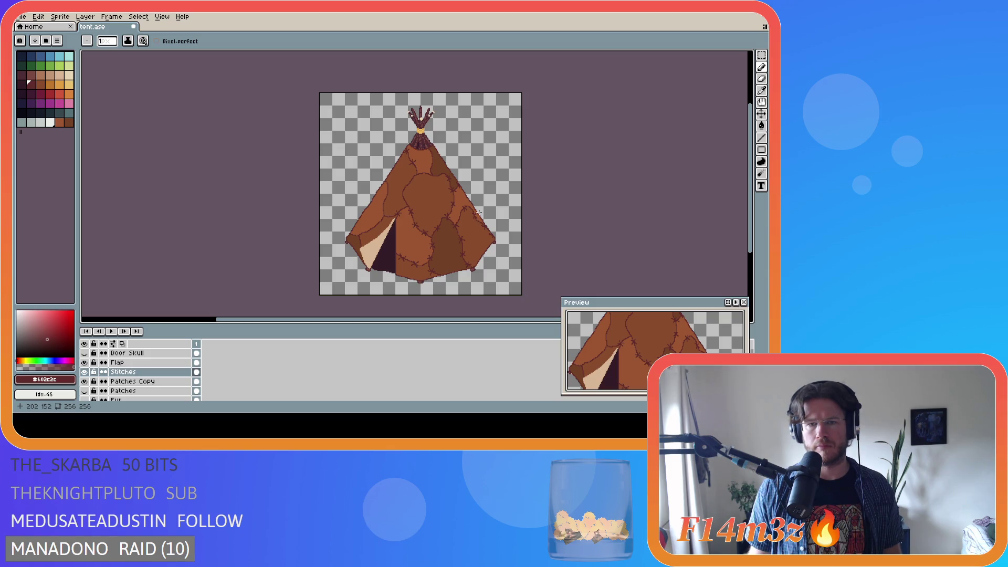
{"action": "scroll", "coordinate": [473, 213], "scroll_direction": "up", "scroll_amount": 3}
{"action": "key", "text": "ctrl+s"}
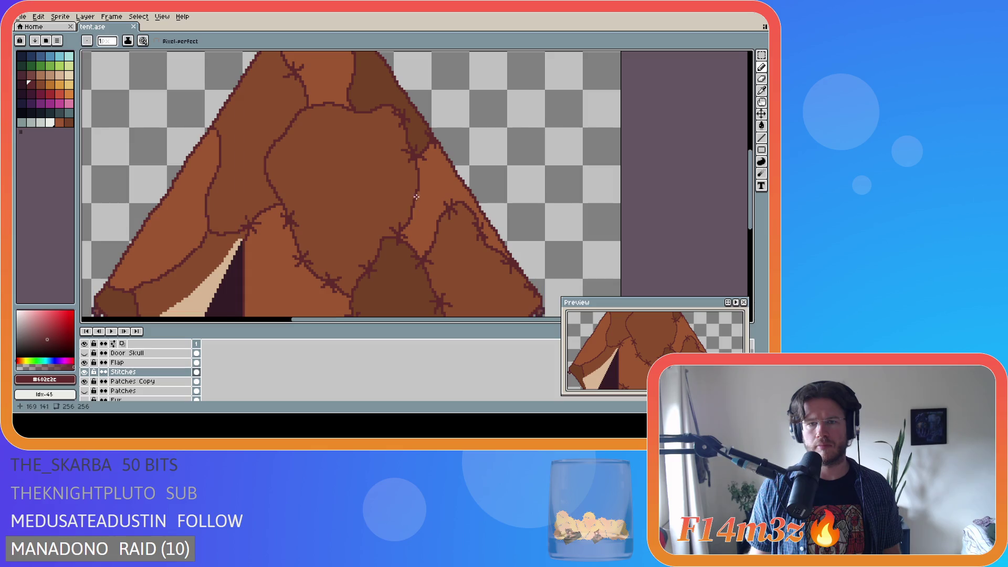
{"action": "left_click", "coordinate": [417, 201]}
{"action": "key", "text": "ctrl+s"}
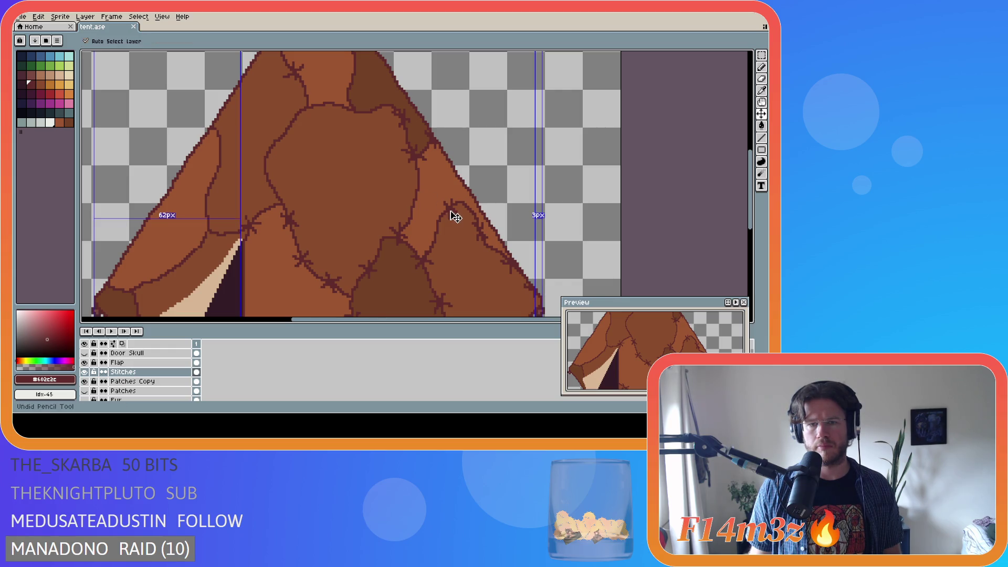
{"action": "scroll", "coordinate": [450, 211], "scroll_direction": "down", "scroll_amount": 1}
{"action": "scroll", "coordinate": [450, 211], "scroll_direction": "down", "scroll_amount": 2}
{"action": "key", "text": "ctrl+s"}
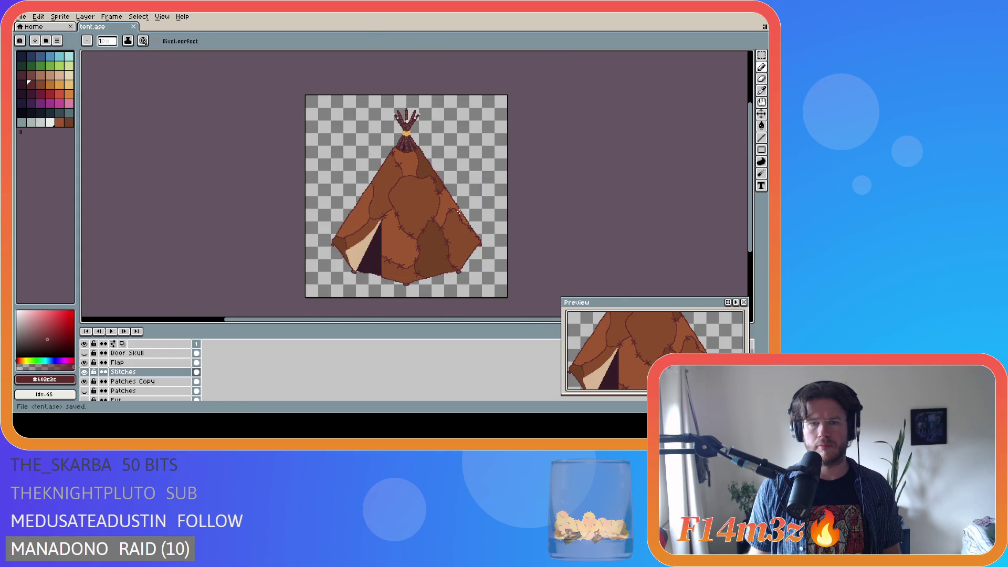
{"action": "scroll", "coordinate": [459, 211], "scroll_direction": "up", "scroll_amount": 2}
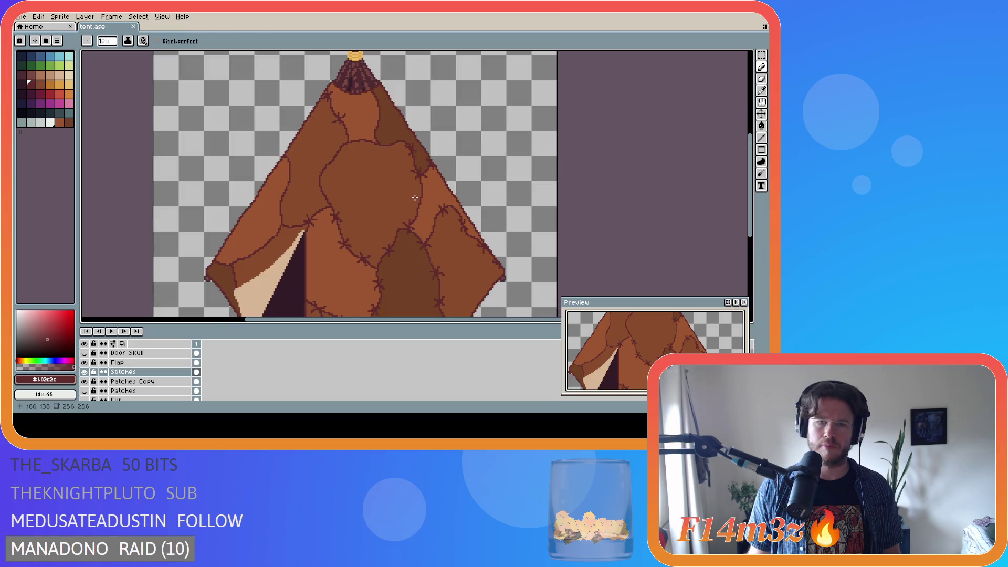
Draw three more short dark stitch strokes across the patch seams and save
{"action": "left_click_drag", "start_coordinate": [415, 200], "coordinate": [425, 208]}
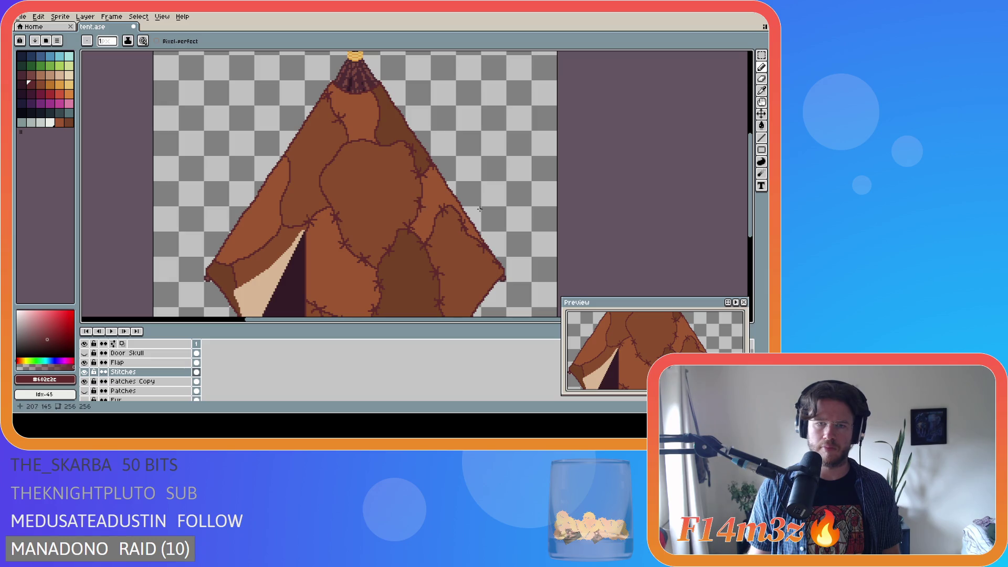
{"action": "scroll", "coordinate": [479, 209], "scroll_direction": "down", "scroll_amount": 1}
{"action": "scroll", "coordinate": [479, 209], "scroll_direction": "up", "scroll_amount": 1}
{"action": "scroll", "coordinate": [446, 210], "scroll_direction": "up", "scroll_amount": 1}
{"action": "left_click_drag", "start_coordinate": [403, 200], "coordinate": [416, 210]}
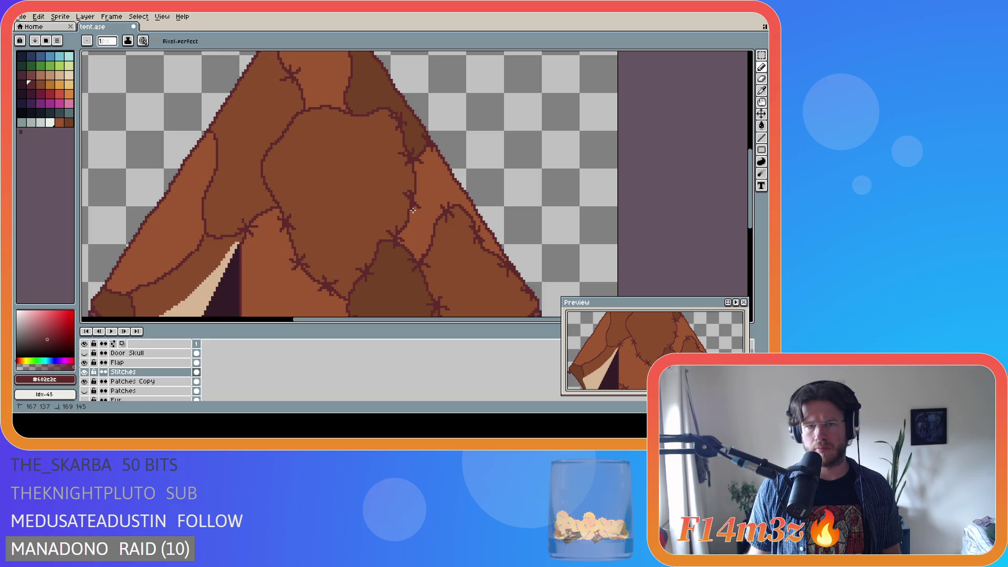
{"action": "left_click_drag", "start_coordinate": [409, 192], "coordinate": [413, 211]}
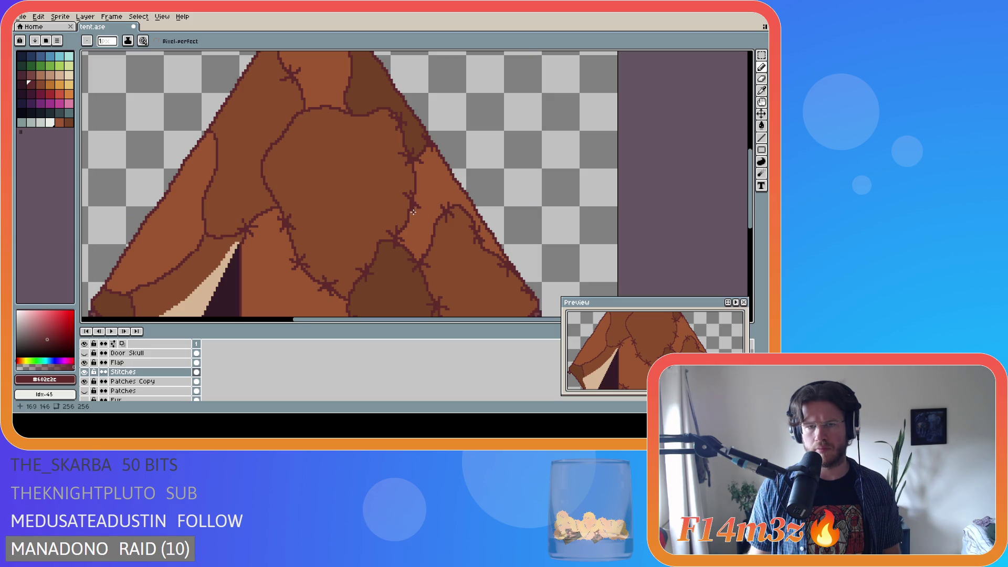
{"action": "scroll", "coordinate": [450, 220], "scroll_direction": "down", "scroll_amount": 4}
{"action": "key", "text": "ctrl+s"}
Zoom in and out to inspect the finished right-side stitches
{"action": "scroll", "coordinate": [462, 222], "scroll_direction": "up", "scroll_amount": 2}
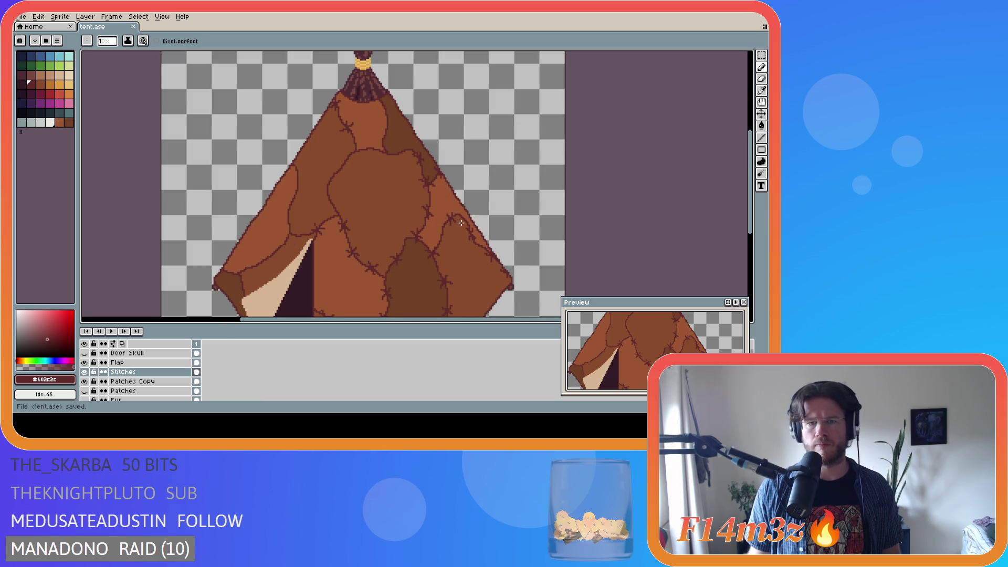
{"action": "scroll", "coordinate": [494, 214], "scroll_direction": "down", "scroll_amount": 2}
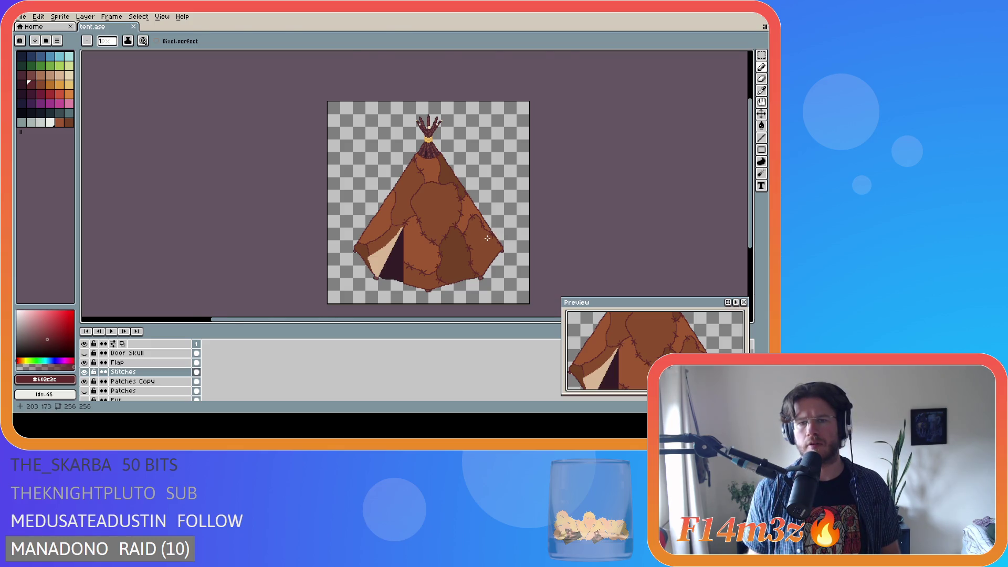
{"action": "scroll", "coordinate": [487, 238], "scroll_direction": "up", "scroll_amount": 2}
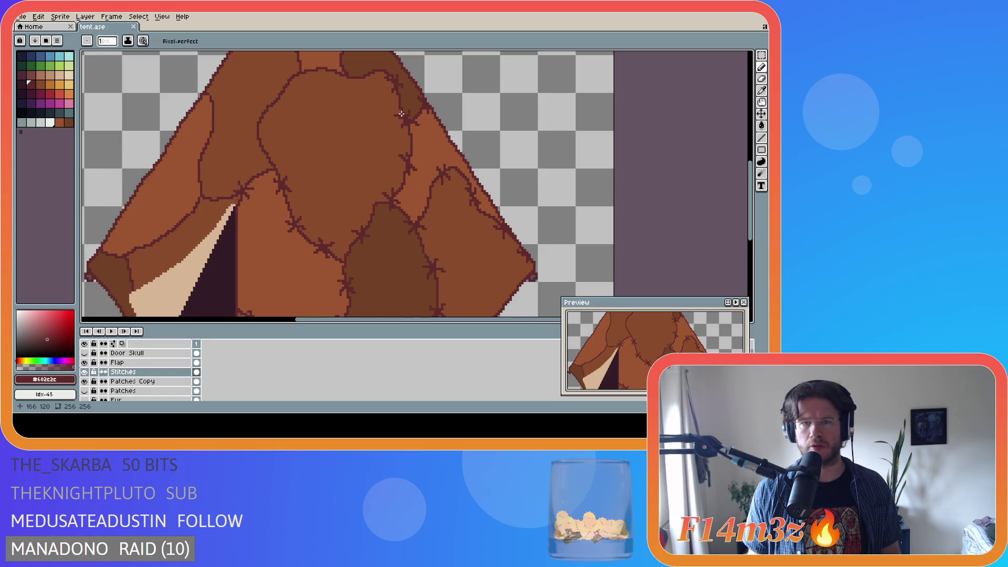
{"action": "scroll", "coordinate": [401, 114], "scroll_direction": "down", "scroll_amount": 1}
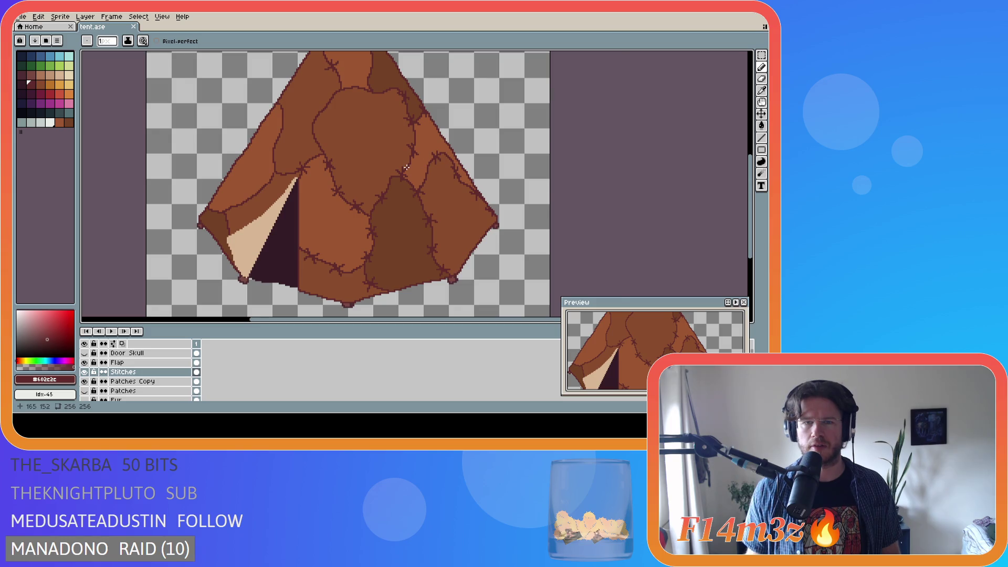
{"action": "scroll", "coordinate": [406, 168], "scroll_direction": "up", "scroll_amount": 1}
{"action": "scroll", "coordinate": [415, 186], "scroll_direction": "down", "scroll_amount": 1}
{"action": "scroll", "coordinate": [432, 186], "scroll_direction": "down", "scroll_amount": 1}
{"action": "scroll", "coordinate": [431, 184], "scroll_direction": "up", "scroll_amount": 1}
{"action": "scroll", "coordinate": [417, 180], "scroll_direction": "up", "scroll_amount": 1}
{"action": "scroll", "coordinate": [414, 178], "scroll_direction": "down", "scroll_amount": 1}
{"action": "scroll", "coordinate": [414, 177], "scroll_direction": "up", "scroll_amount": 1}
Draw a short dark stitch across the upper-right patch seam with the Pencil
{"action": "key", "text": "v"}
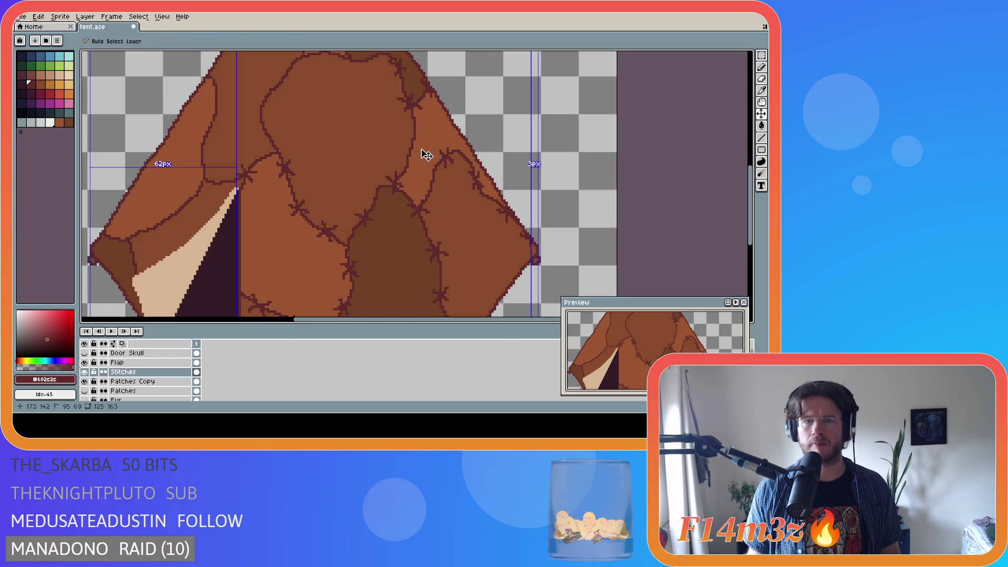
{"action": "key", "text": "b"}
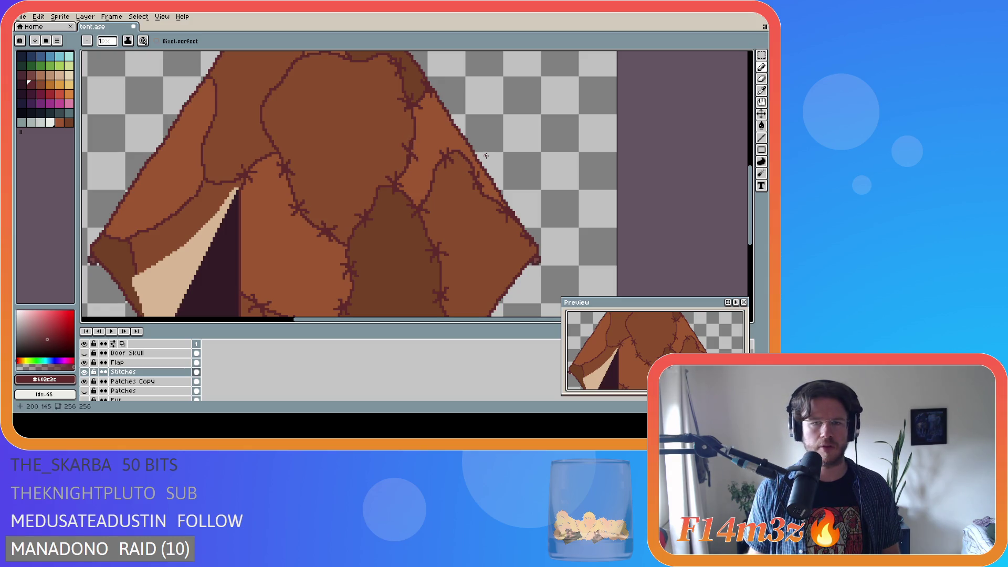
{"action": "scroll", "coordinate": [468, 155], "scroll_direction": "down", "scroll_amount": 3}
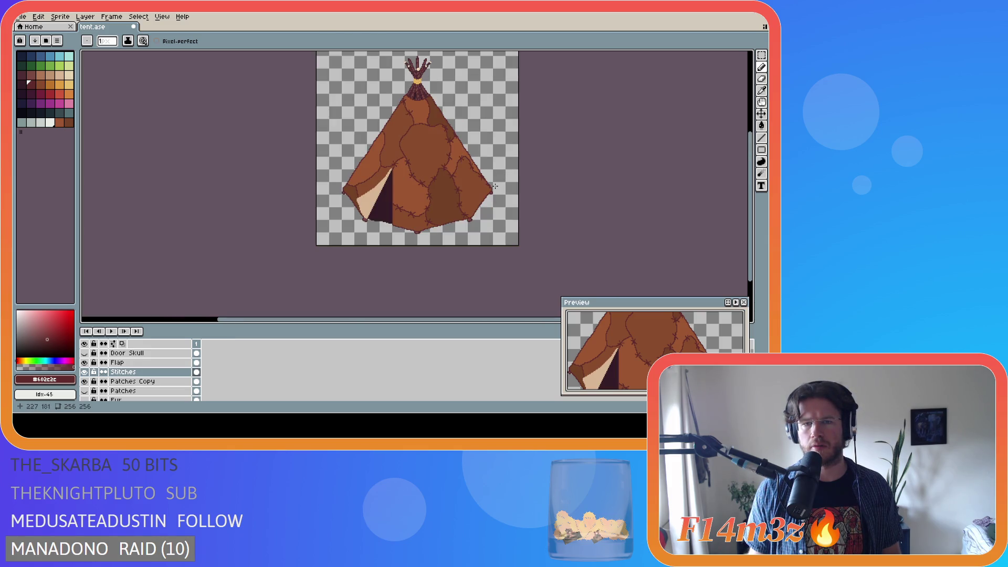
{"action": "scroll", "coordinate": [464, 165], "scroll_direction": "up", "scroll_amount": 3}
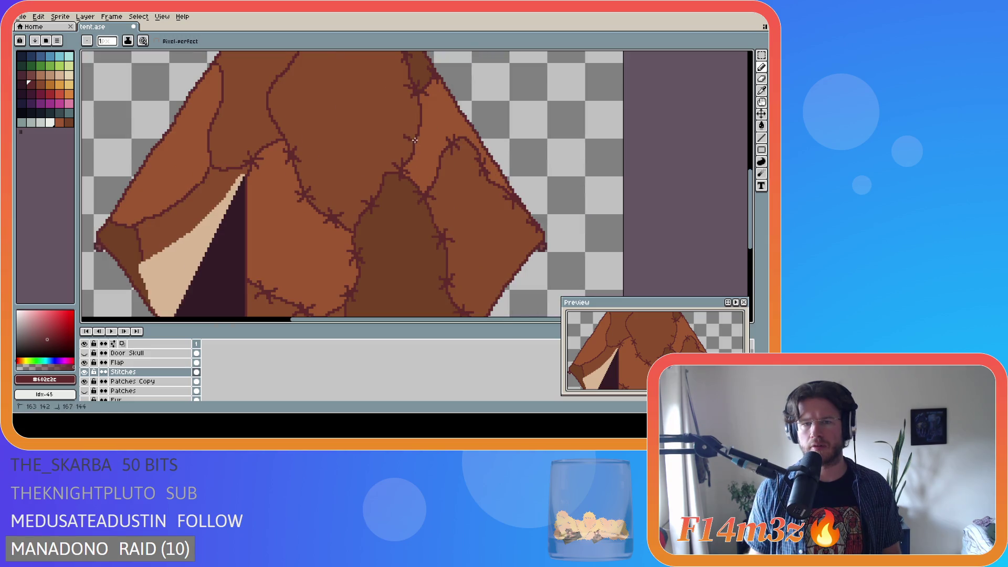
{"action": "left_click_drag", "start_coordinate": [408, 128], "coordinate": [426, 138]}
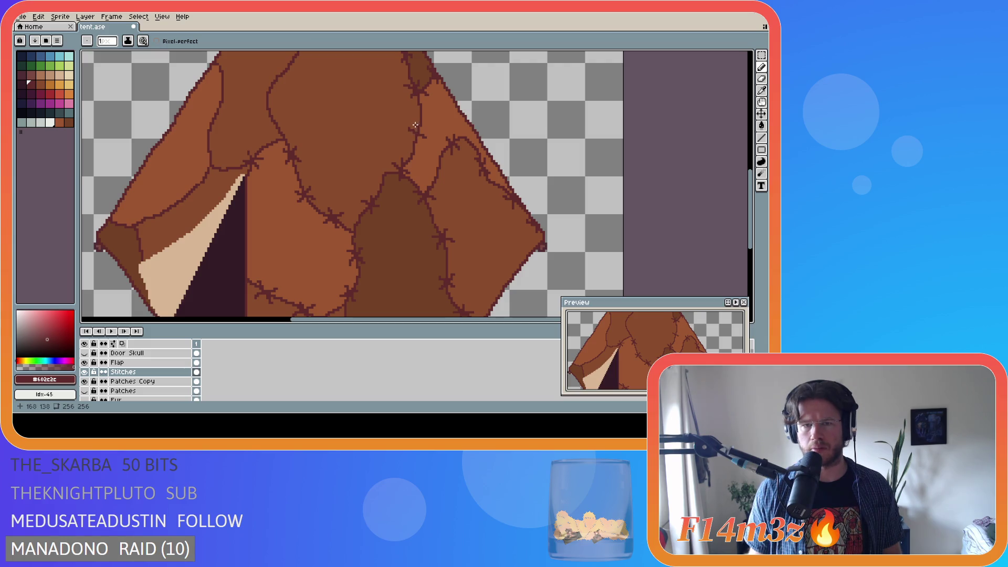
Toggle between the Move and Pencil tools and zoom to check the new stitch
{"action": "key", "text": "v"}
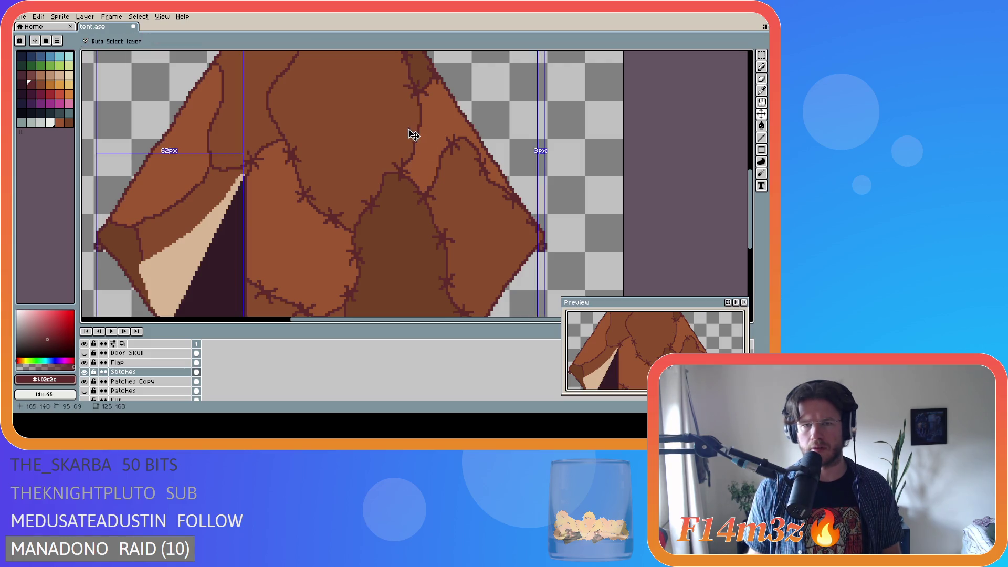
{"action": "key", "text": "b"}
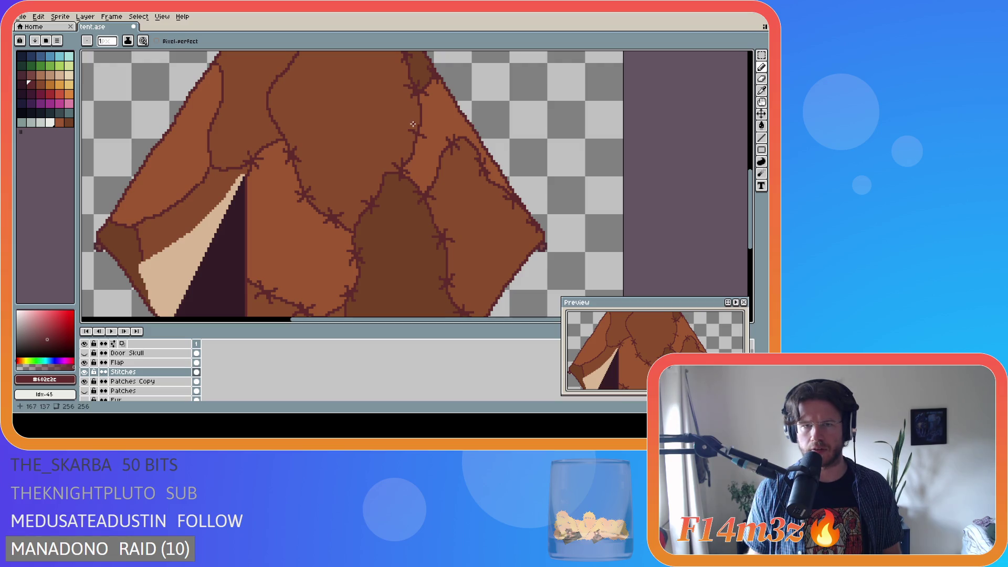
{"action": "key", "text": "v"}
{"action": "key", "text": "b"}
{"action": "key", "text": "v"}
{"action": "key", "text": "b"}
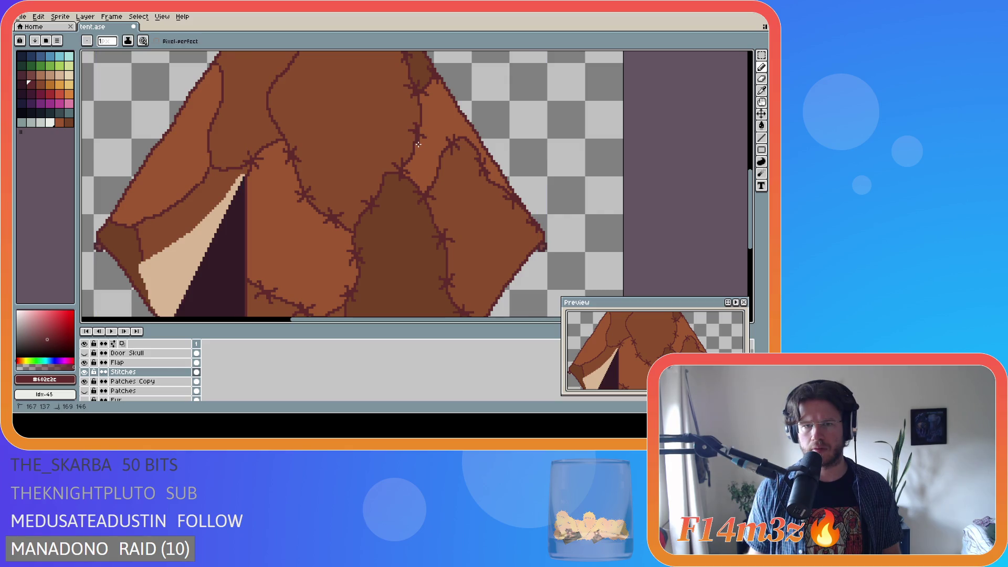
{"action": "key", "text": "v"}
{"action": "key", "text": "b"}
{"action": "key", "text": "ctrl"}
{"action": "key", "text": "ctrl"}
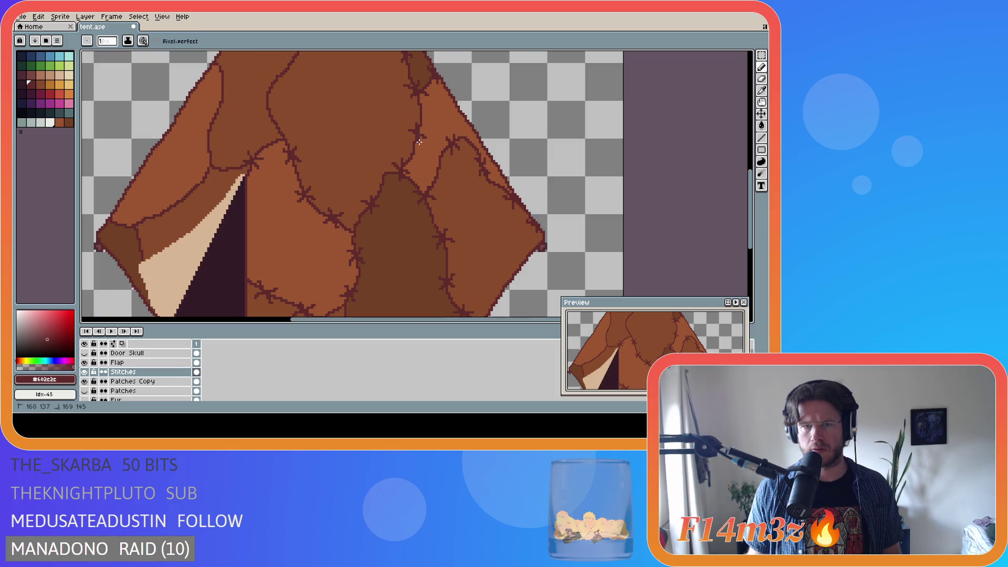
{"action": "scroll", "coordinate": [484, 168], "scroll_direction": "down", "scroll_amount": 3}
{"action": "scroll", "coordinate": [518, 171], "scroll_direction": "down", "scroll_amount": 2}
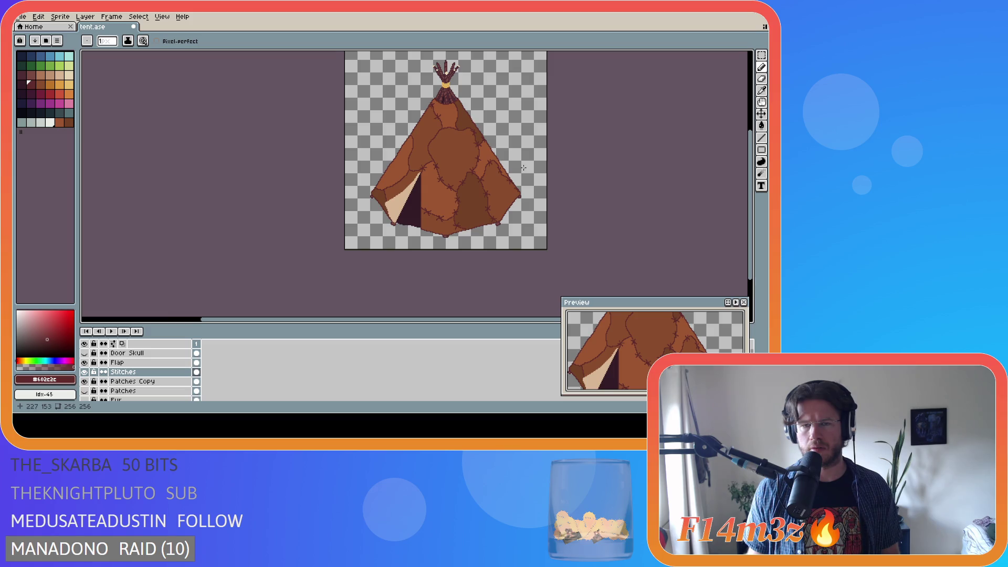
{"action": "scroll", "coordinate": [473, 165], "scroll_direction": "up", "scroll_amount": 2}
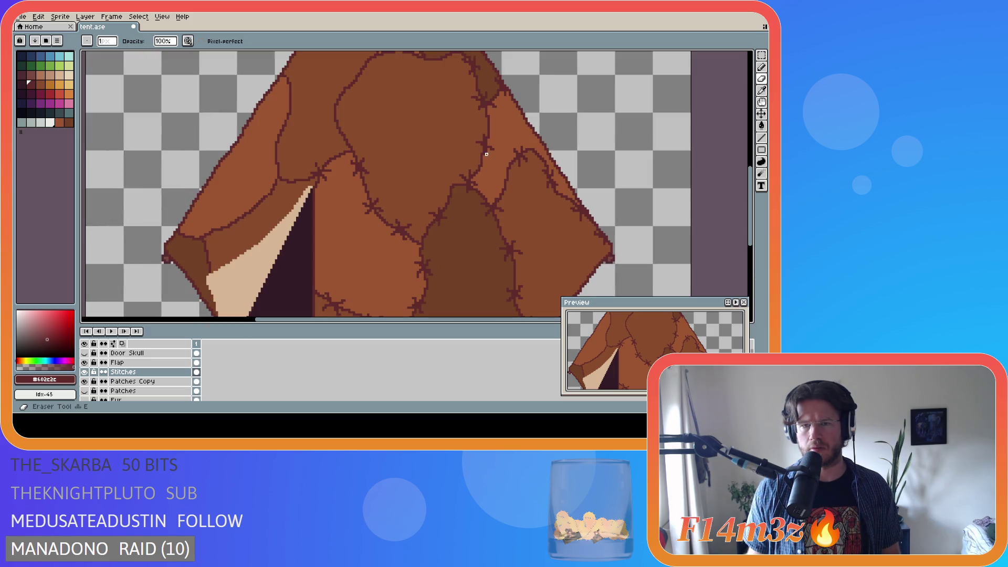
Draw a small dark stitch on the upper-middle patch seam with the Pencil and save tent.ase
{"action": "key", "text": "b"}
{"action": "scroll", "coordinate": [545, 178], "scroll_direction": "down", "scroll_amount": 2}
{"action": "key", "text": "ctrl+s"}
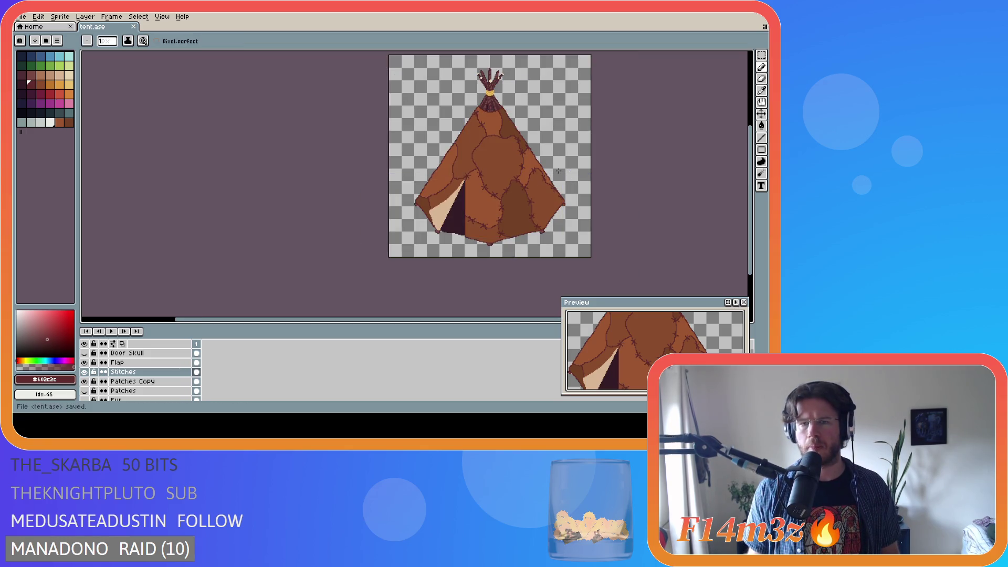
{"action": "scroll", "coordinate": [566, 166], "scroll_direction": "up", "scroll_amount": 2}
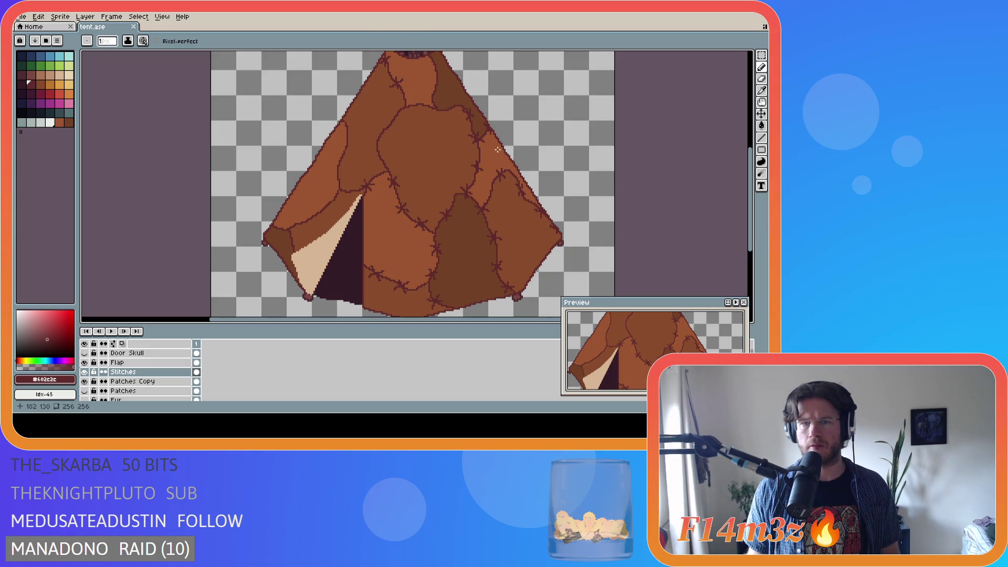
{"action": "scroll", "coordinate": [504, 115], "scroll_direction": "down", "scroll_amount": 2}
{"action": "scroll", "coordinate": [469, 117], "scroll_direction": "up", "scroll_amount": 3}
{"action": "scroll", "coordinate": [463, 126], "scroll_direction": "down", "scroll_amount": 2}
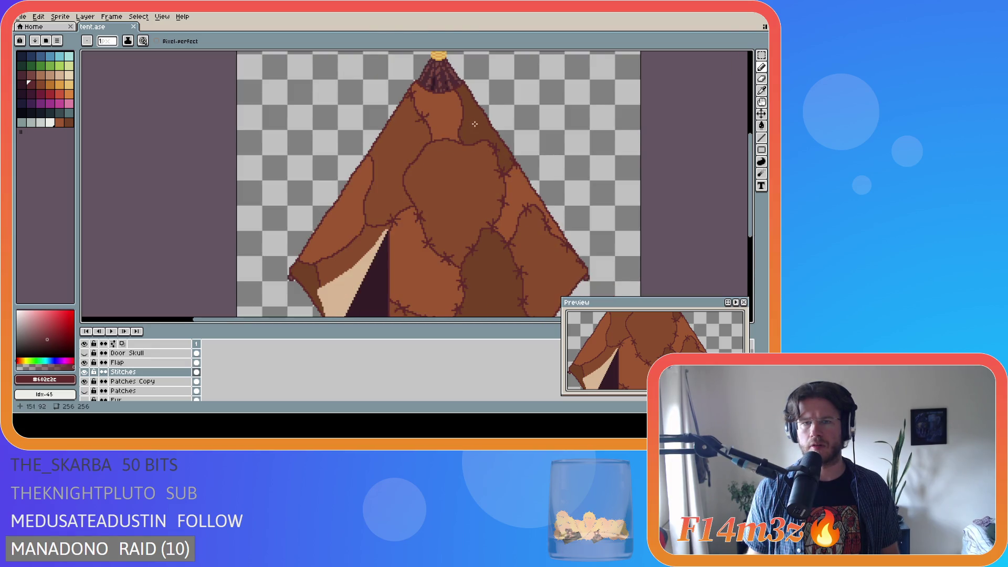
{"action": "scroll", "coordinate": [477, 124], "scroll_direction": "down", "scroll_amount": 2}
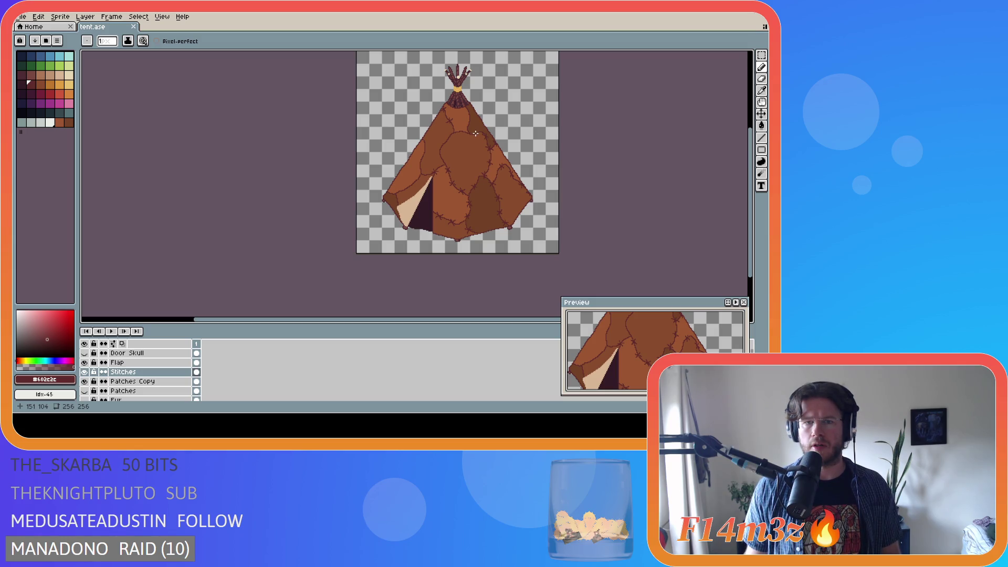
{"action": "scroll", "coordinate": [442, 147], "scroll_direction": "up", "scroll_amount": 1}
{"action": "scroll", "coordinate": [441, 170], "scroll_direction": "down", "scroll_amount": 1}
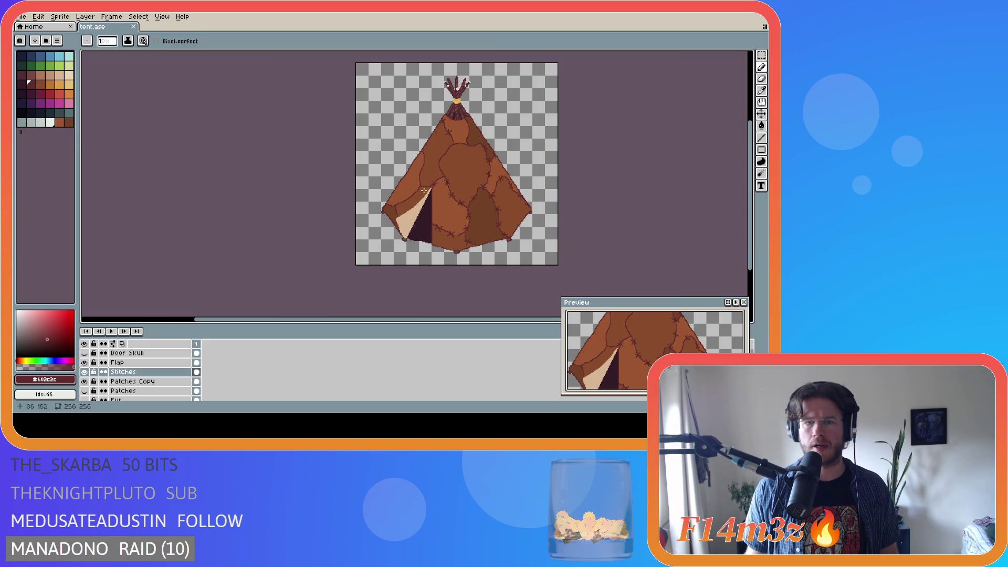
{"action": "scroll", "coordinate": [439, 157], "scroll_direction": "up", "scroll_amount": 2}
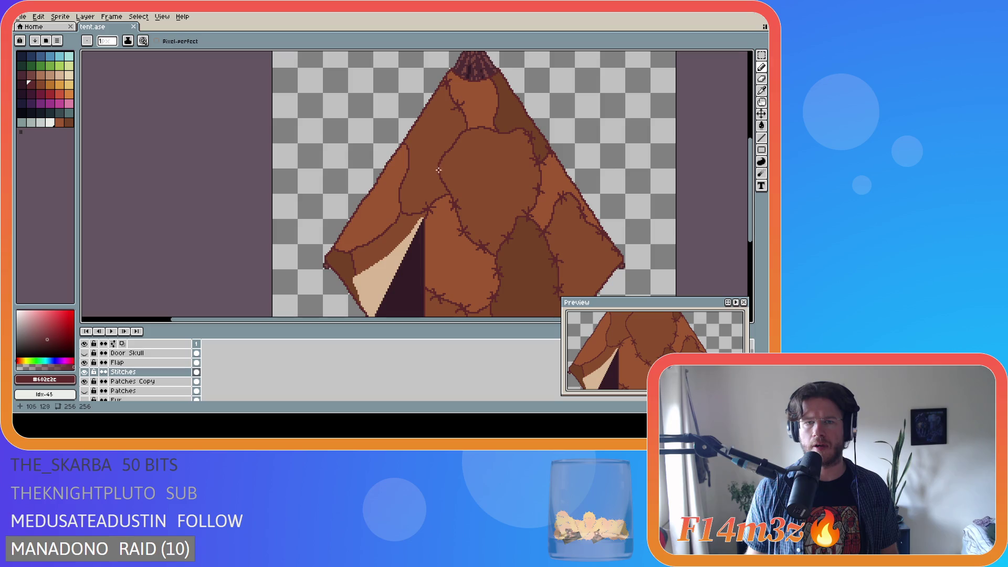
{"action": "scroll", "coordinate": [450, 194], "scroll_direction": "down", "scroll_amount": 2}
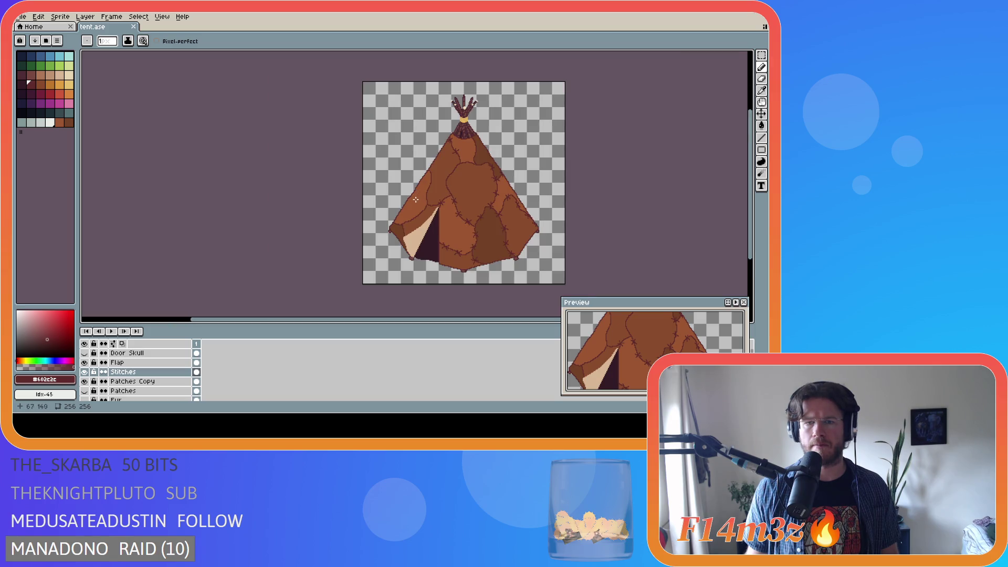
{"action": "scroll", "coordinate": [427, 189], "scroll_direction": "up", "scroll_amount": 2}
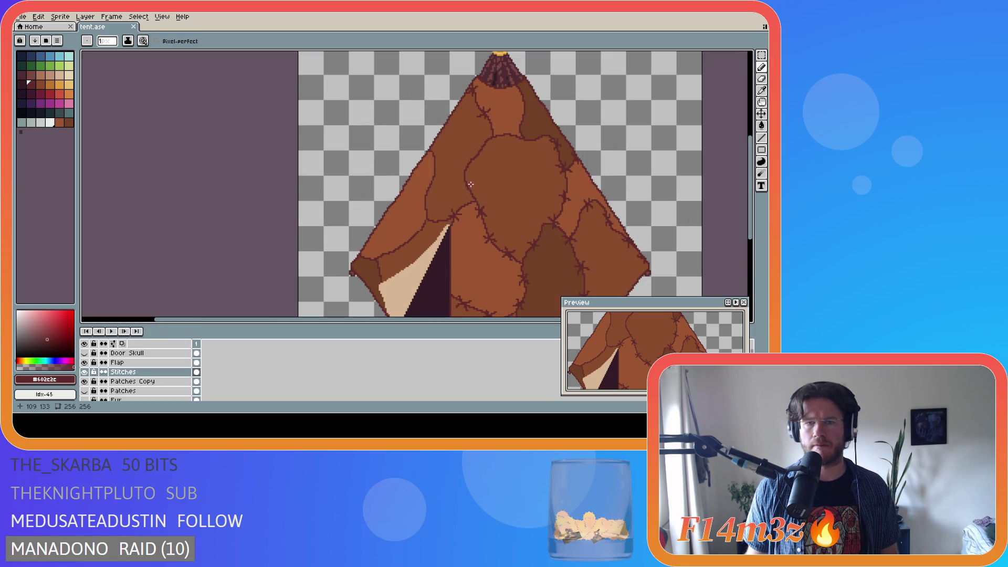
{"action": "left_click_drag", "start_coordinate": [461, 182], "coordinate": [474, 191]}
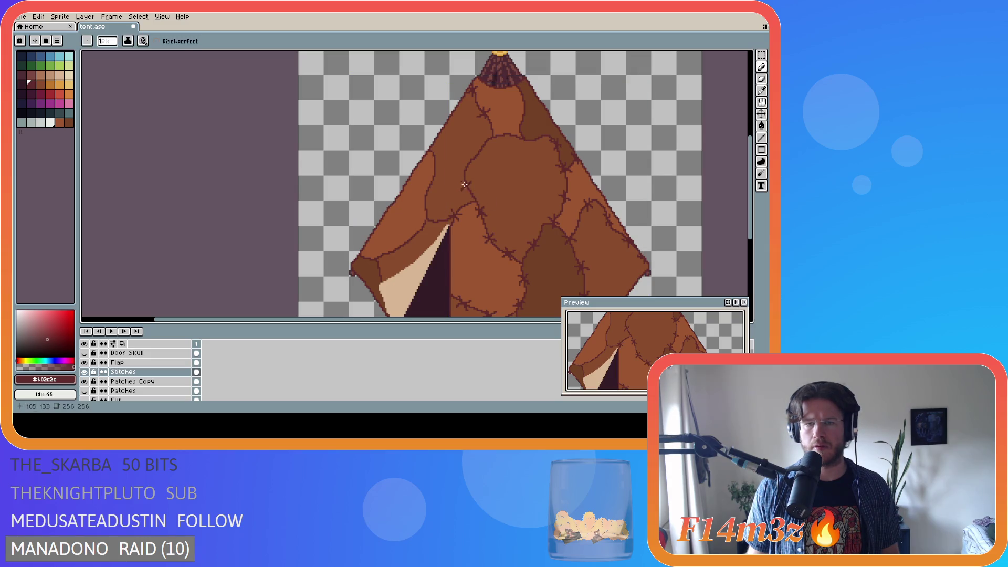
{"action": "key", "text": "ctrl+s"}
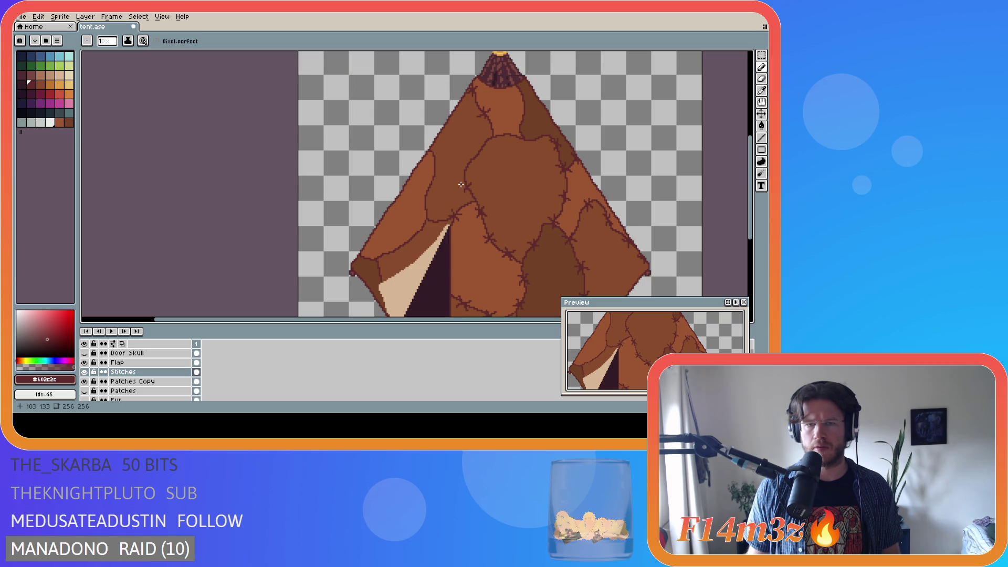
{"action": "scroll", "coordinate": [531, 205], "scroll_direction": "down", "scroll_amount": 2}
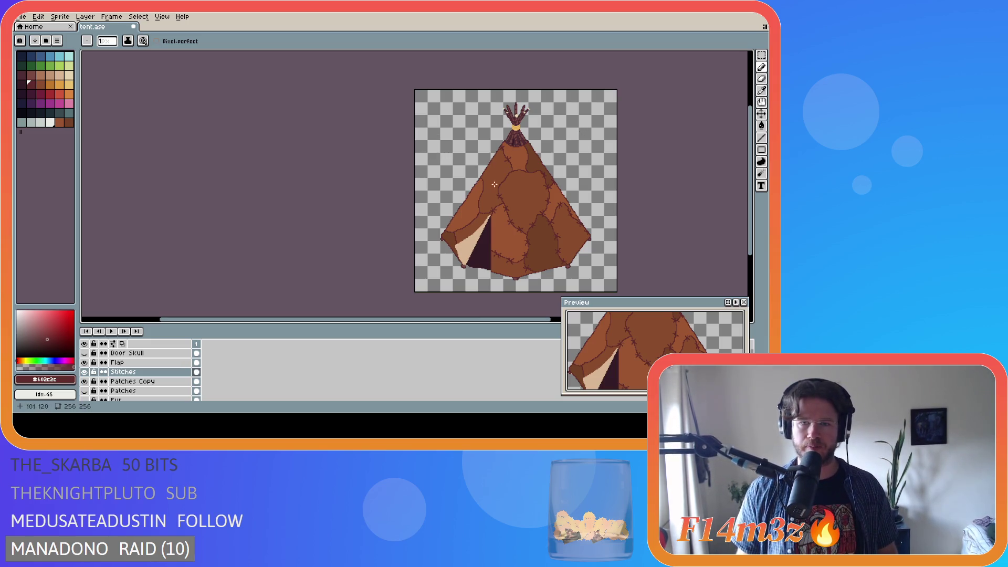
Undo the most recent Pencil stroke on the tent
{"action": "scroll", "coordinate": [504, 176], "scroll_direction": "up", "scroll_amount": 1}
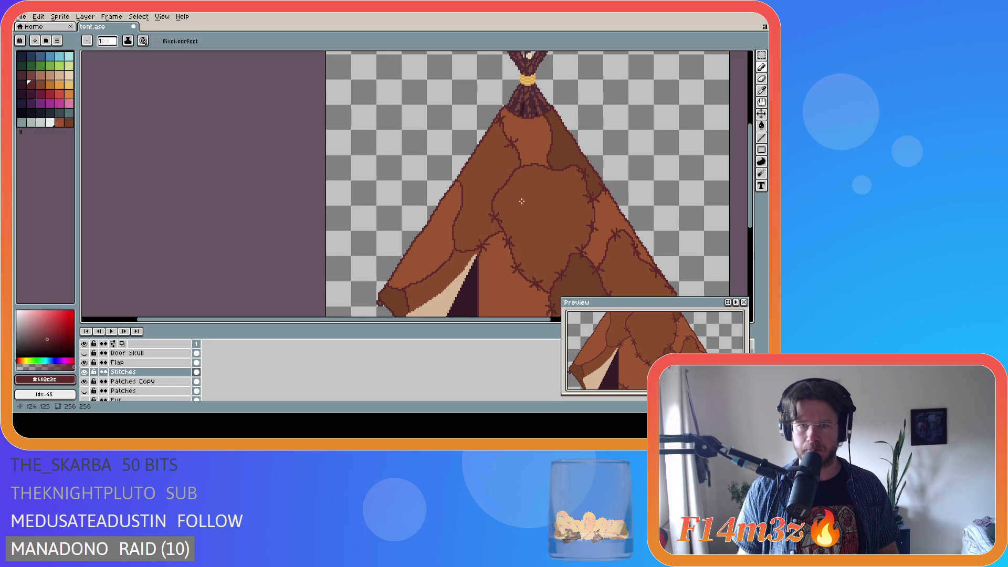
{"action": "scroll", "coordinate": [517, 193], "scroll_direction": "down", "scroll_amount": 1}
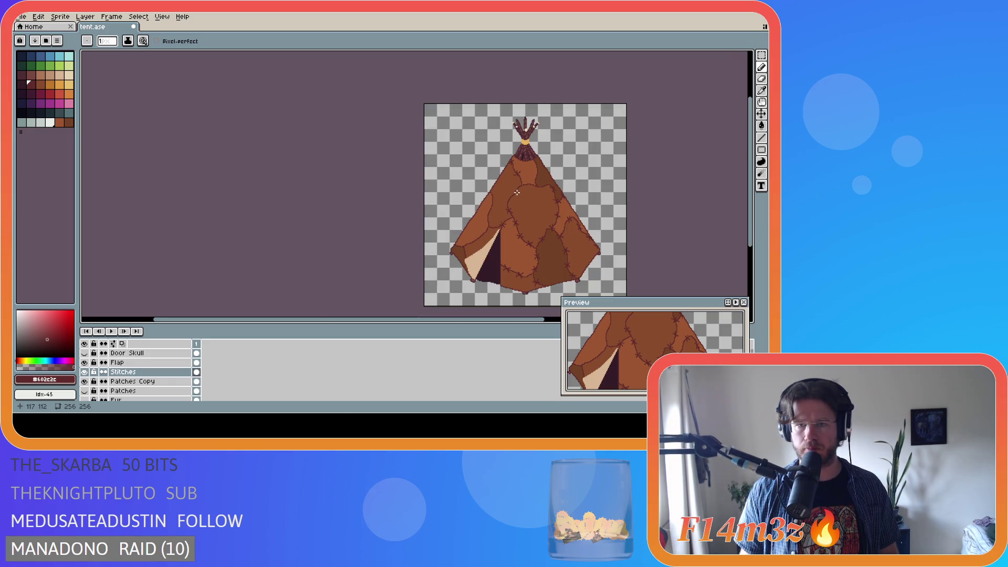
{"action": "scroll", "coordinate": [517, 192], "scroll_direction": "up", "scroll_amount": 1}
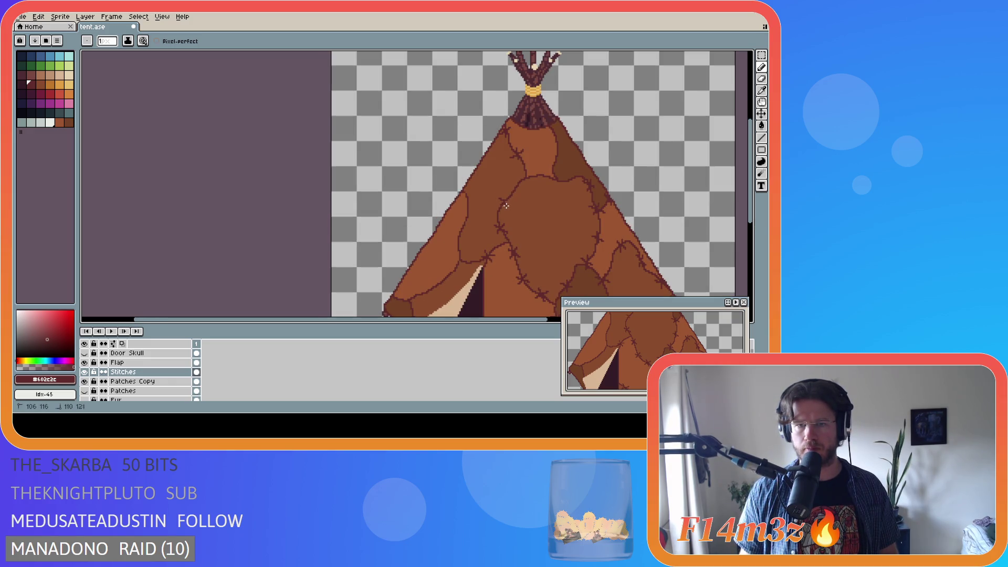
{"action": "scroll", "coordinate": [494, 203], "scroll_direction": "up", "scroll_amount": 1}
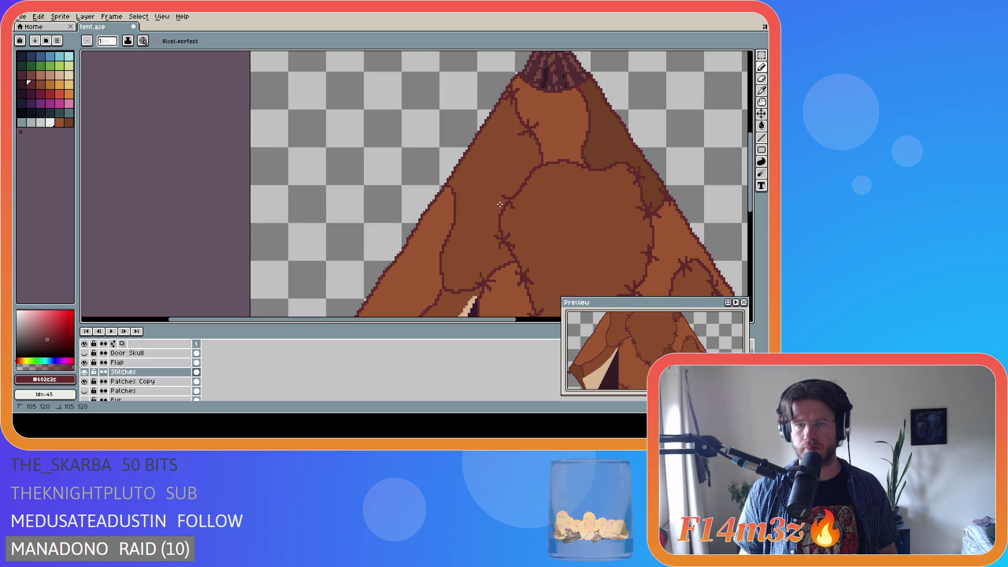
{"action": "scroll", "coordinate": [545, 210], "scroll_direction": "down", "scroll_amount": 3}
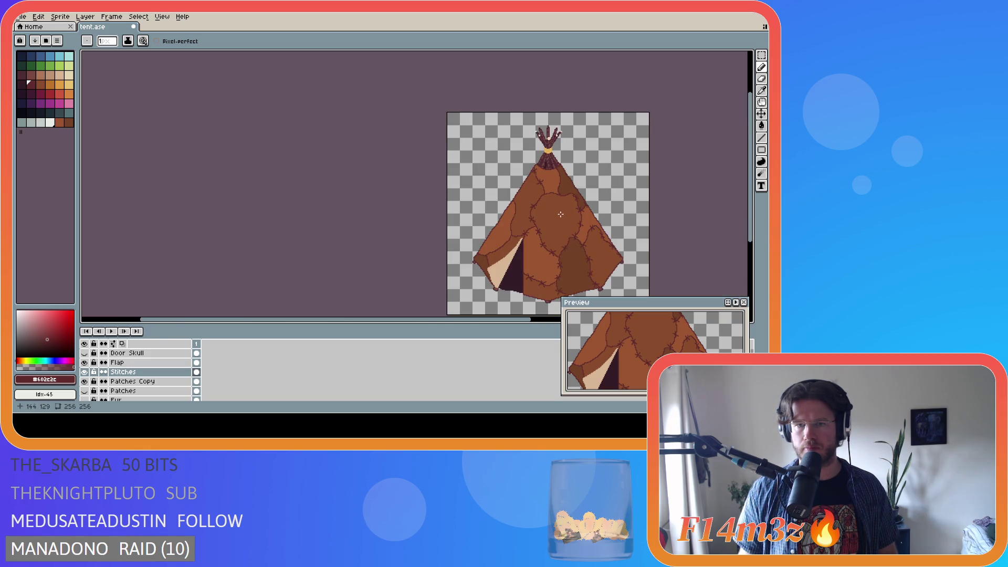
{"action": "scroll", "coordinate": [564, 217], "scroll_direction": "up", "scroll_amount": 2}
{"action": "scroll", "coordinate": [564, 217], "scroll_direction": "down", "scroll_amount": 2}
{"action": "scroll", "coordinate": [564, 217], "scroll_direction": "up", "scroll_amount": 2}
{"action": "key", "text": "ctrl+z"}
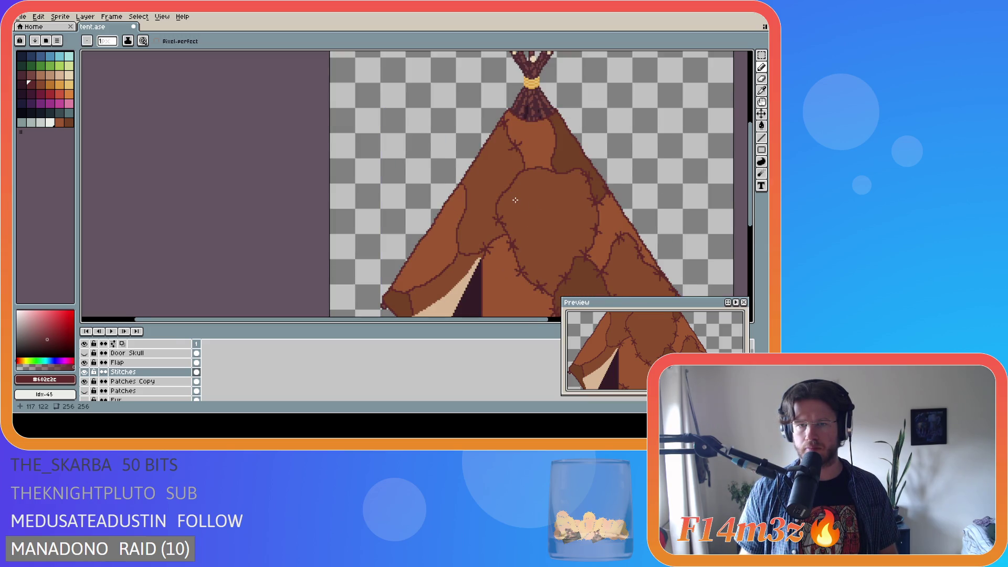
{"action": "scroll", "coordinate": [516, 200], "scroll_direction": "down", "scroll_amount": 2}
{"action": "scroll", "coordinate": [501, 203], "scroll_direction": "up", "scroll_amount": 2}
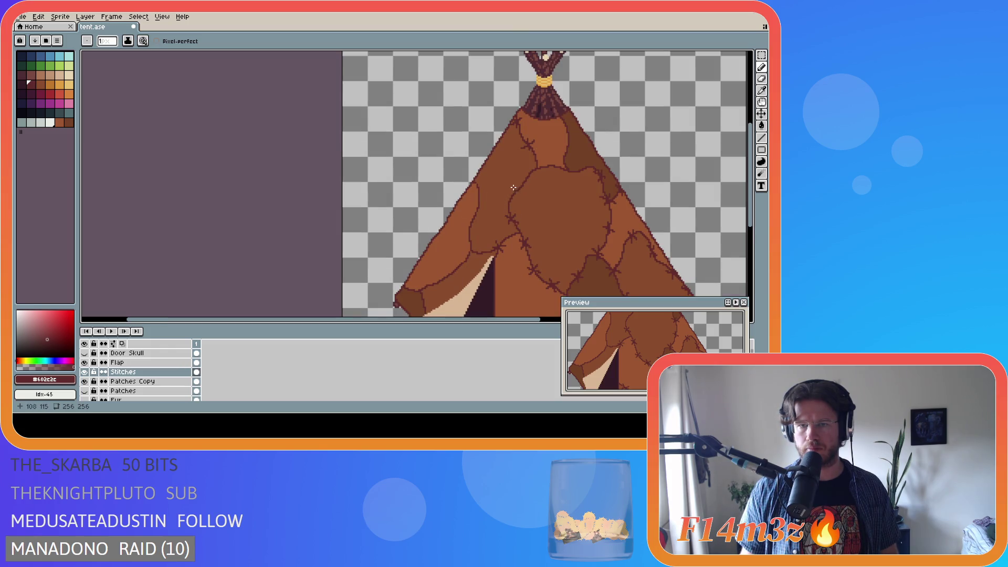
Zoom in and out over the tent to inspect the stitched seams for remaining fixes
{"action": "key", "text": "ctrl"}
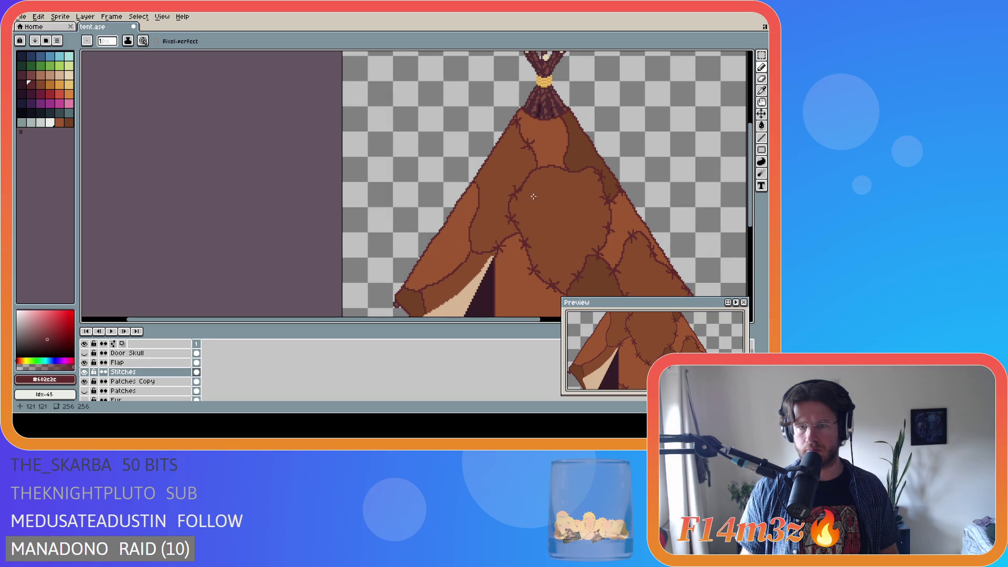
{"action": "scroll", "coordinate": [550, 210], "scroll_direction": "down", "scroll_amount": 2}
{"action": "scroll", "coordinate": [550, 210], "scroll_direction": "up", "scroll_amount": 3}
{"action": "key", "text": "ctrl"}
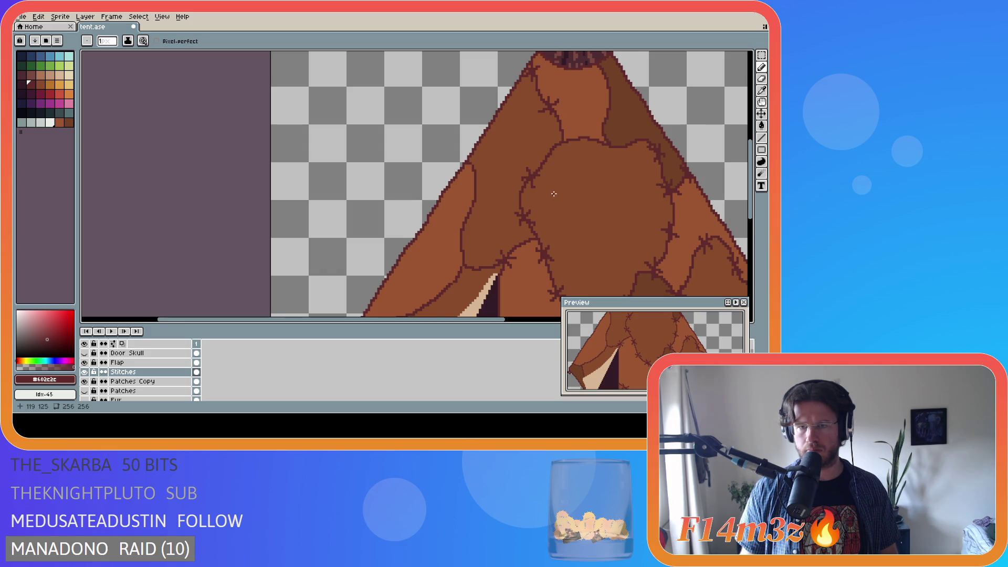
{"action": "scroll", "coordinate": [552, 194], "scroll_direction": "down", "scroll_amount": 2}
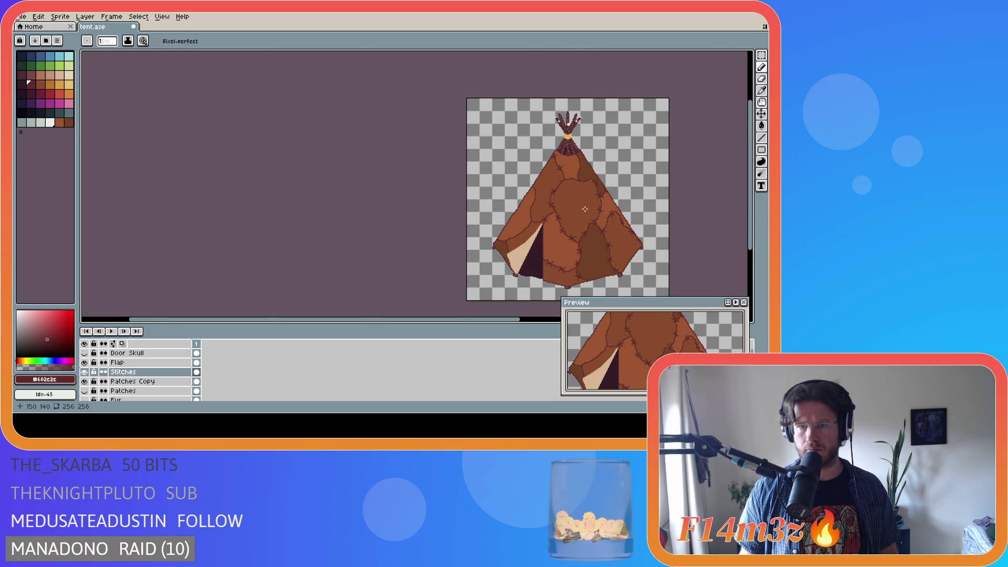
{"action": "scroll", "coordinate": [571, 188], "scroll_direction": "up", "scroll_amount": 2}
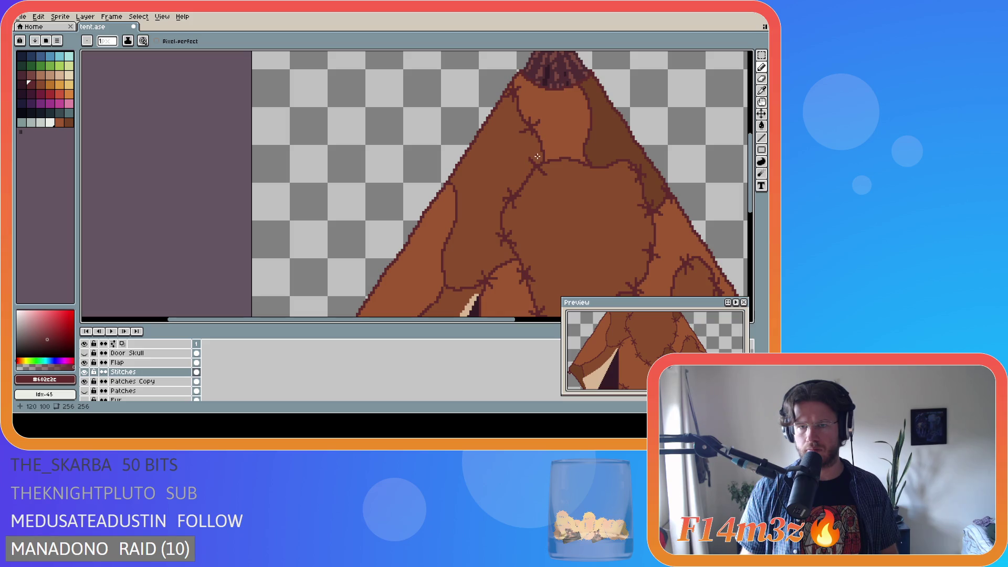
{"action": "scroll", "coordinate": [573, 195], "scroll_direction": "down", "scroll_amount": 2}
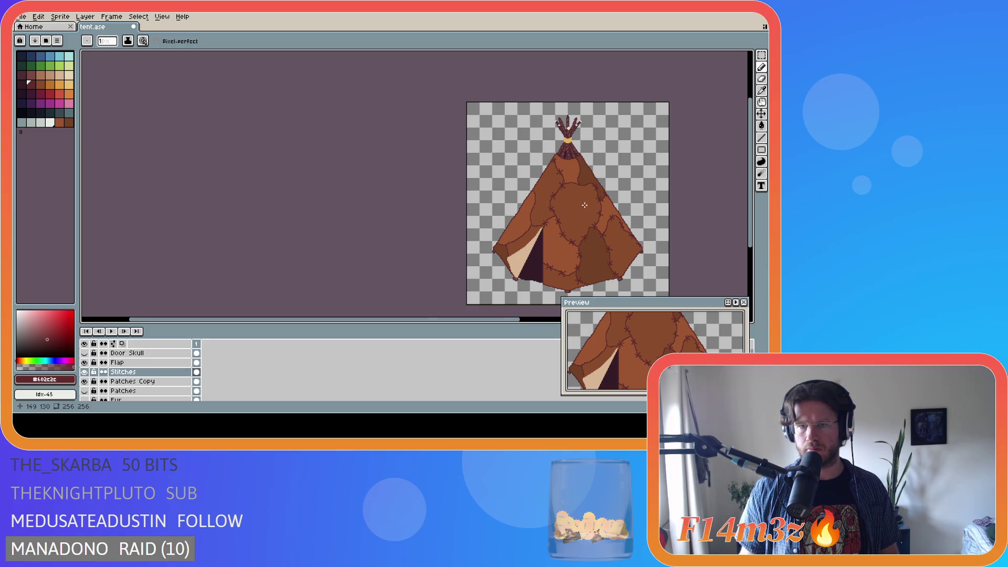
{"action": "scroll", "coordinate": [584, 205], "scroll_direction": "up", "scroll_amount": 1}
{"action": "scroll", "coordinate": [551, 173], "scroll_direction": "up", "scroll_amount": 1}
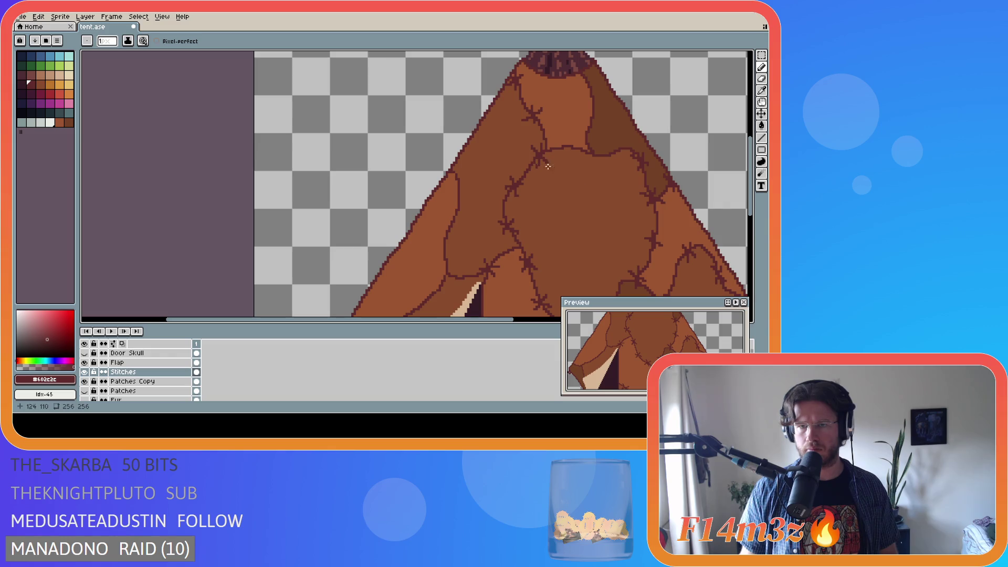
{"action": "scroll", "coordinate": [548, 167], "scroll_direction": "down", "scroll_amount": 2}
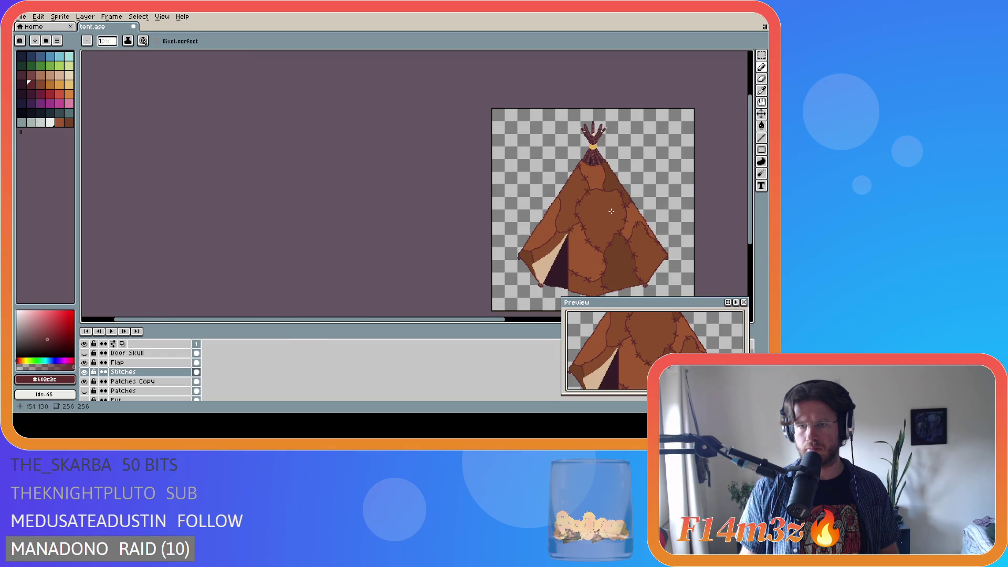
{"action": "scroll", "coordinate": [601, 206], "scroll_direction": "up", "scroll_amount": 2}
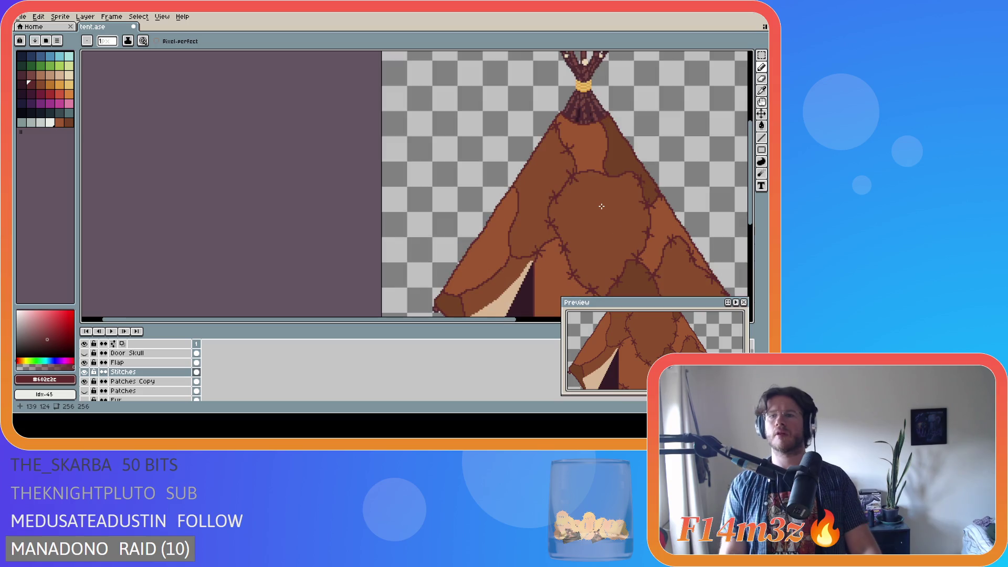
{"action": "scroll", "coordinate": [603, 207], "scroll_direction": "down", "scroll_amount": 2}
{"action": "scroll", "coordinate": [603, 207], "scroll_direction": "up", "scroll_amount": 2}
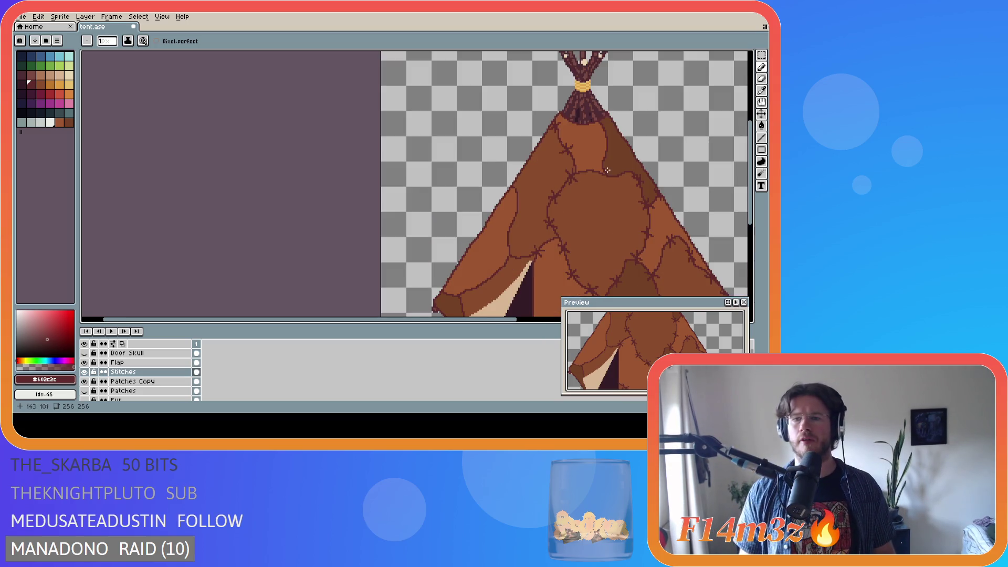
{"action": "scroll", "coordinate": [608, 170], "scroll_direction": "down", "scroll_amount": 2}
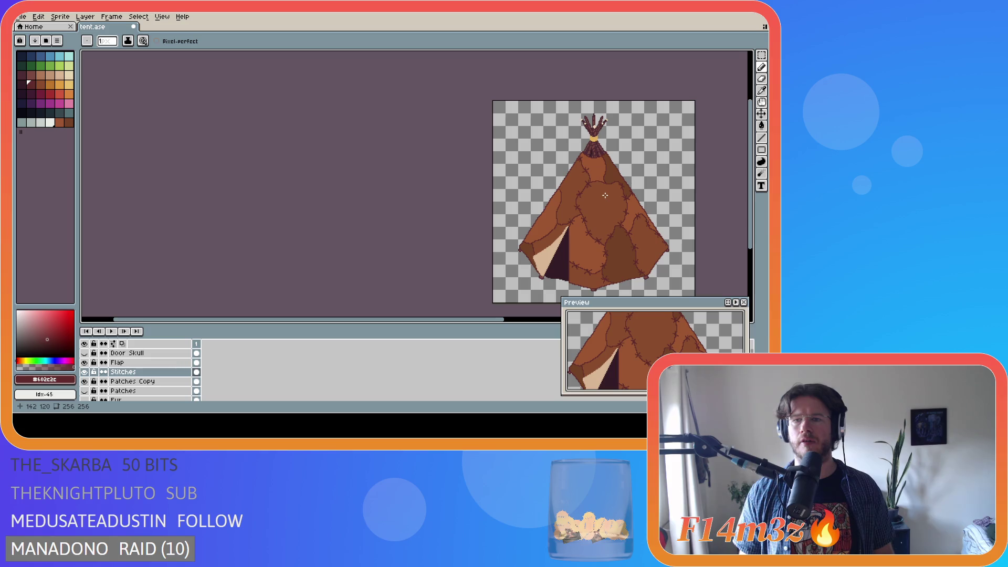
{"action": "scroll", "coordinate": [602, 194], "scroll_direction": "up", "scroll_amount": 2}
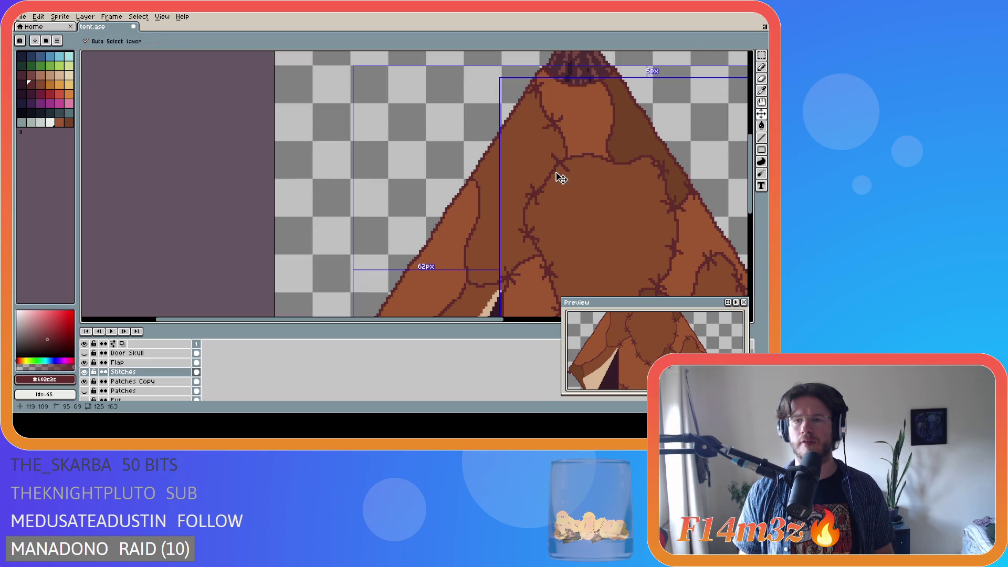
{"action": "scroll", "coordinate": [583, 168], "scroll_direction": "down", "scroll_amount": 1}
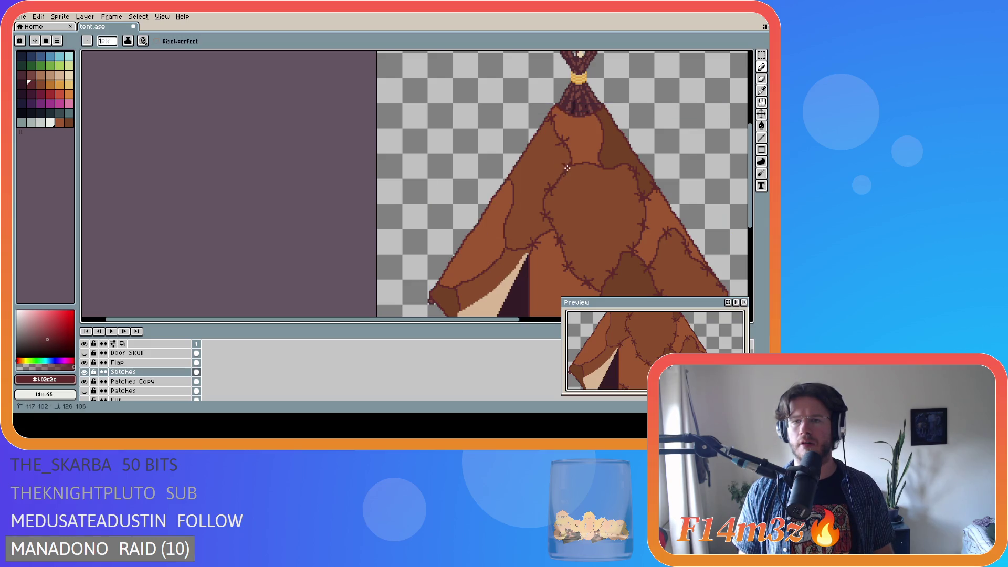
{"action": "scroll", "coordinate": [606, 202], "scroll_direction": "down", "scroll_amount": 2}
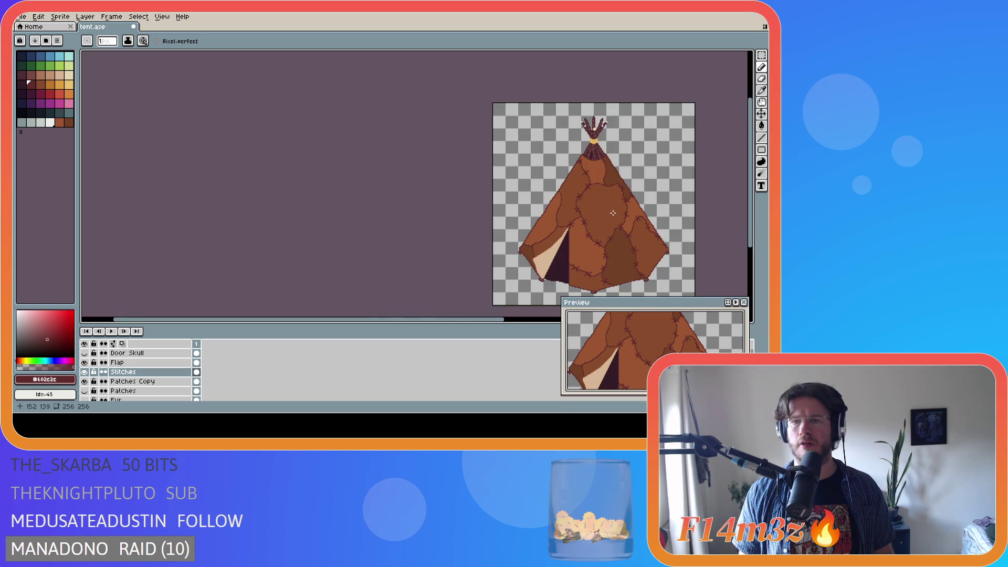
{"action": "scroll", "coordinate": [613, 212], "scroll_direction": "up", "scroll_amount": 3}
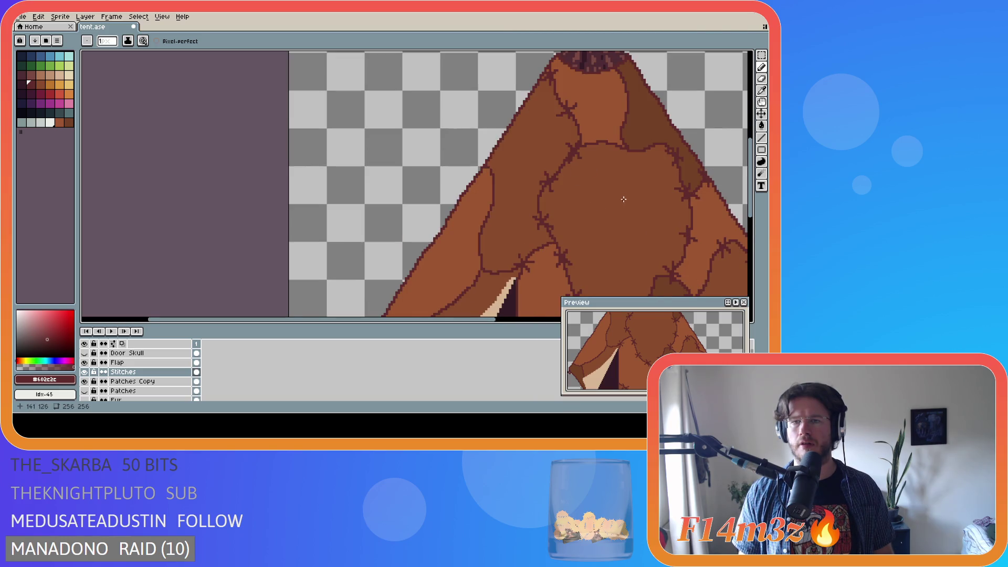
{"action": "scroll", "coordinate": [623, 202], "scroll_direction": "down", "scroll_amount": 3}
{"action": "scroll", "coordinate": [623, 210], "scroll_direction": "up", "scroll_amount": 2}
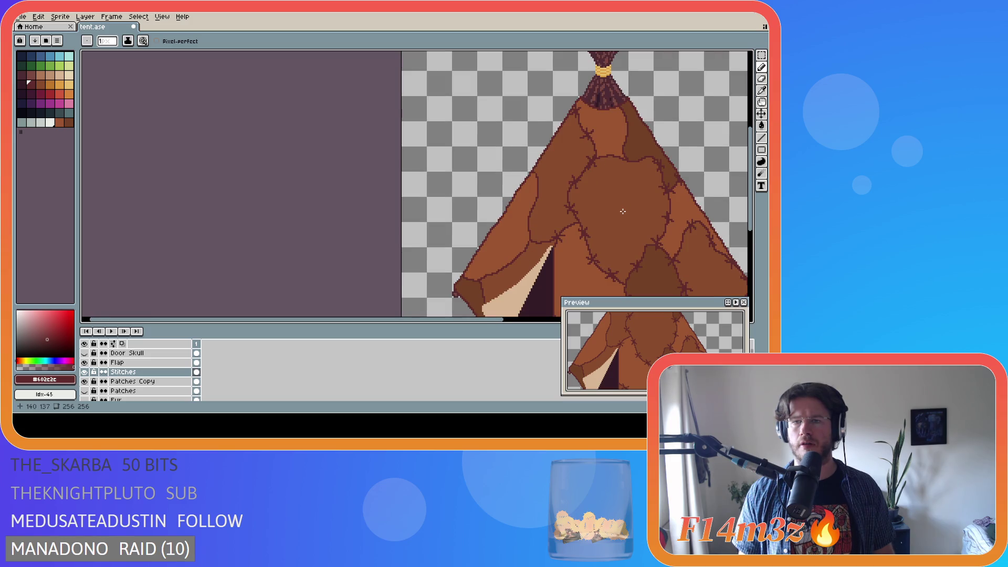
{"action": "scroll", "coordinate": [623, 211], "scroll_direction": "down", "scroll_amount": 2}
{"action": "scroll", "coordinate": [637, 224], "scroll_direction": "up", "scroll_amount": 3}
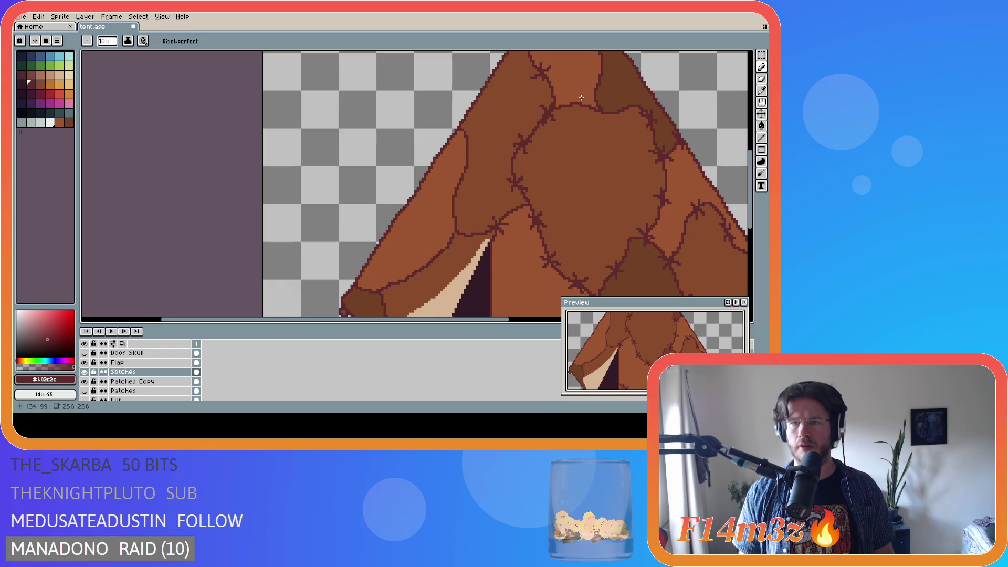
{"action": "scroll", "coordinate": [607, 177], "scroll_direction": "down", "scroll_amount": 1}
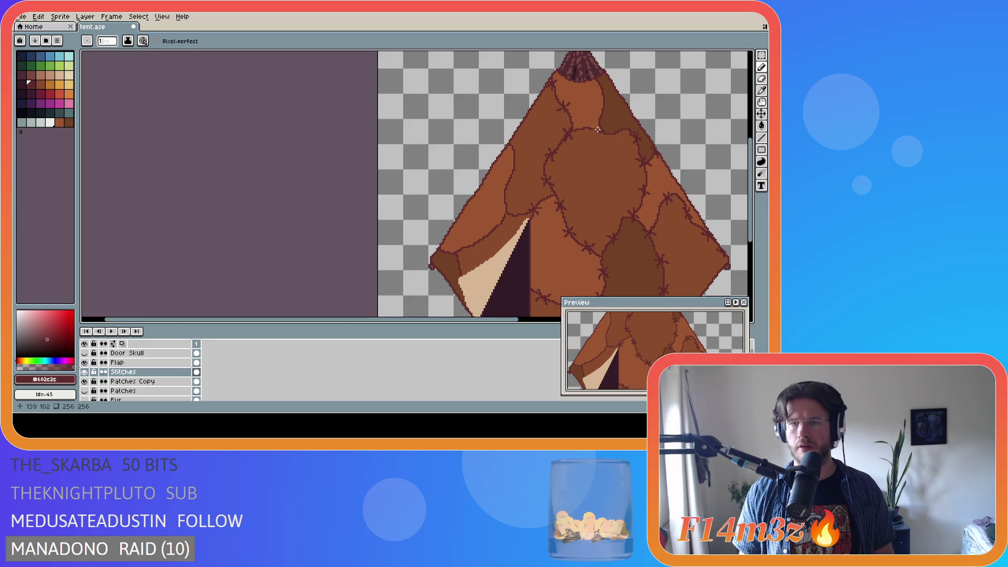
{"action": "key", "text": "ctrl+s"}
{"action": "scroll", "coordinate": [593, 125], "scroll_direction": "down", "scroll_amount": 2}
{"action": "key", "text": "v"}
{"action": "key", "text": "b"}
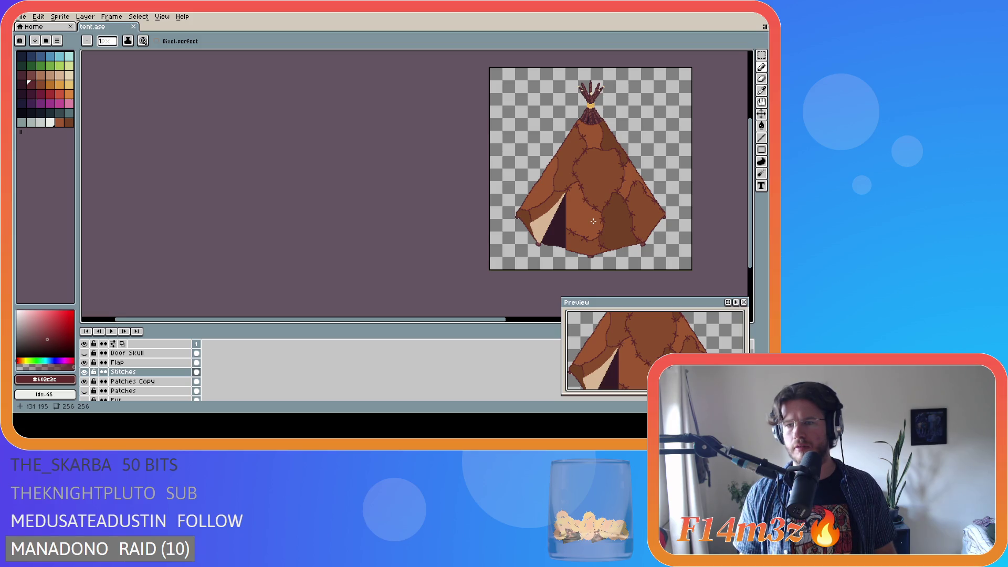
{"action": "scroll", "coordinate": [593, 221], "scroll_direction": "up", "scroll_amount": 3}
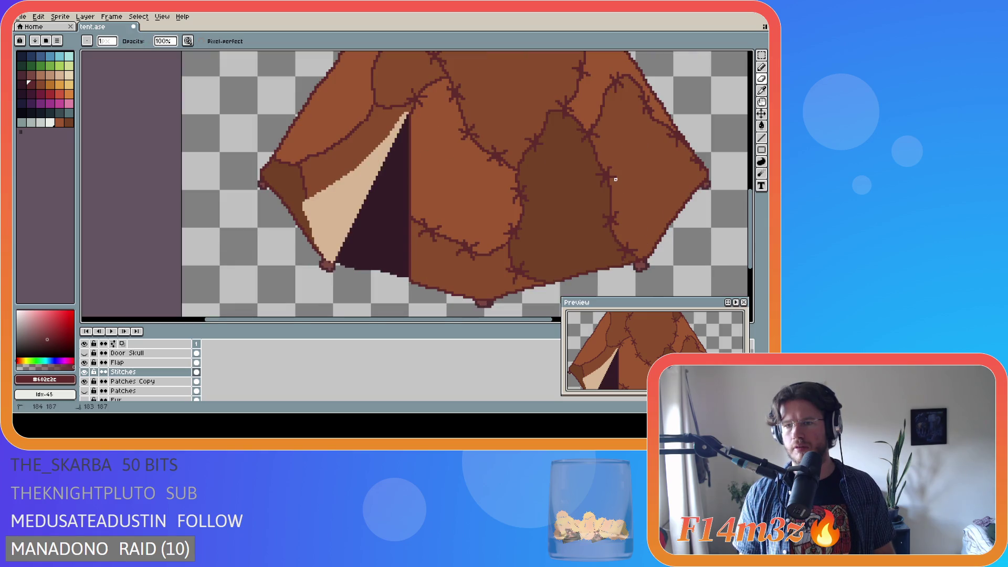
{"action": "key", "text": "b"}
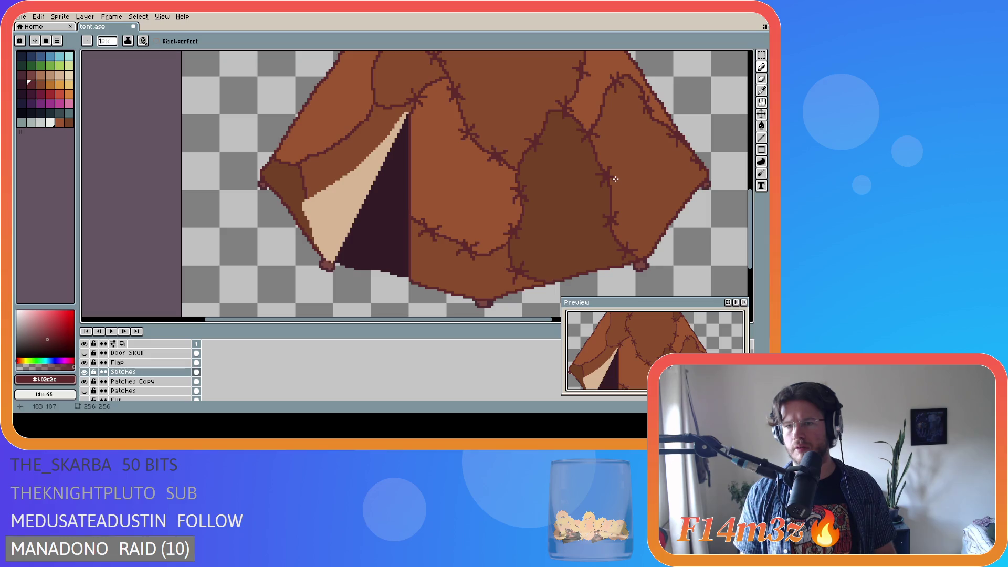
{"action": "scroll", "coordinate": [633, 189], "scroll_direction": "down", "scroll_amount": 3}
{"action": "key", "text": "v"}
{"action": "key", "text": "b"}
{"action": "key", "text": "b"}
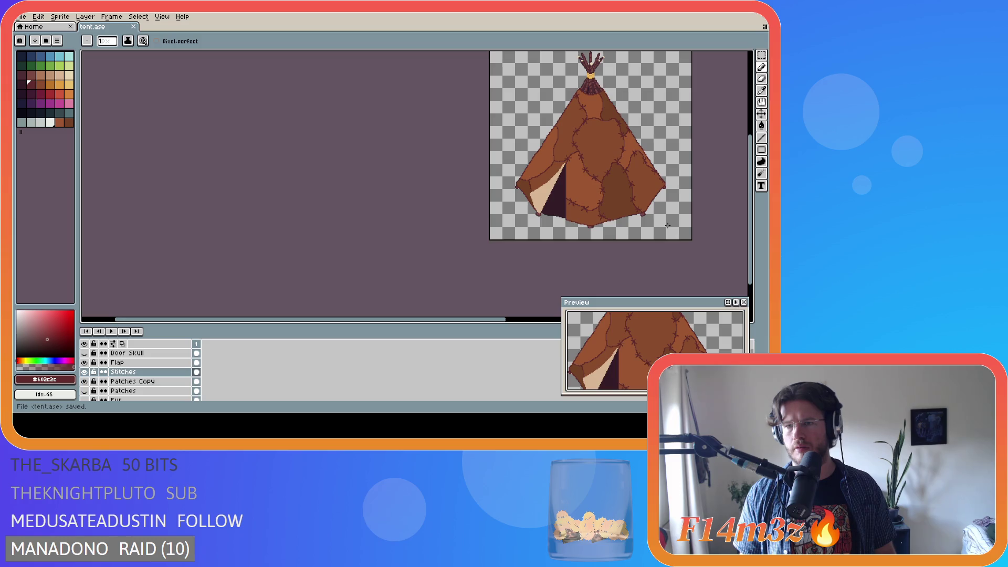
{"action": "scroll", "coordinate": [667, 225], "scroll_direction": "up", "scroll_amount": 2}
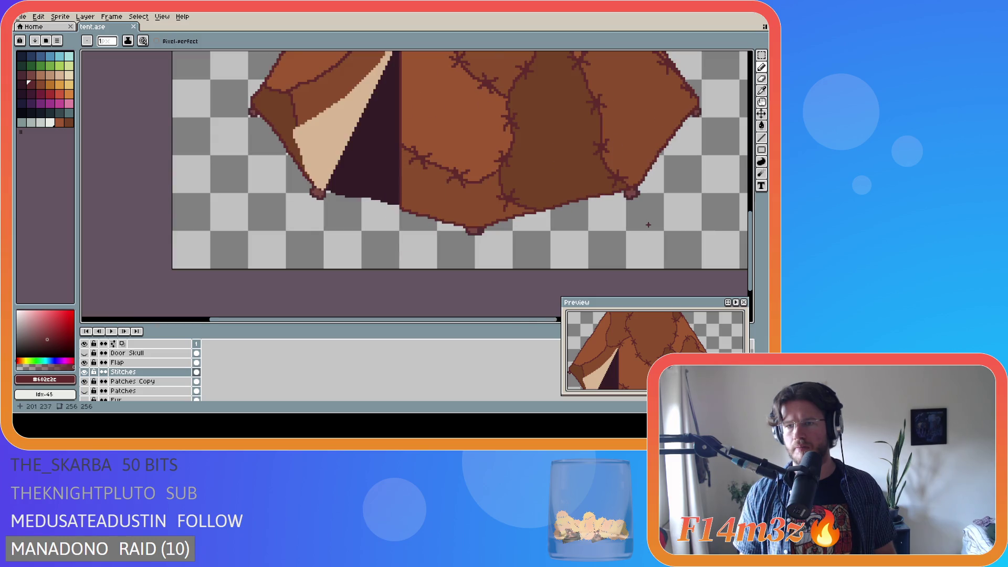
{"action": "scroll", "coordinate": [637, 217], "scroll_direction": "down", "scroll_amount": 1}
{"action": "scroll", "coordinate": [637, 216], "scroll_direction": "down", "scroll_amount": 2}
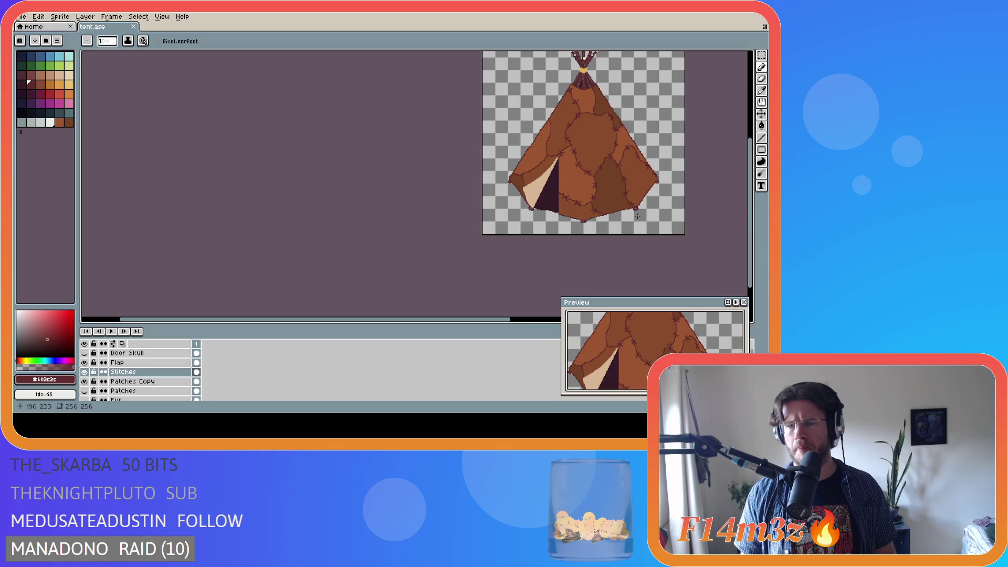
{"action": "scroll", "coordinate": [637, 215], "scroll_direction": "up", "scroll_amount": 2}
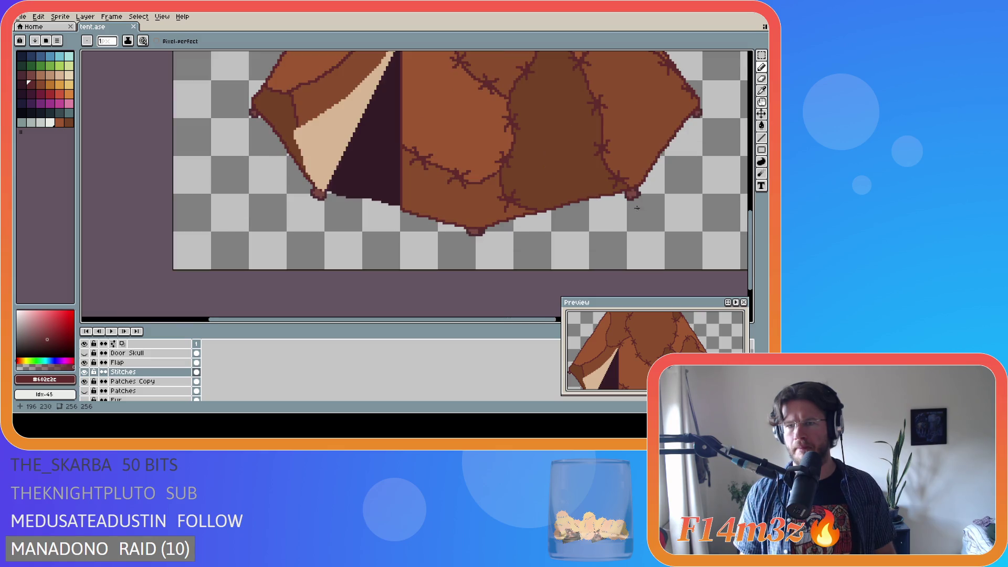
{"action": "key", "text": "m"}
Select the tent's lower-right corner peg, reposition its pixels, deselect and save tent.ase
{"action": "left_click_drag", "start_coordinate": [616, 179], "coordinate": [612, 173]}
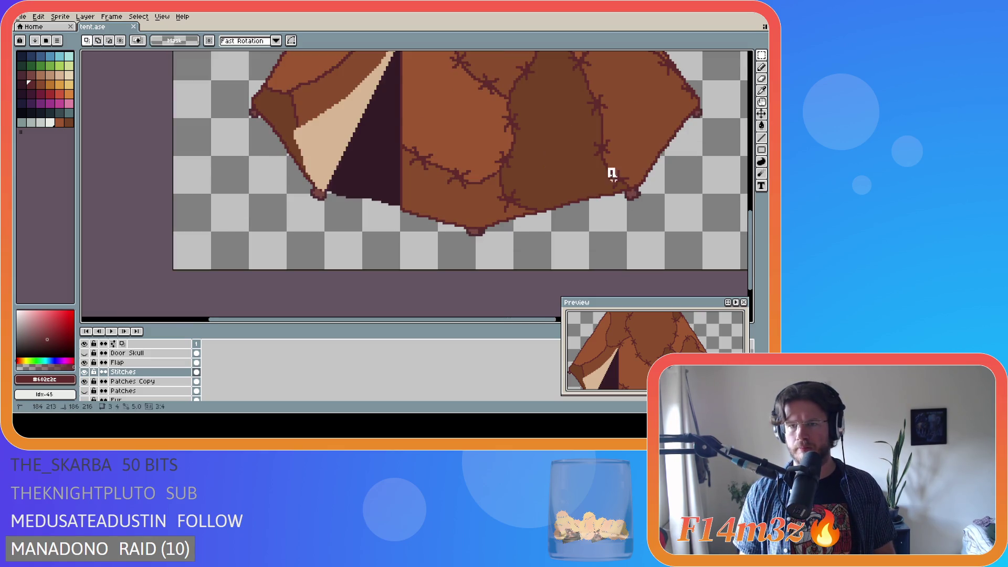
{"action": "mouse_move", "coordinate": [550, 155]}
{"action": "left_mouse_down"}
{"action": "mouse_move", "coordinate": [627, 196]}
{"action": "mouse_move", "coordinate": [595, 165]}
{"action": "mouse_move", "coordinate": [624, 183]}
{"action": "left_mouse_up"}
{"action": "left_click", "coordinate": [623, 182]}
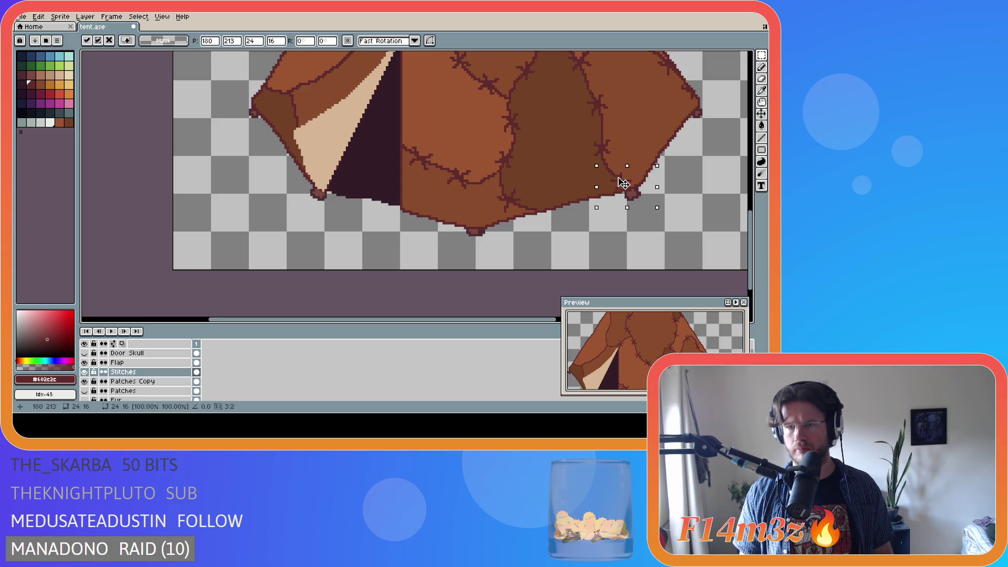
{"action": "key", "text": "ctrl+d"}
{"action": "scroll", "coordinate": [709, 205], "scroll_direction": "down", "scroll_amount": 2}
{"action": "key", "text": "ctrl+s"}
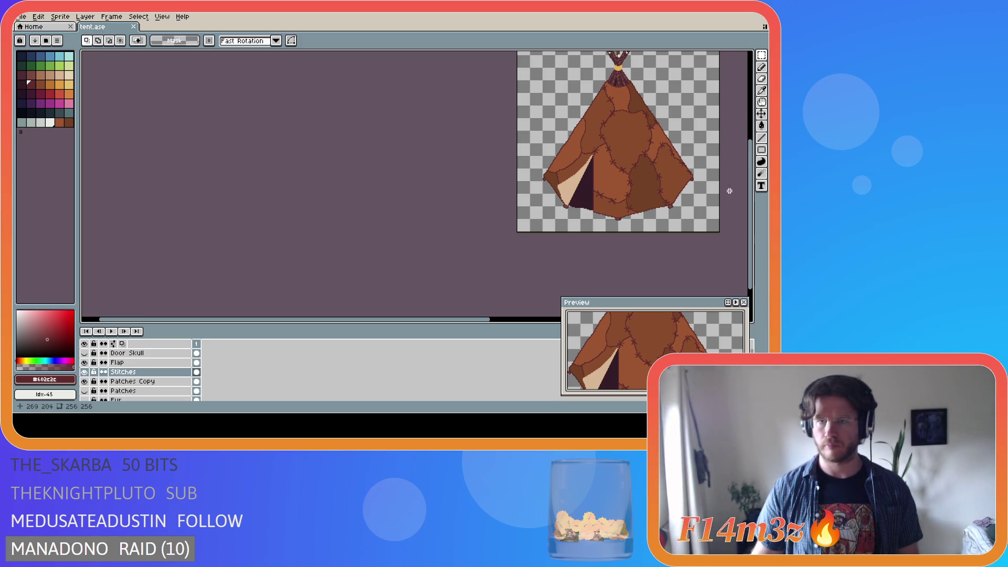
{"action": "scroll", "coordinate": [625, 197], "scroll_direction": "up", "scroll_amount": 5}
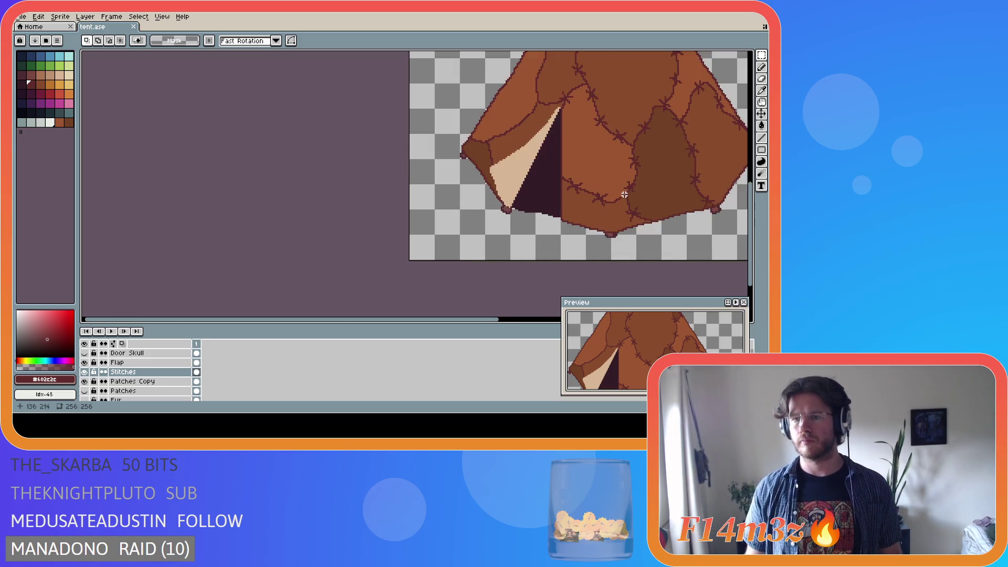
Touch up a seam stitch pixel with the Pencil and save
{"action": "key", "text": "b"}
{"action": "left_click", "coordinate": [575, 182]}
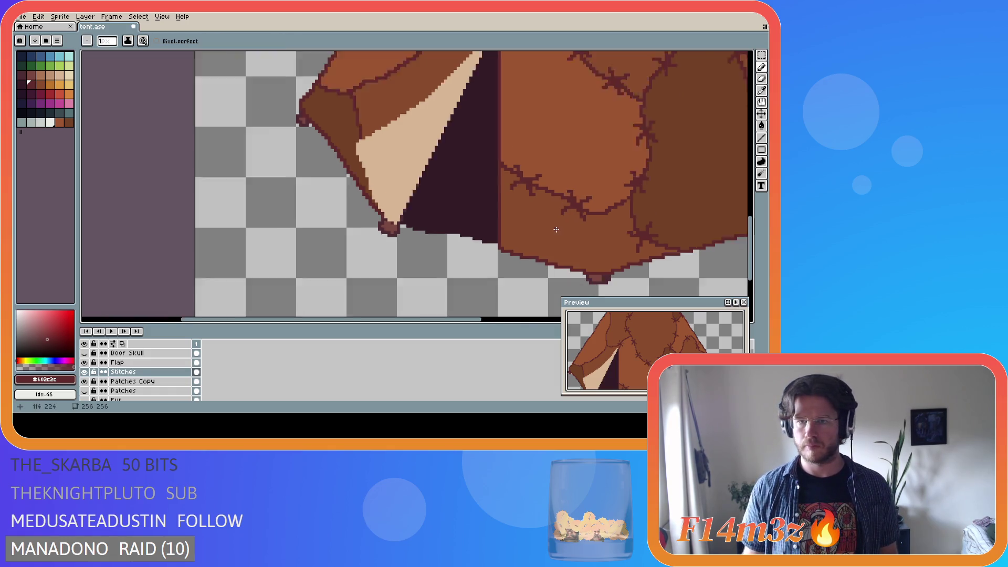
{"action": "scroll", "coordinate": [546, 227], "scroll_direction": "down", "scroll_amount": 3}
{"action": "scroll", "coordinate": [585, 237], "scroll_direction": "up", "scroll_amount": 3}
{"action": "key", "text": "ctrl+s"}
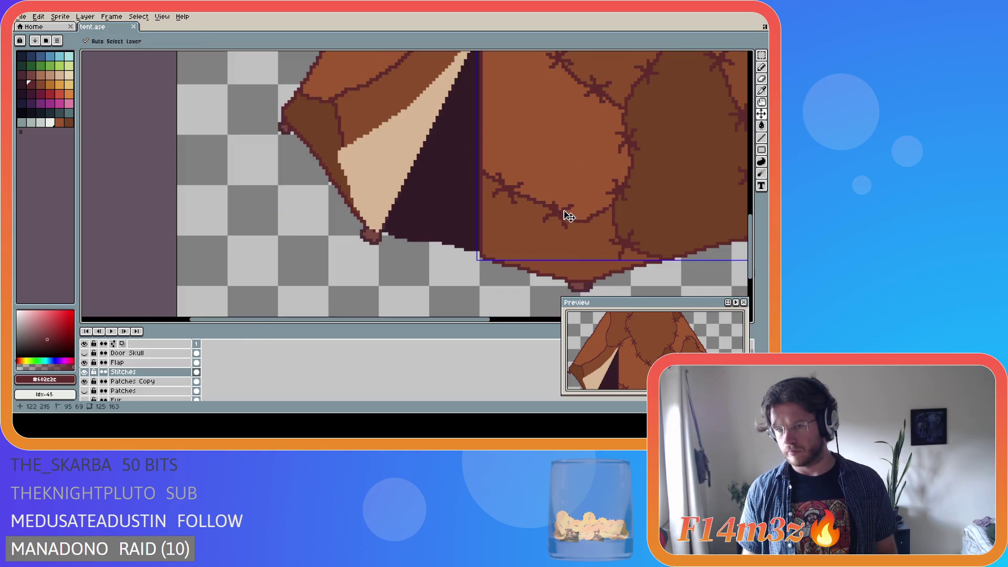
Fix a pixel along the tent's bottom edge and save tent.ase
{"action": "scroll", "coordinate": [568, 213], "scroll_direction": "down", "scroll_amount": 3}
{"action": "key", "text": "b"}
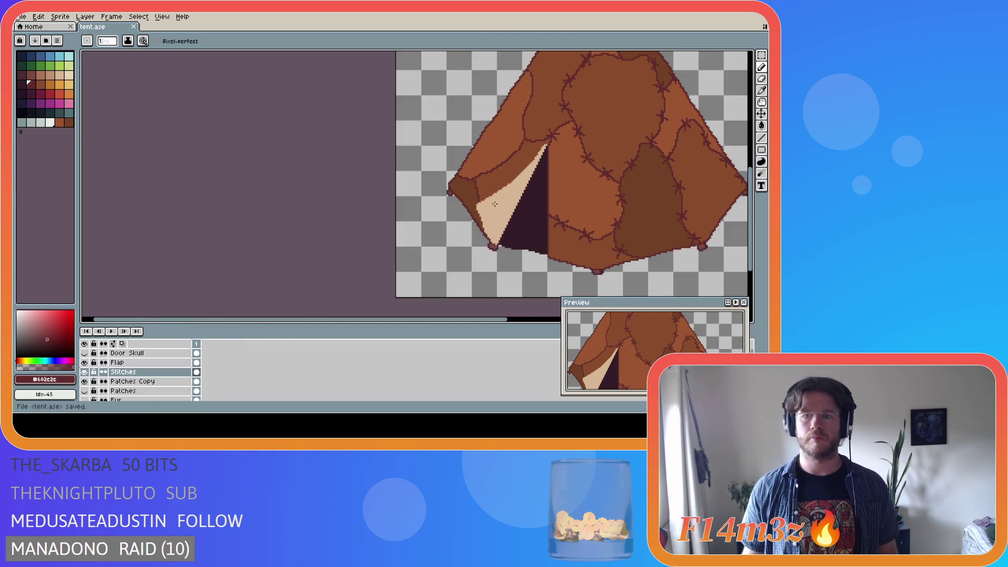
{"action": "scroll", "coordinate": [510, 168], "scroll_direction": "down", "scroll_amount": 2}
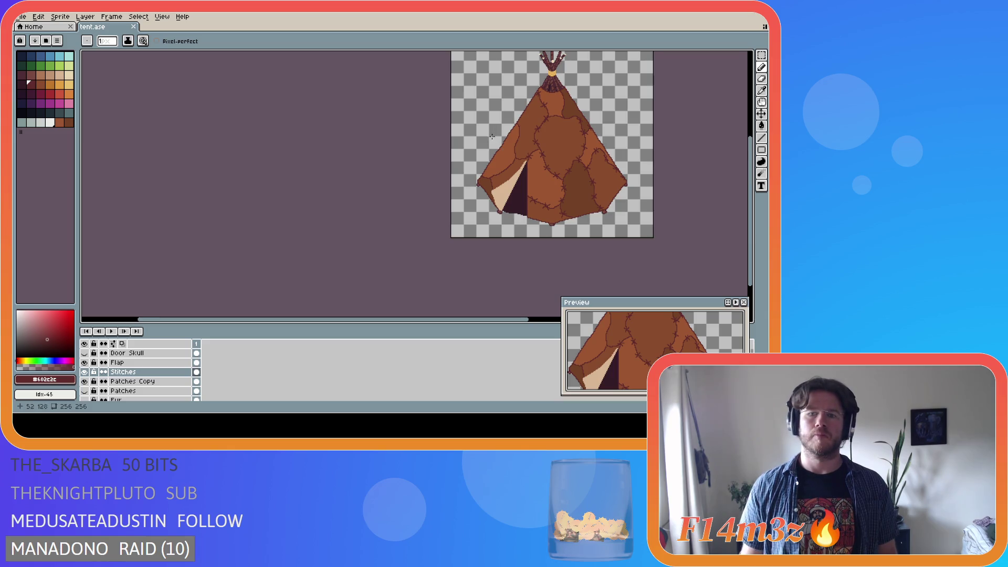
{"action": "scroll", "coordinate": [493, 134], "scroll_direction": "up", "scroll_amount": 3}
{"action": "scroll", "coordinate": [579, 270], "scroll_direction": "right", "scroll_amount": 3}
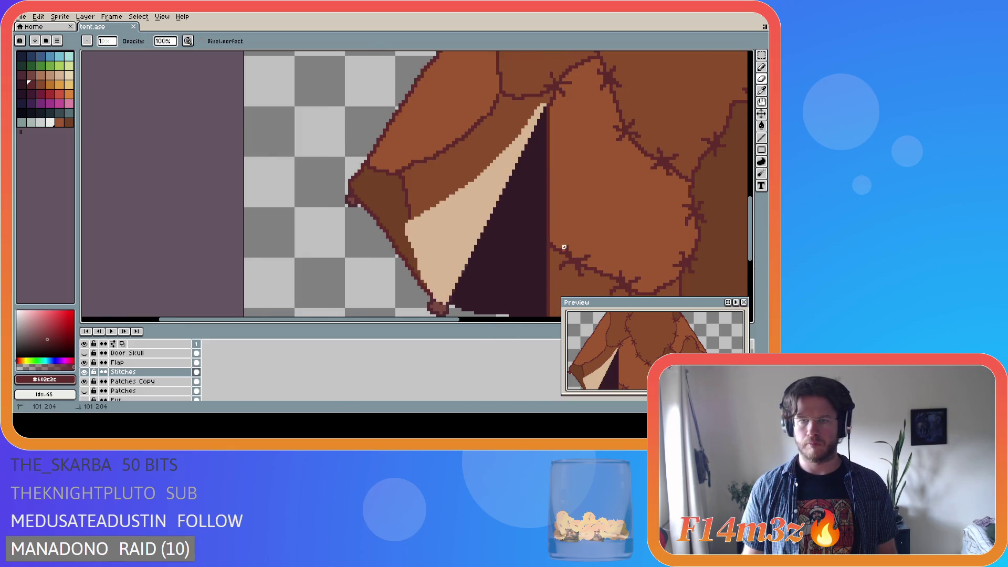
{"action": "scroll", "coordinate": [620, 266], "scroll_direction": "down", "scroll_amount": 1}
{"action": "scroll", "coordinate": [623, 265], "scroll_direction": "down", "scroll_amount": 2}
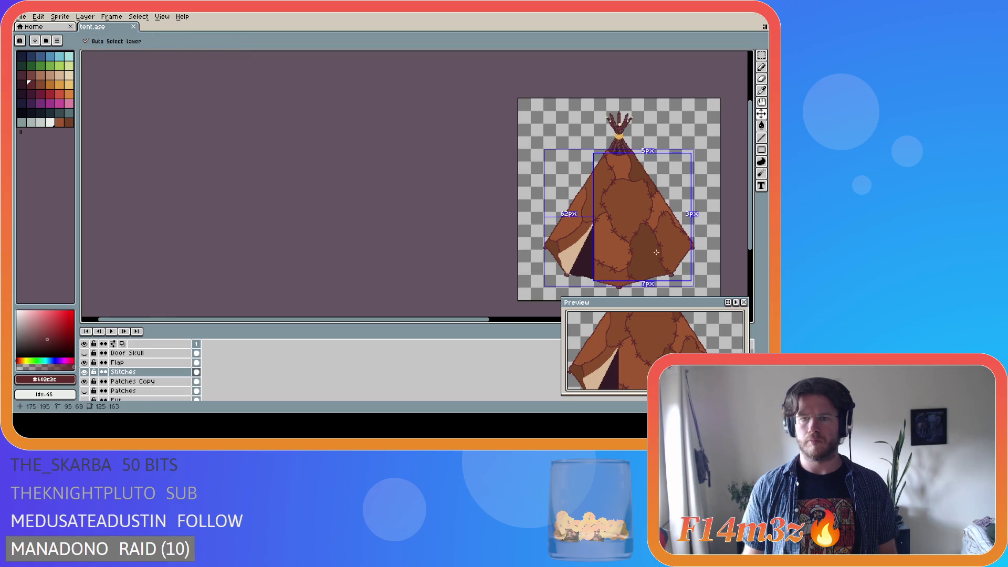
{"action": "key", "text": "ctrl+s"}
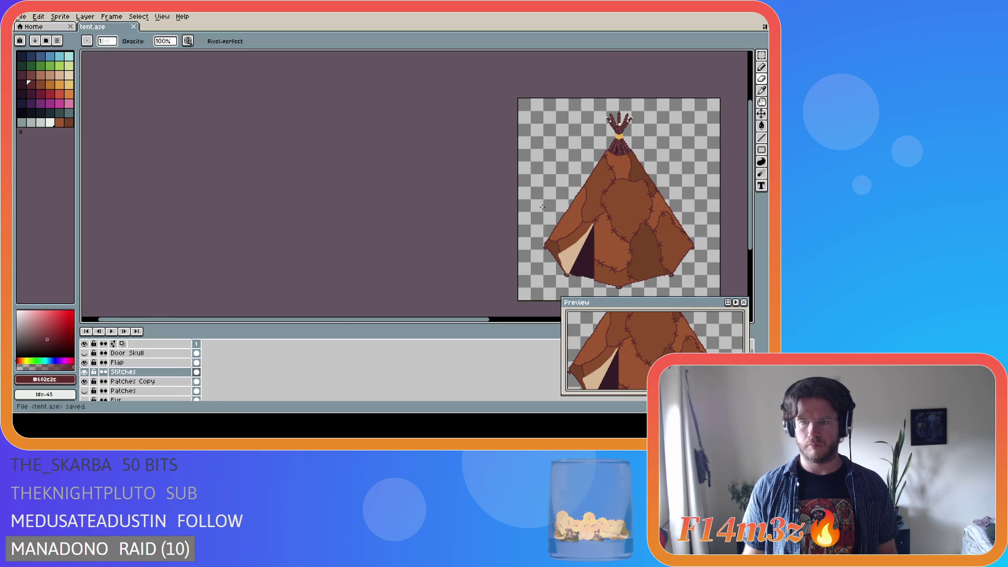
{"action": "scroll", "coordinate": [543, 207], "scroll_direction": "up", "scroll_amount": 2}
{"action": "scroll", "coordinate": [578, 236], "scroll_direction": "down", "scroll_amount": 2}
{"action": "scroll", "coordinate": [588, 263], "scroll_direction": "up", "scroll_amount": 3}
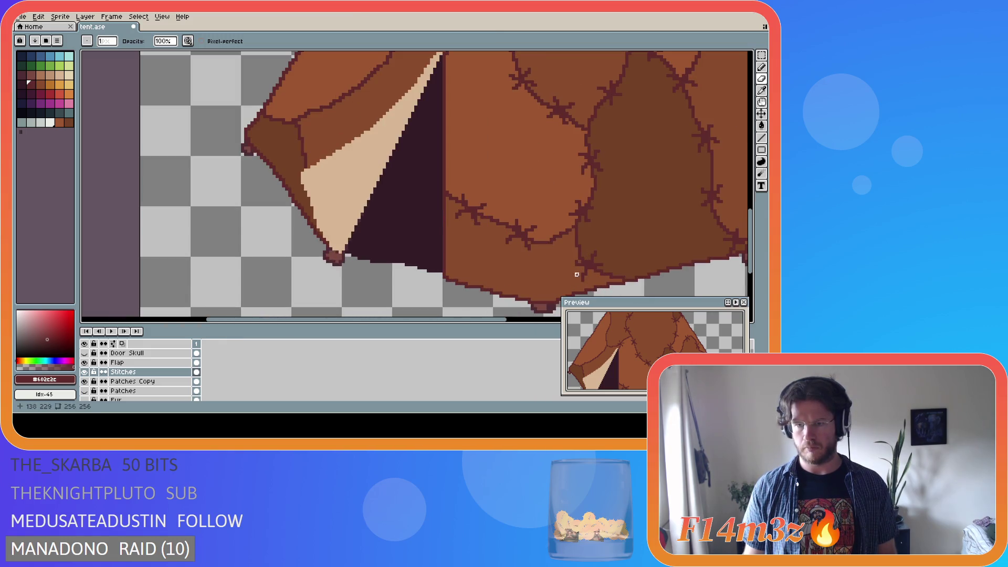
{"action": "key", "text": "ctrl+s"}
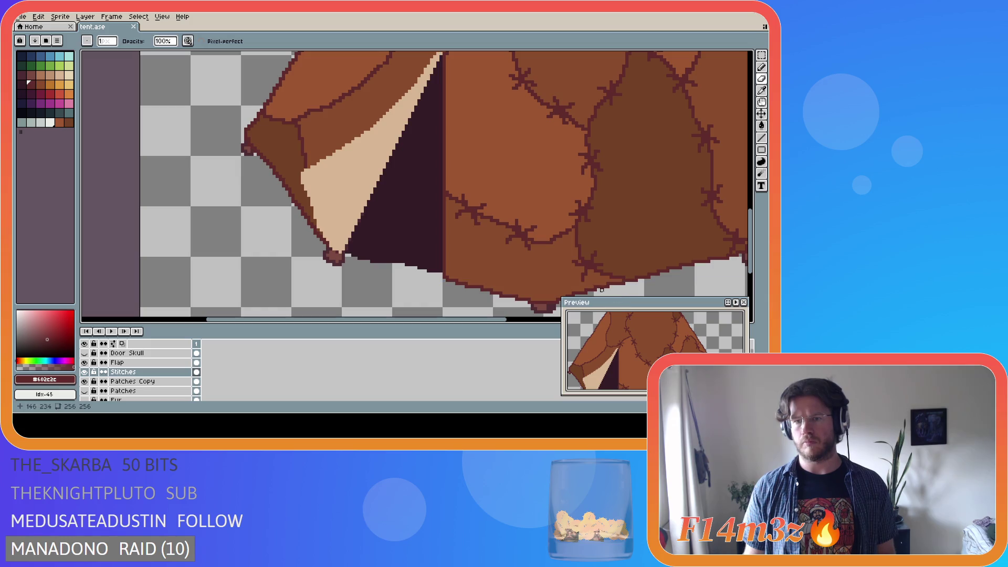
{"action": "left_click", "coordinate": [587, 284]}
{"action": "scroll", "coordinate": [620, 271], "scroll_direction": "down", "scroll_amount": 5}
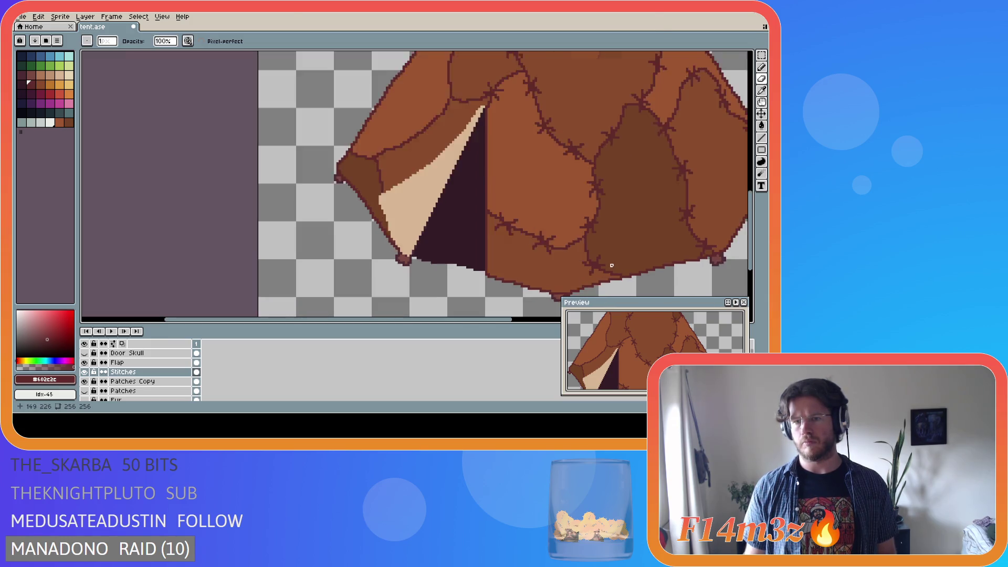
{"action": "key", "text": "ctrl+s"}
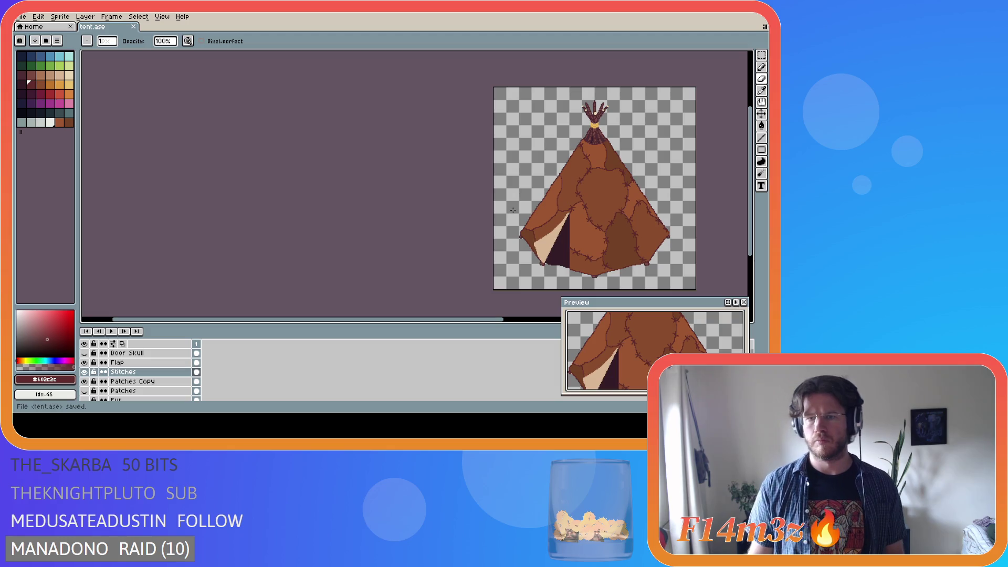
Select the lower-right corner piece with the Rectangular Marquee, transform and apply it, then save
{"action": "scroll", "coordinate": [639, 269], "scroll_direction": "up", "scroll_amount": 3}
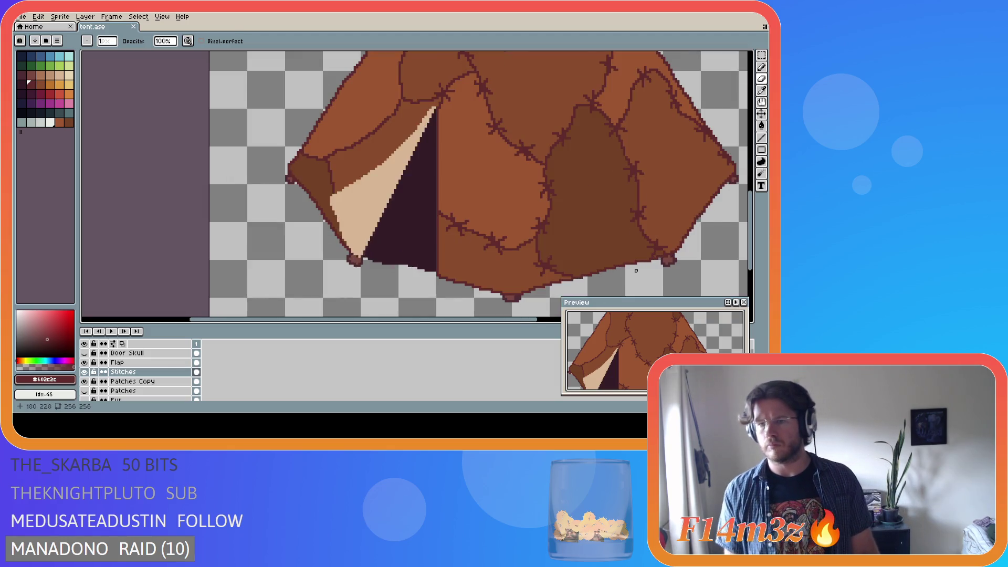
{"action": "scroll", "coordinate": [639, 269], "scroll_direction": "up", "scroll_amount": 1}
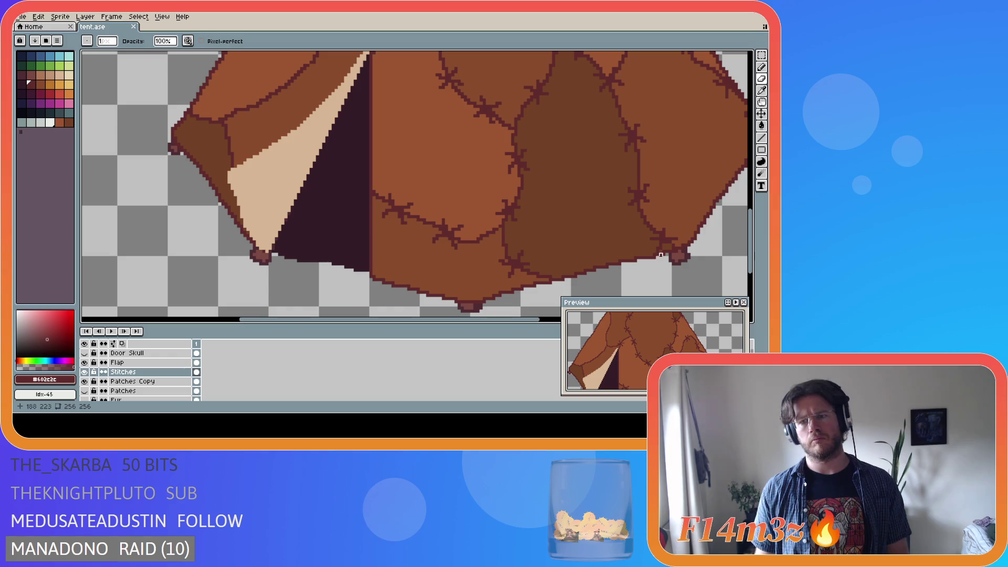
{"action": "key", "text": "m"}
{"action": "left_click_drag", "start_coordinate": [684, 267], "coordinate": [645, 222]}
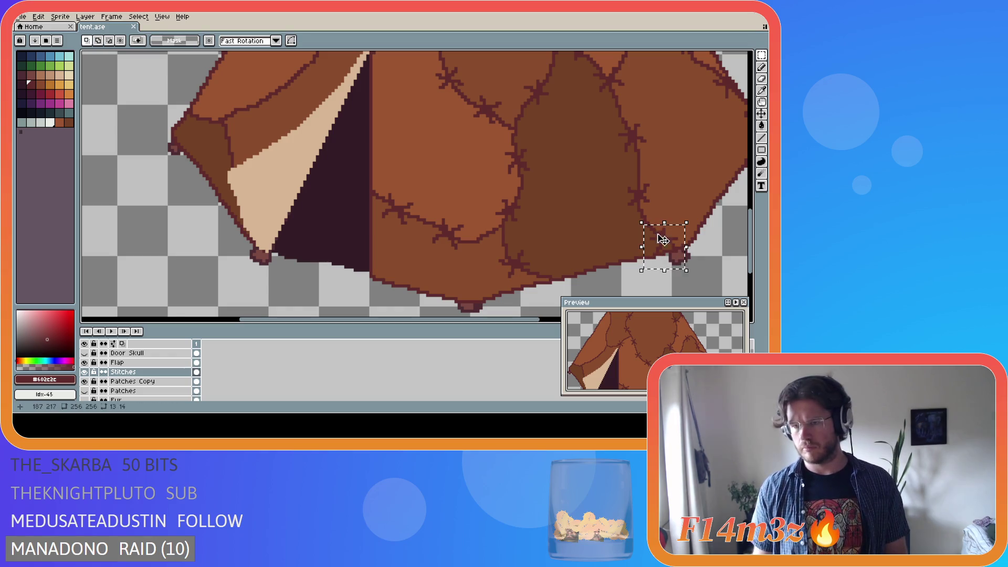
{"action": "left_click", "coordinate": [678, 266]}
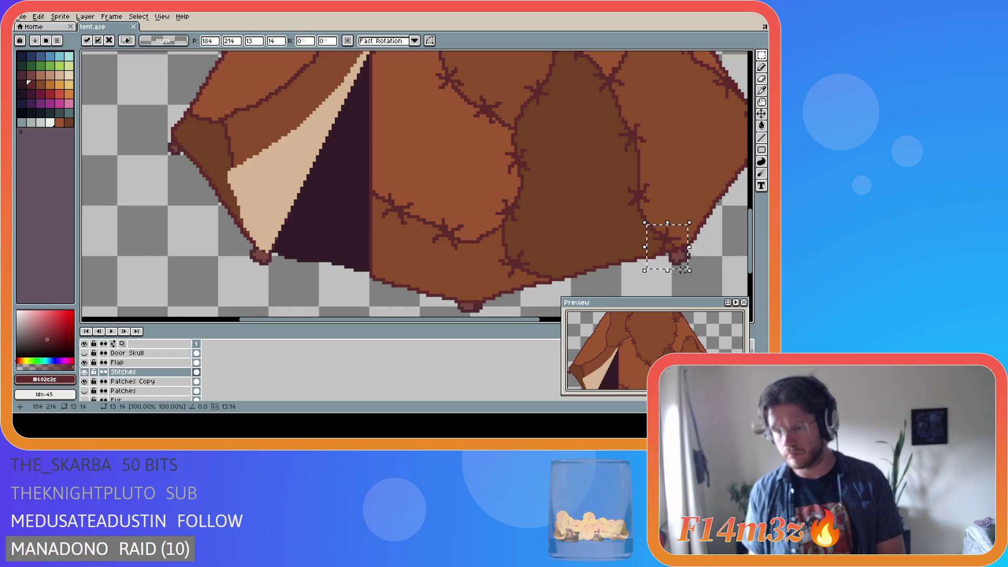
{"action": "scroll", "coordinate": [680, 269], "scroll_direction": "down", "scroll_amount": 2}
{"action": "left_click", "coordinate": [712, 271]}
{"action": "scroll", "coordinate": [713, 271], "scroll_direction": "down", "scroll_amount": 3}
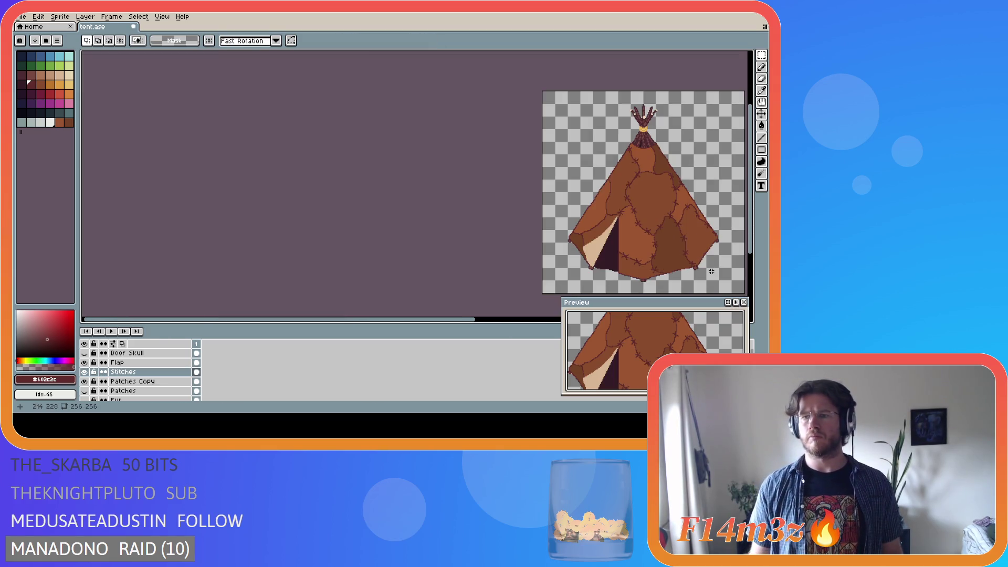
{"action": "scroll", "coordinate": [712, 271], "scroll_direction": "up", "scroll_amount": 1}
{"action": "left_click_drag", "start_coordinate": [223, 318], "coordinate": [387, 318]}
{"action": "key", "text": "ctrl+s"}
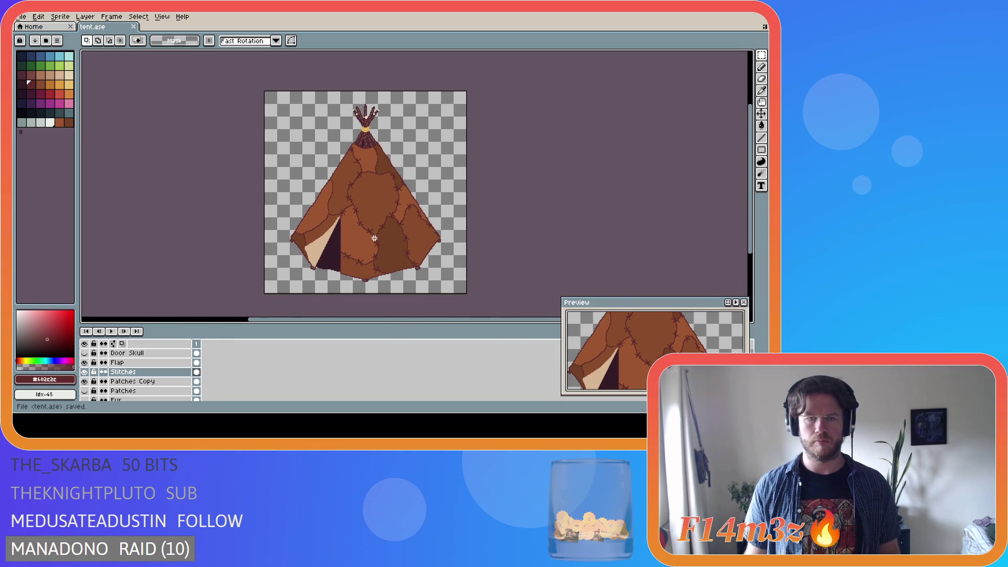
With the Pencil, draw a dark cross-stitch on a tent seam
{"action": "key", "text": "b"}
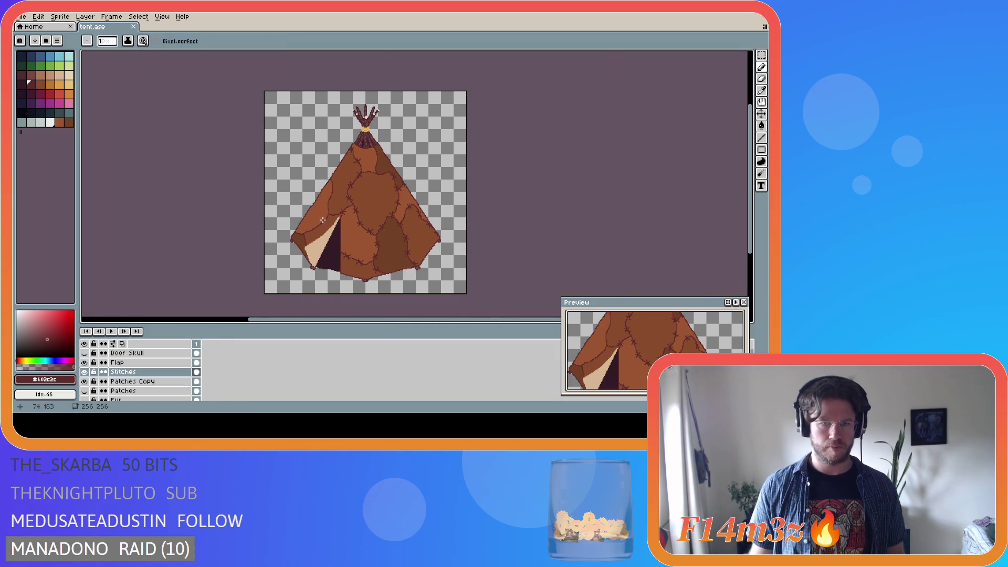
{"action": "scroll", "coordinate": [322, 215], "scroll_direction": "up", "scroll_amount": 3}
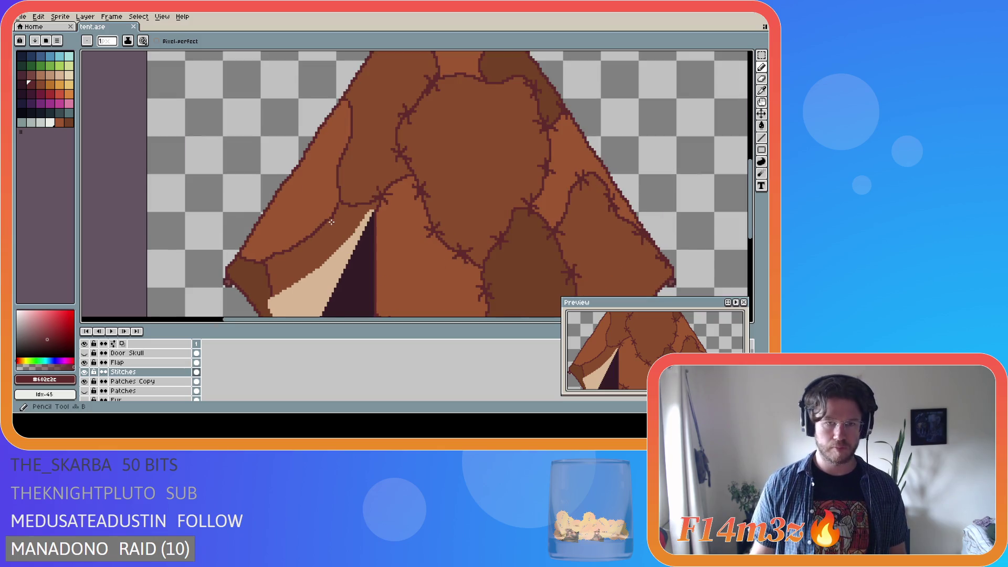
{"action": "scroll", "coordinate": [323, 221], "scroll_direction": "up", "scroll_amount": 1}
{"action": "mouse_move", "coordinate": [320, 218]}
{"action": "left_mouse_down"}
{"action": "mouse_move", "coordinate": [329, 203]}
{"action": "mouse_move", "coordinate": [329, 214]}
{"action": "left_mouse_up"}
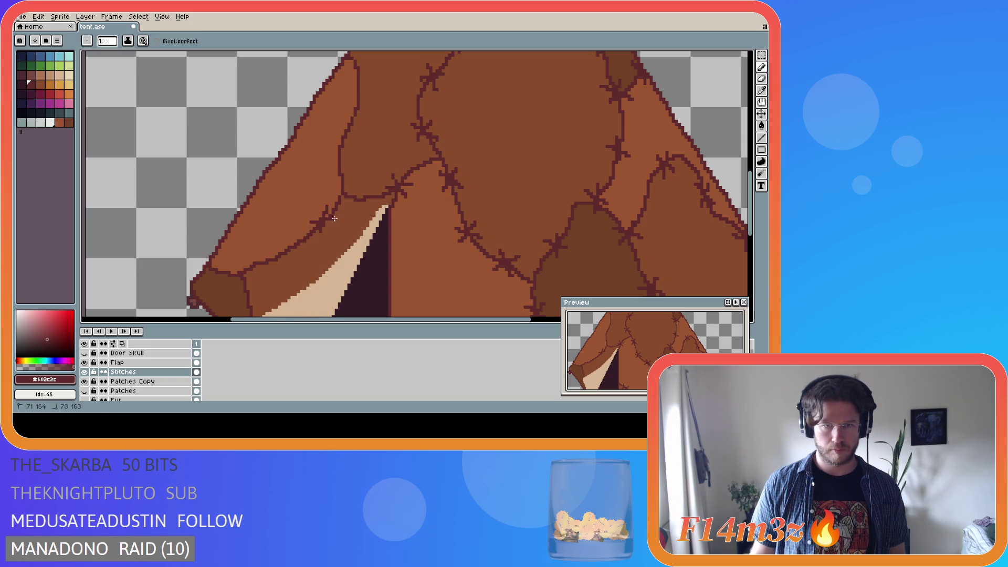
Add dark stitch pixels on the seam above the door flap and save tent.ase
{"action": "scroll", "coordinate": [351, 234], "scroll_direction": "down", "scroll_amount": 2}
{"action": "scroll", "coordinate": [353, 245], "scroll_direction": "up", "scroll_amount": 2}
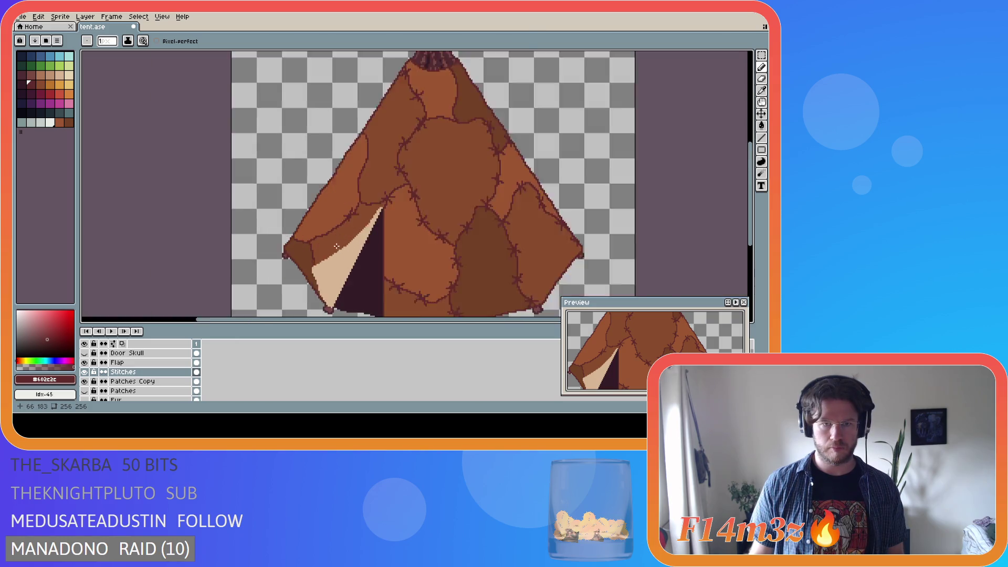
{"action": "scroll", "coordinate": [389, 207], "scroll_direction": "down", "scroll_amount": 2}
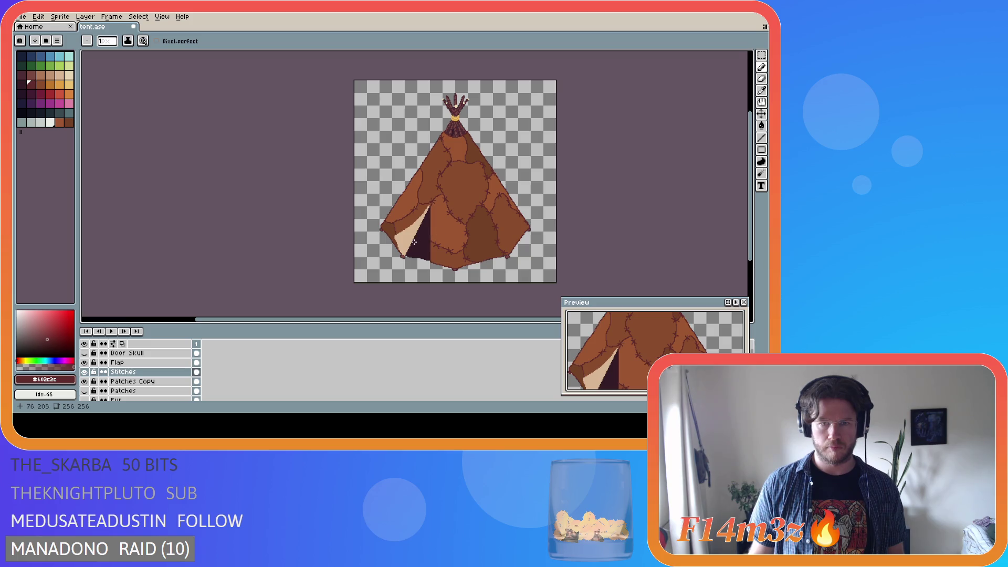
{"action": "scroll", "coordinate": [414, 243], "scroll_direction": "up", "scroll_amount": 2}
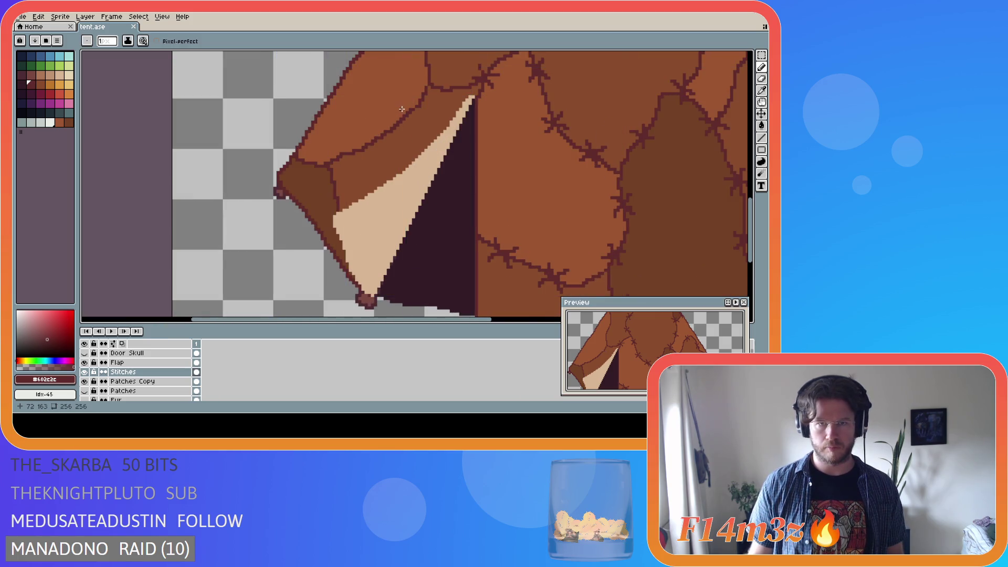
{"action": "left_click_drag", "start_coordinate": [398, 112], "coordinate": [410, 108]}
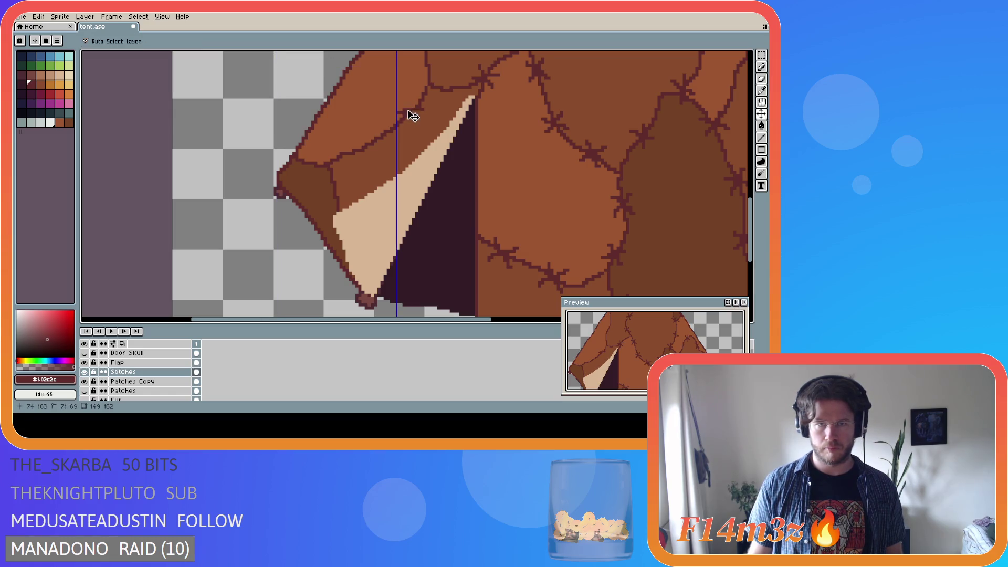
{"action": "scroll", "coordinate": [407, 114], "scroll_direction": "down", "scroll_amount": 2}
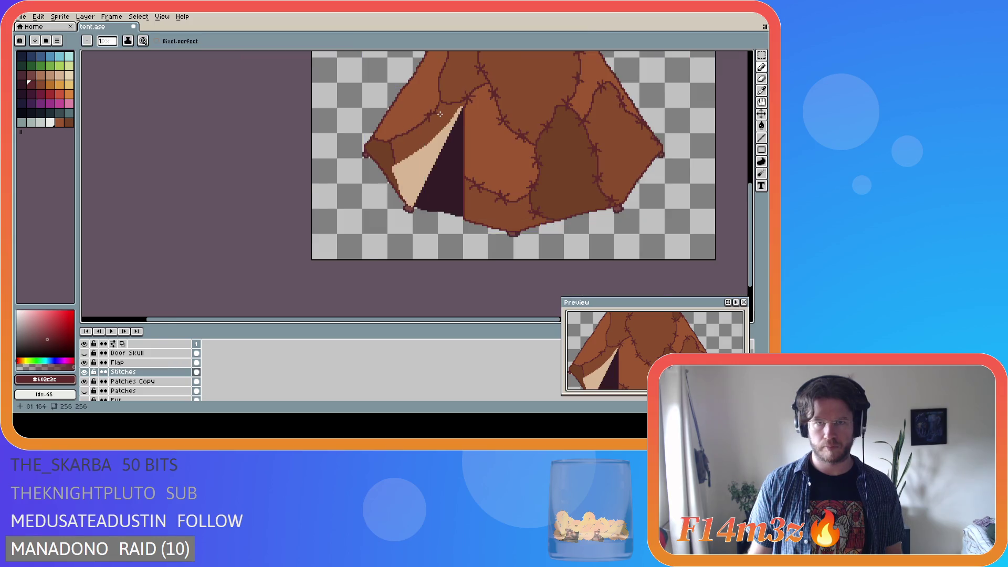
{"action": "scroll", "coordinate": [428, 105], "scroll_direction": "up", "scroll_amount": 1}
{"action": "key", "text": "ctrl+s"}
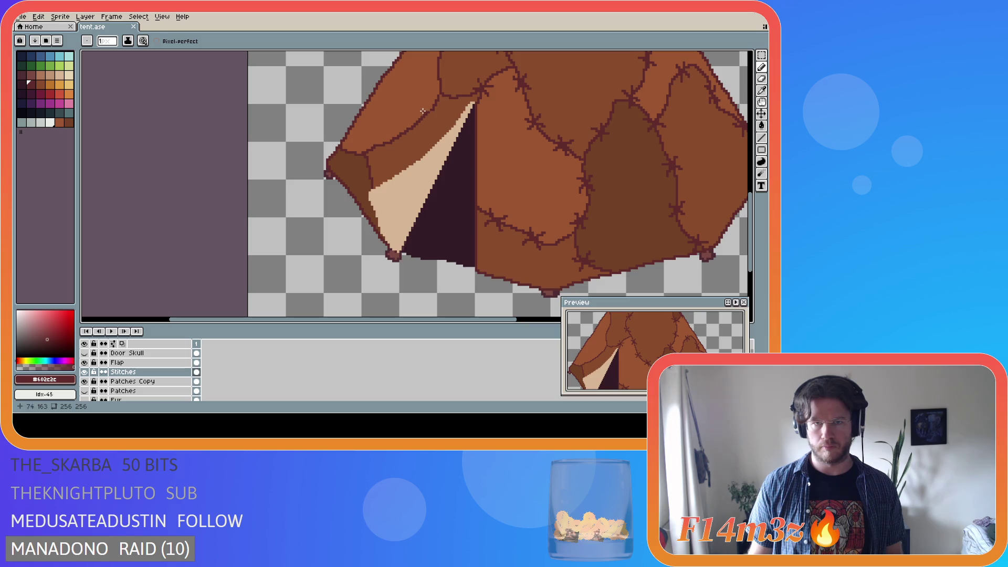
Draw a dark stitch cross on the seam just left of the pale door flap
{"action": "scroll", "coordinate": [428, 113], "scroll_direction": "down", "scroll_amount": 2}
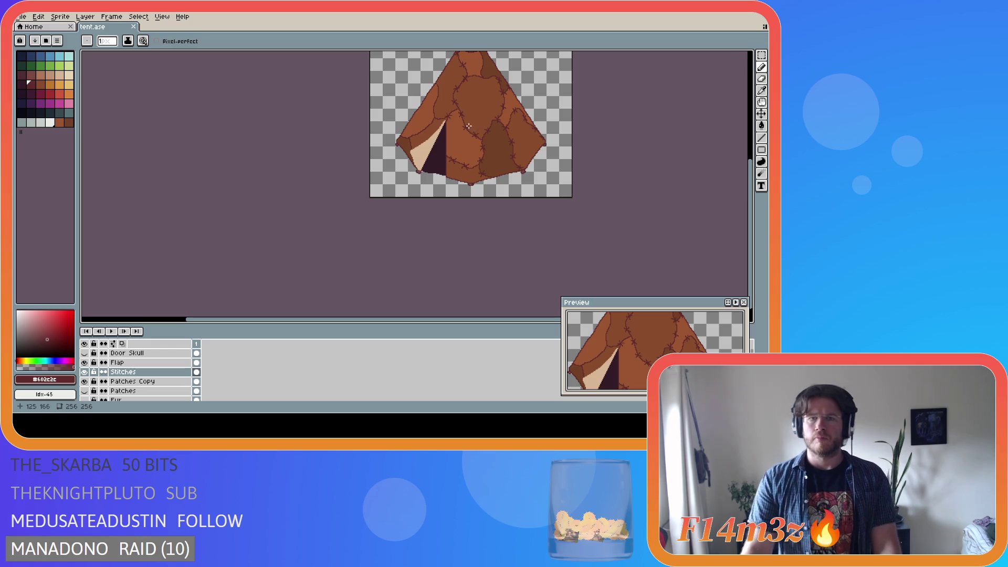
{"action": "scroll", "coordinate": [469, 126], "scroll_direction": "up", "scroll_amount": 2}
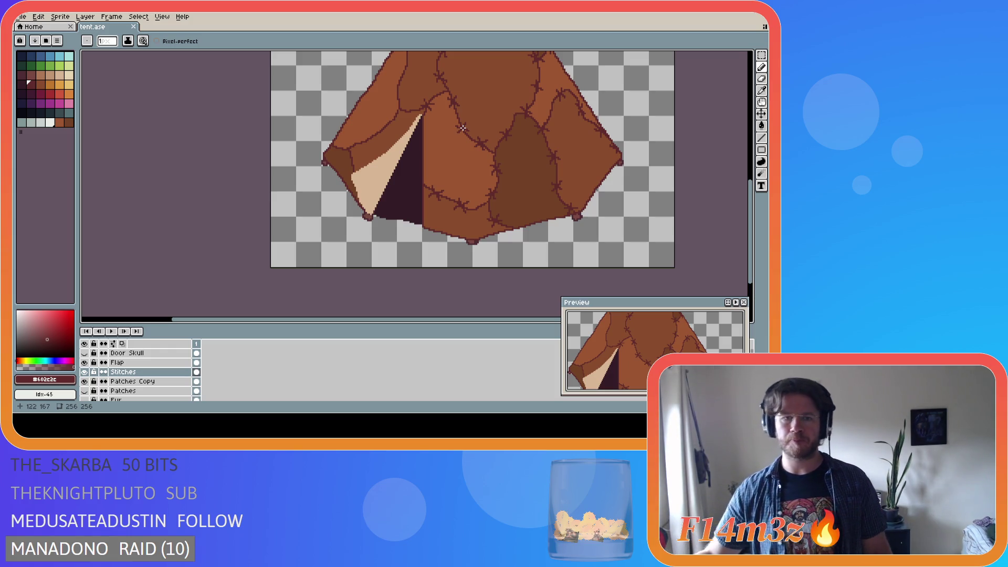
{"action": "scroll", "coordinate": [391, 135], "scroll_direction": "up", "scroll_amount": 1}
{"action": "scroll", "coordinate": [391, 135], "scroll_direction": "up", "scroll_amount": 1}
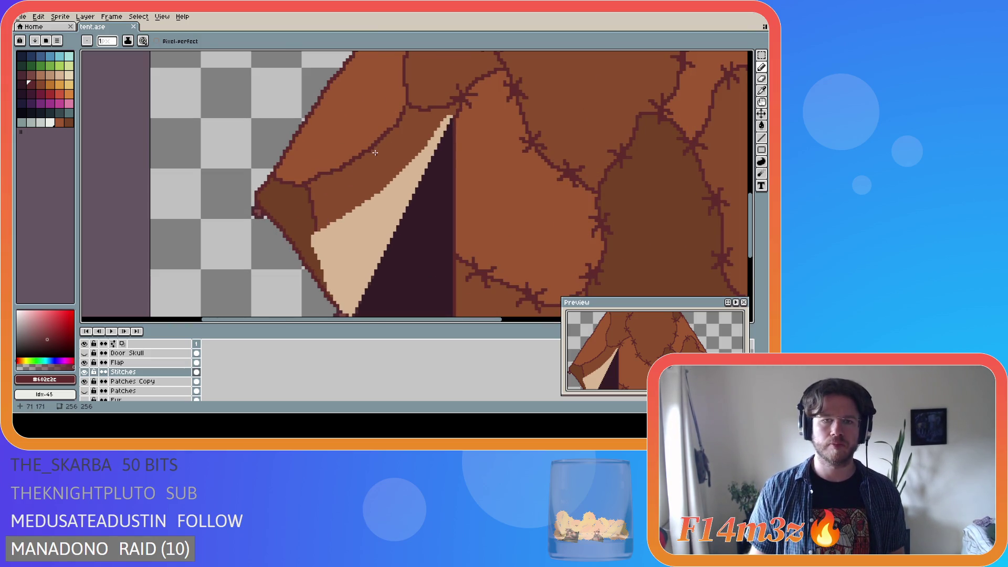
{"action": "mouse_move", "coordinate": [376, 153]}
{"action": "left_mouse_down"}
{"action": "mouse_move", "coordinate": [379, 126]}
{"action": "mouse_move", "coordinate": [372, 142]}
{"action": "mouse_move", "coordinate": [394, 135]}
{"action": "mouse_move", "coordinate": [378, 138]}
{"action": "left_mouse_up"}
Add a dark stitch pixel on the seam beside the door flap
{"action": "left_click", "coordinate": [366, 142]}
{"action": "scroll", "coordinate": [413, 156], "scroll_direction": "down", "scroll_amount": 2}
{"action": "scroll", "coordinate": [413, 155], "scroll_direction": "up", "scroll_amount": 2}
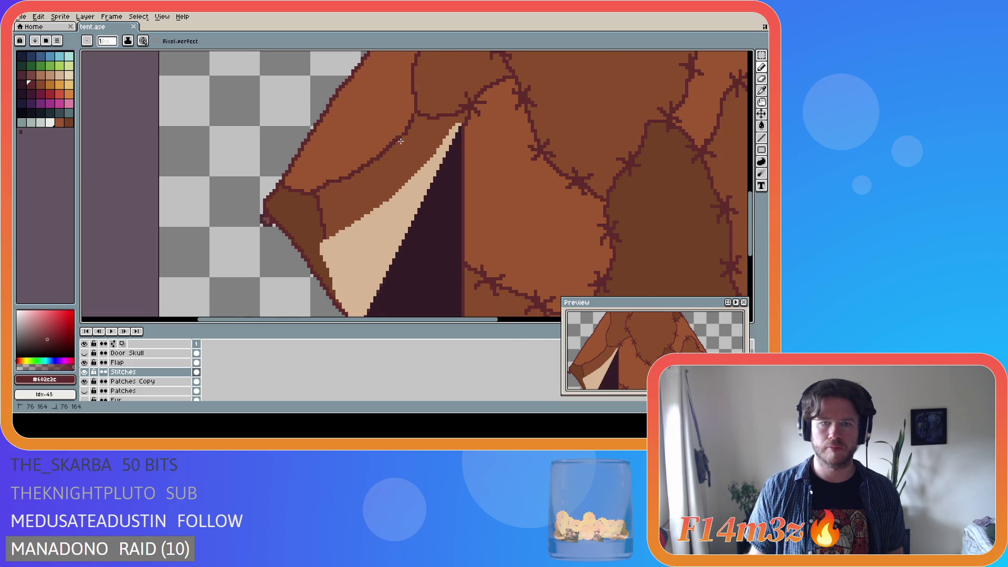
{"action": "key", "text": "v"}
{"action": "key", "text": "b"}
{"action": "key", "text": "ctrl"}
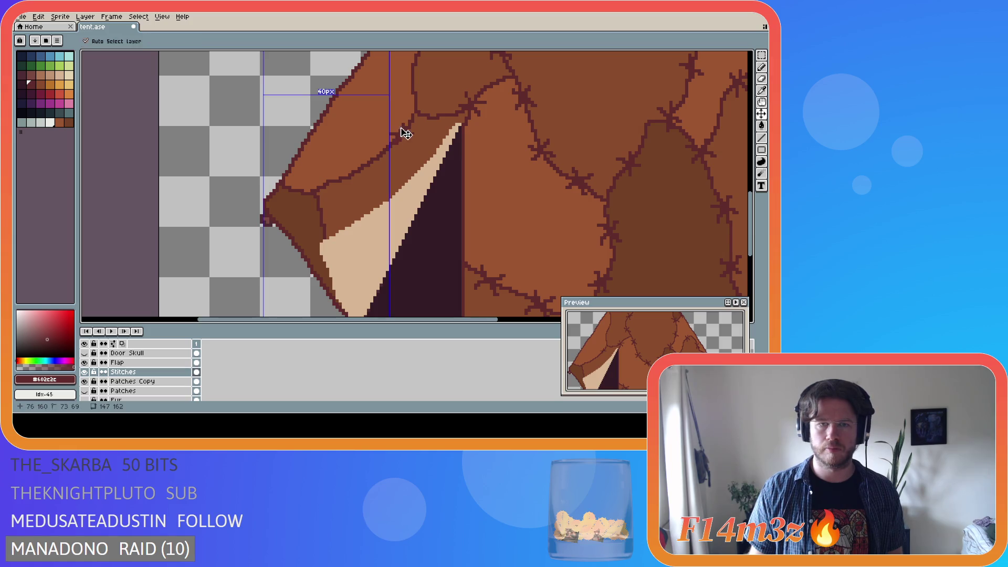
{"action": "scroll", "coordinate": [471, 161], "scroll_direction": "down", "scroll_amount": 2}
{"action": "scroll", "coordinate": [471, 161], "scroll_direction": "up", "scroll_amount": 1}
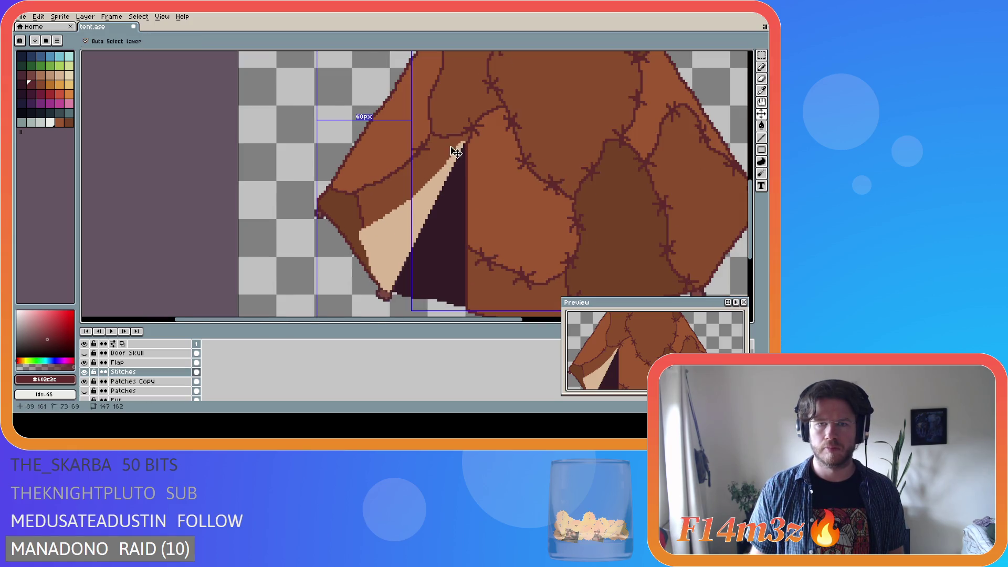
Draw a short dark stitch down the flap's top seam and save tent.ase
{"action": "mouse_move", "coordinate": [419, 142]}
{"action": "left_mouse_down"}
{"action": "mouse_move", "coordinate": [419, 161]}
{"action": "mouse_move", "coordinate": [428, 149]}
{"action": "left_mouse_up"}
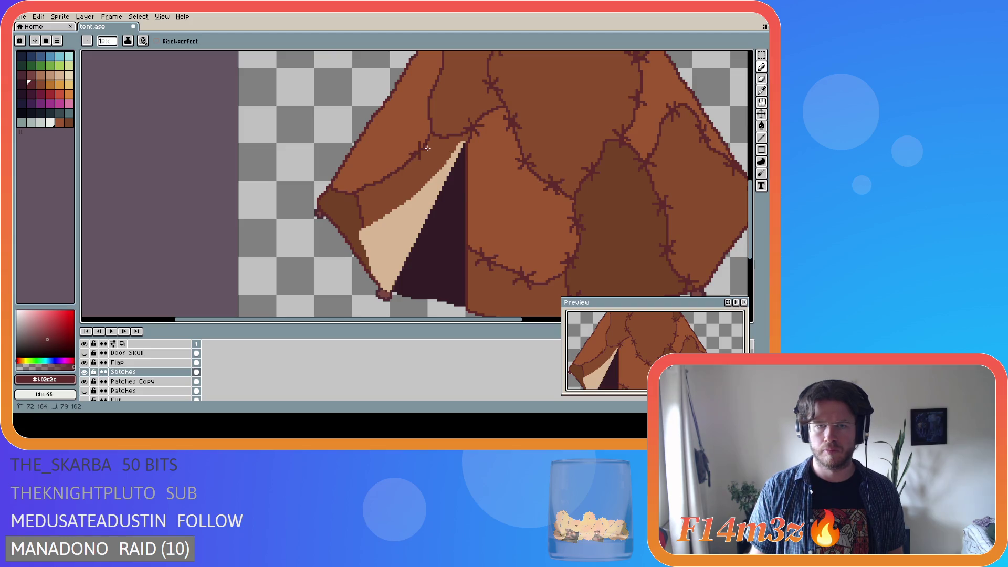
{"action": "scroll", "coordinate": [436, 158], "scroll_direction": "down", "scroll_amount": 2}
{"action": "scroll", "coordinate": [415, 155], "scroll_direction": "up", "scroll_amount": 3}
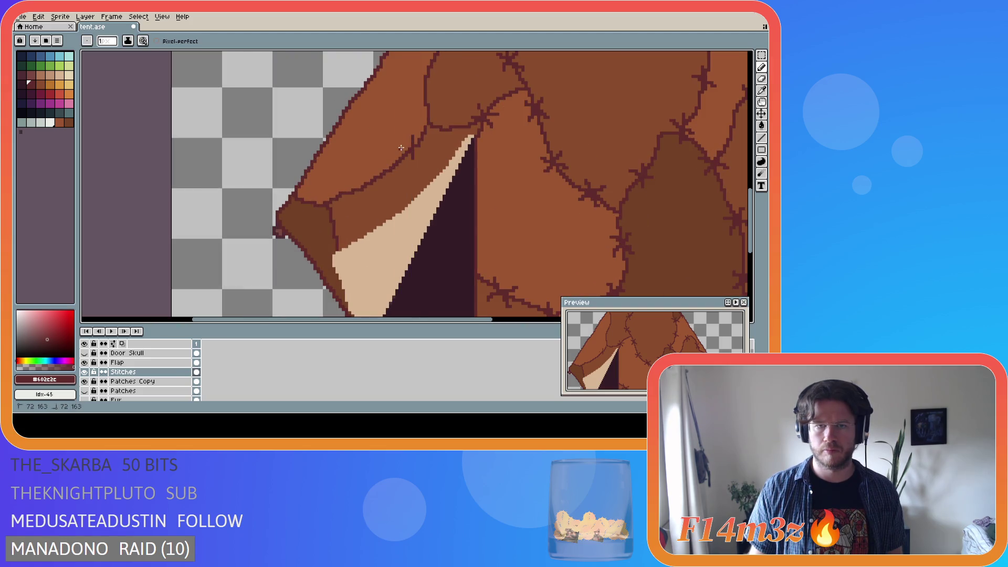
{"action": "scroll", "coordinate": [466, 164], "scroll_direction": "down", "scroll_amount": 1}
{"action": "scroll", "coordinate": [465, 164], "scroll_direction": "down", "scroll_amount": 2}
{"action": "scroll", "coordinate": [456, 157], "scroll_direction": "up", "scroll_amount": 2}
{"action": "scroll", "coordinate": [456, 152], "scroll_direction": "down", "scroll_amount": 1}
{"action": "scroll", "coordinate": [461, 142], "scroll_direction": "down", "scroll_amount": 1}
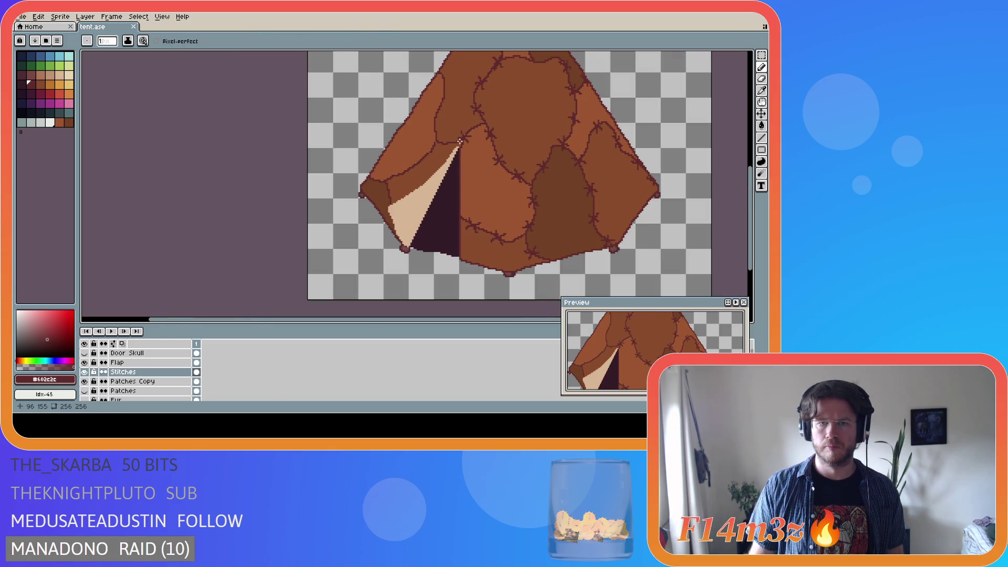
{"action": "scroll", "coordinate": [460, 142], "scroll_direction": "down", "scroll_amount": 2}
{"action": "key", "text": "ctrl+s"}
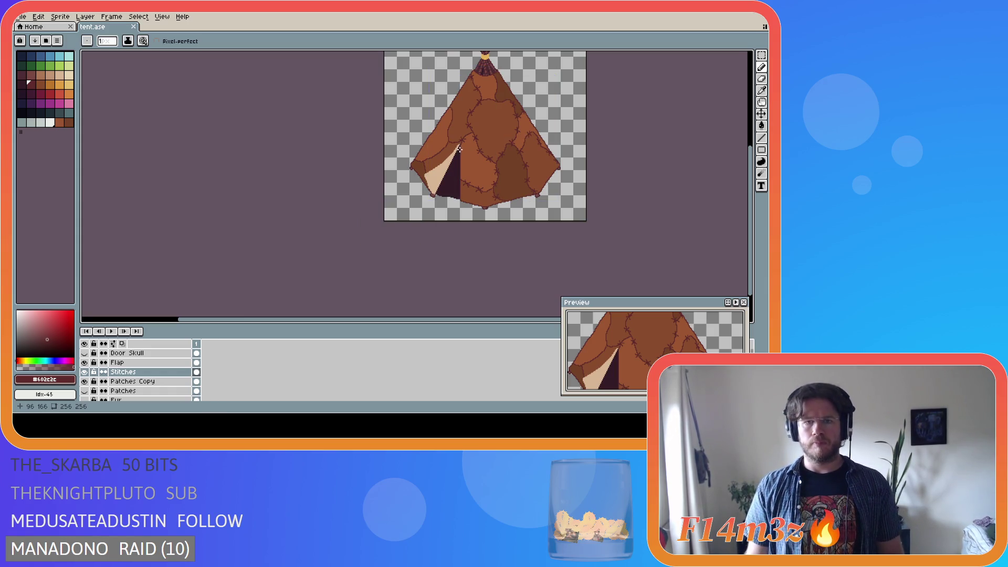
Look over the stitched tent and save tent.ase again
{"action": "scroll", "coordinate": [433, 155], "scroll_direction": "up", "scroll_amount": 1}
{"action": "scroll", "coordinate": [437, 156], "scroll_direction": "down", "scroll_amount": 1}
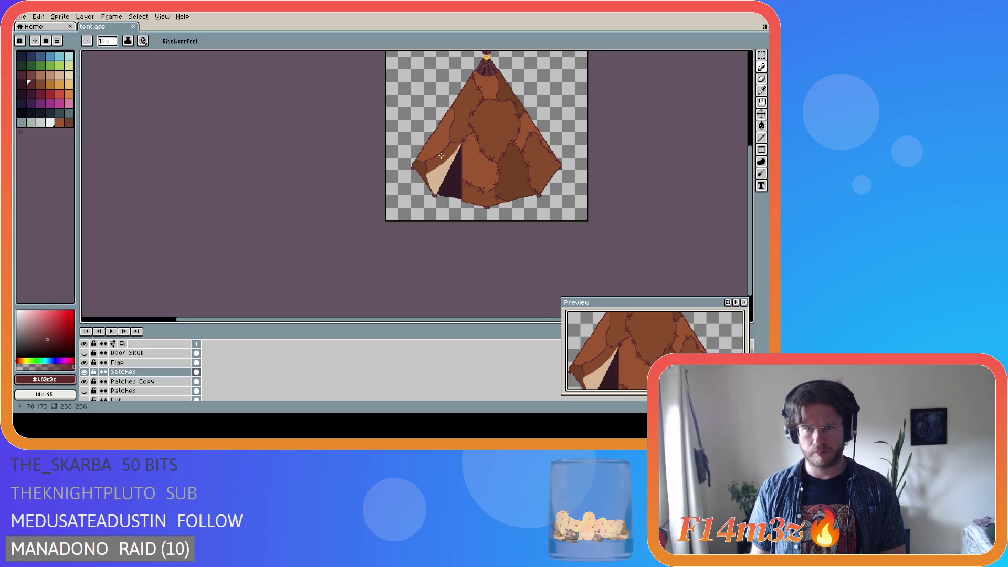
{"action": "scroll", "coordinate": [440, 155], "scroll_direction": "up", "scroll_amount": 2}
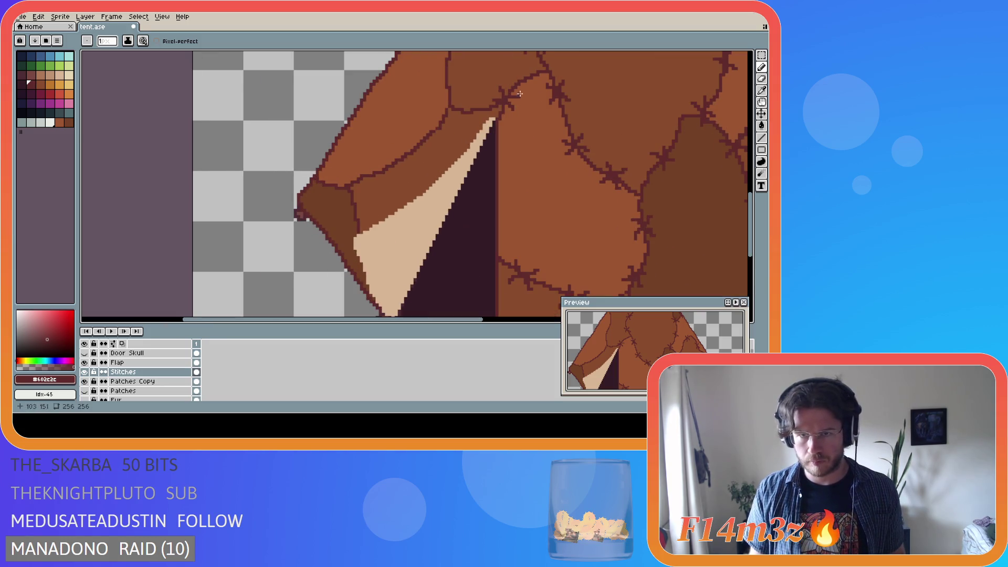
{"action": "scroll", "coordinate": [557, 118], "scroll_direction": "down", "scroll_amount": 2}
{"action": "scroll", "coordinate": [616, 144], "scroll_direction": "down", "scroll_amount": 1}
{"action": "key", "text": "ctrl+s"}
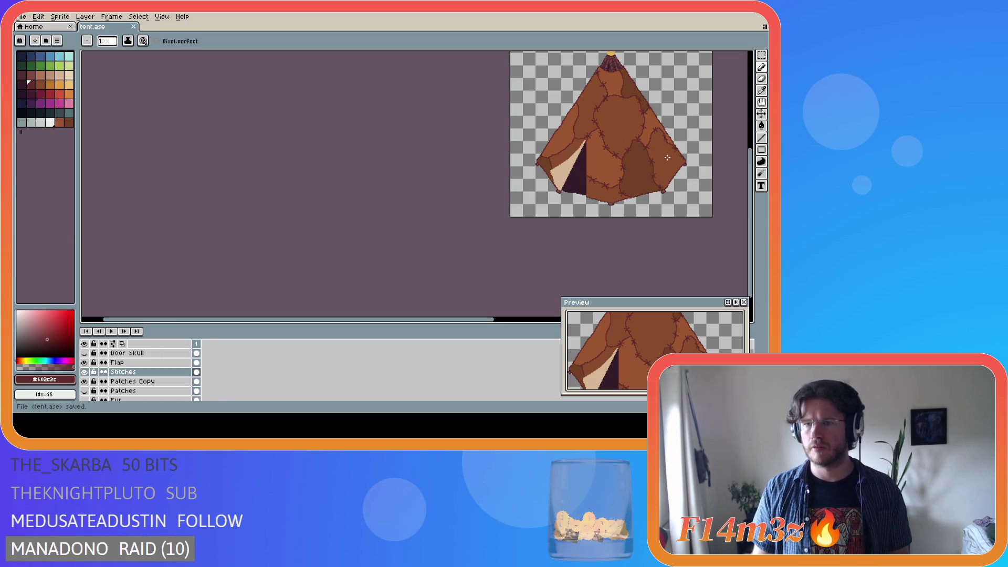
{"action": "scroll", "coordinate": [667, 159], "scroll_direction": "up", "scroll_amount": 3}
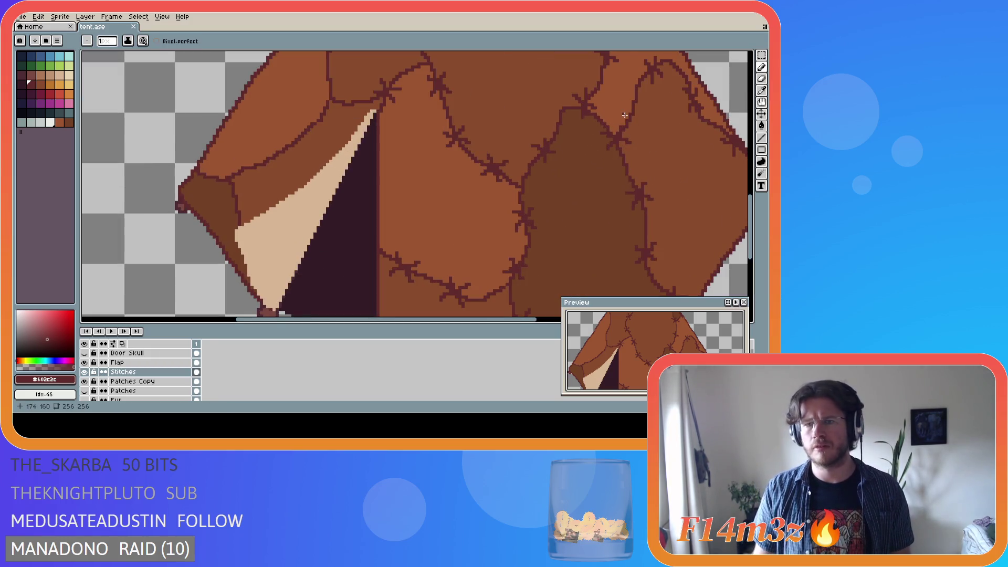
Select the stitch cross above the dark patch, nudge it left and down, and save
{"action": "key", "text": "m"}
{"action": "left_click_drag", "start_coordinate": [564, 83], "coordinate": [614, 127]}
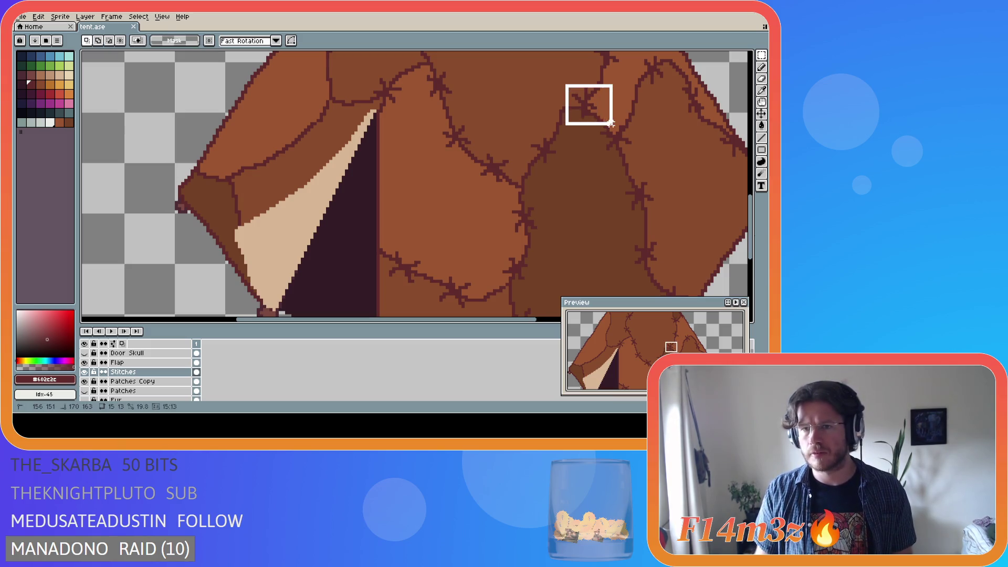
{"action": "key", "text": "Left"}
{"action": "key", "text": "Down"}
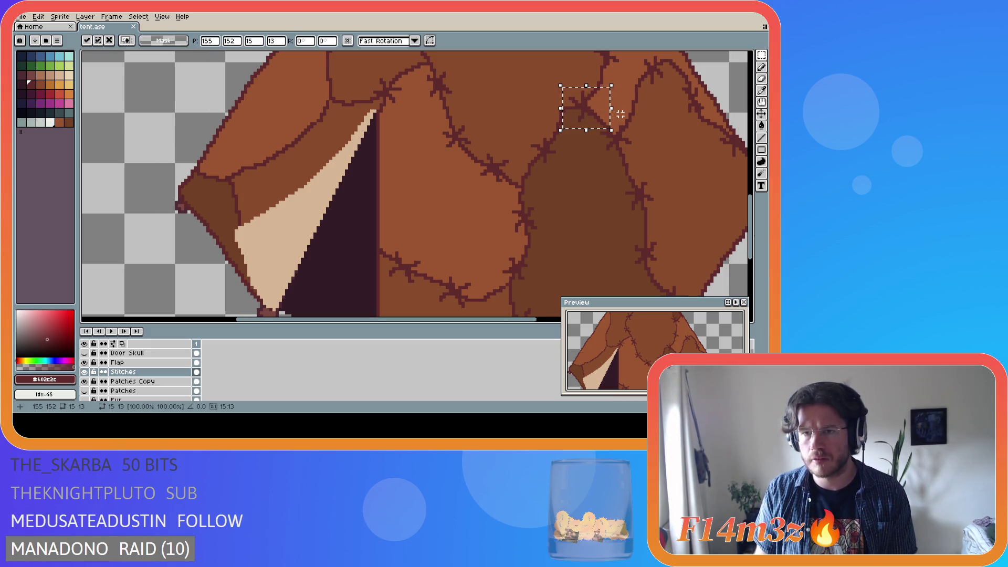
{"action": "key", "text": "ctrl+s"}
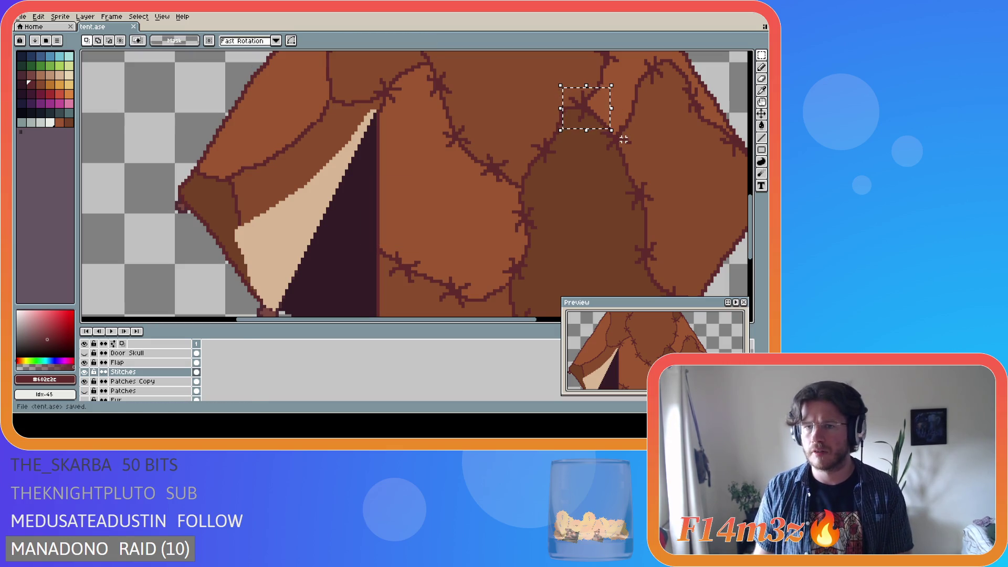
Nudge the stitch one pixel right, deselect, return to the Pencil and save tent.ase
{"action": "scroll", "coordinate": [620, 117], "scroll_direction": "down", "scroll_amount": 2}
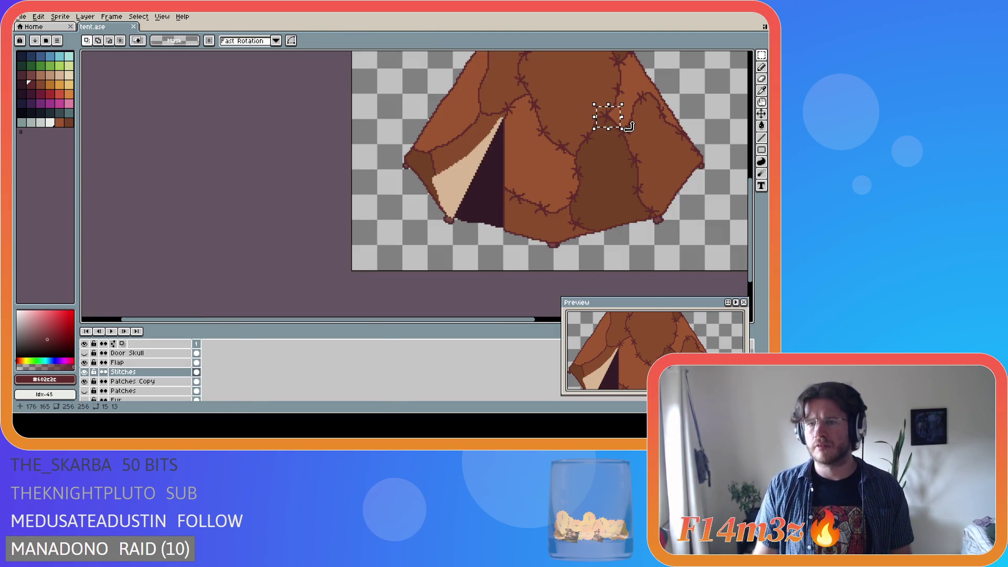
{"action": "key", "text": "Right"}
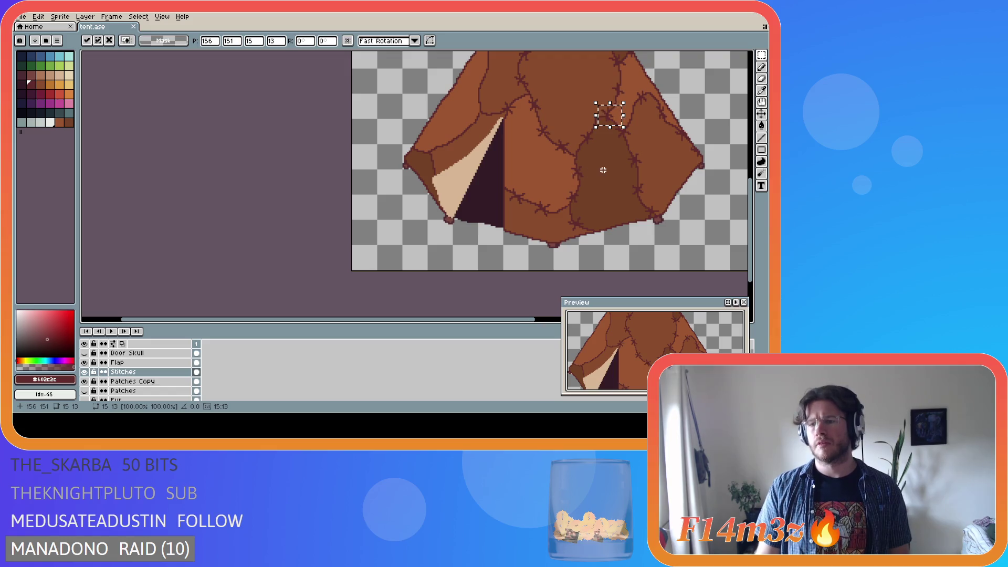
{"action": "key", "text": "ctrl+d"}
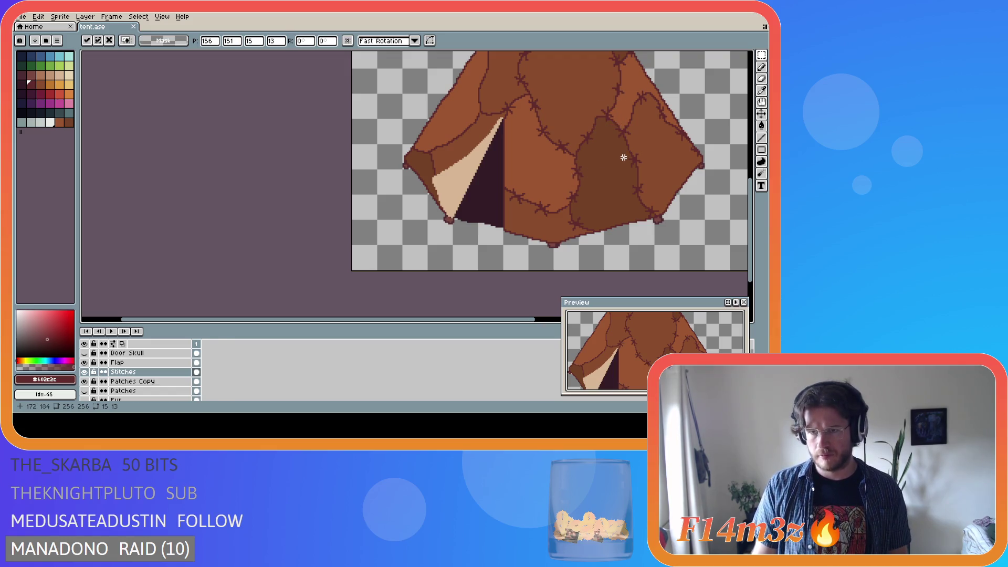
{"action": "key", "text": "b"}
{"action": "key", "text": "ctrl+s"}
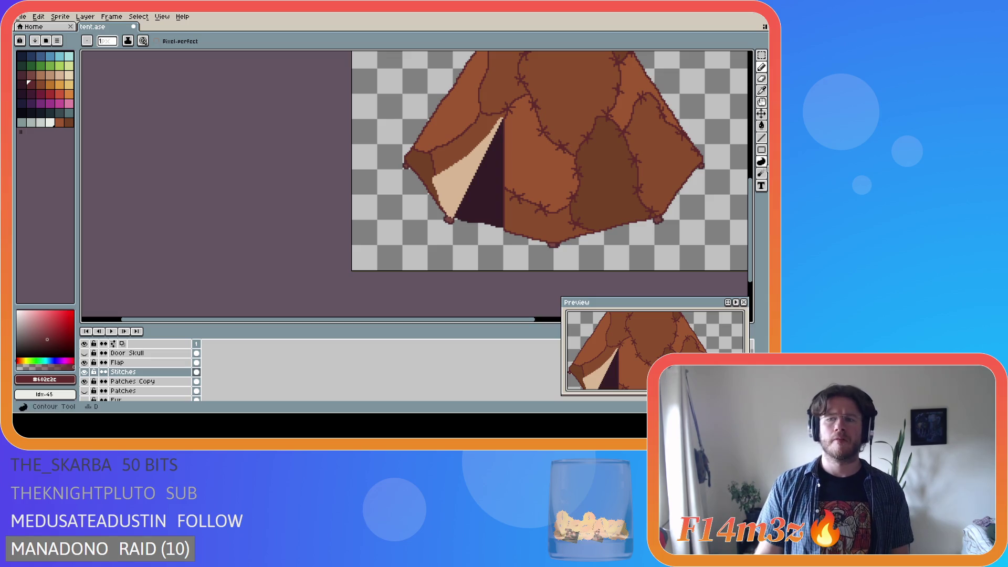
{"action": "left_click_drag", "start_coordinate": [751, 189], "coordinate": [752, 168]}
Pan across the tent's central patch and save tent.ase
{"action": "scroll", "coordinate": [474, 170], "scroll_direction": "up", "scroll_amount": 1}
{"action": "scroll", "coordinate": [475, 169], "scroll_direction": "down", "scroll_amount": 1}
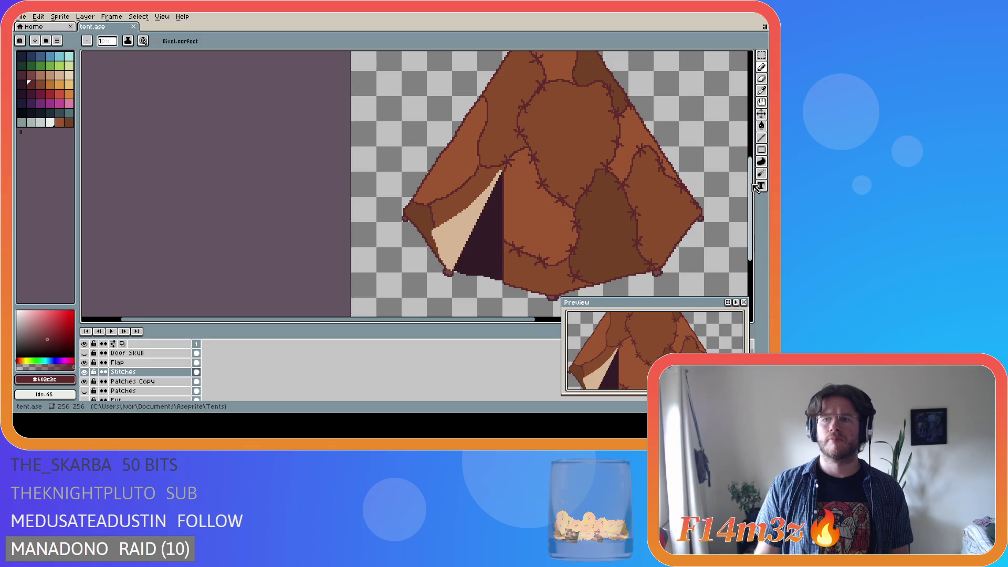
{"action": "left_click_drag", "start_coordinate": [752, 188], "coordinate": [753, 161]}
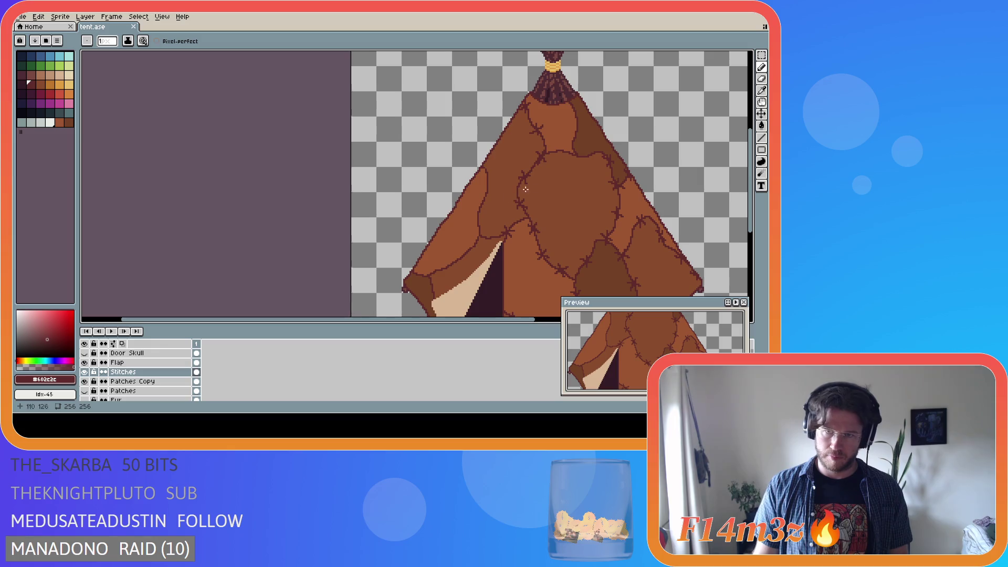
{"action": "left_click_drag", "start_coordinate": [751, 179], "coordinate": [751, 198]}
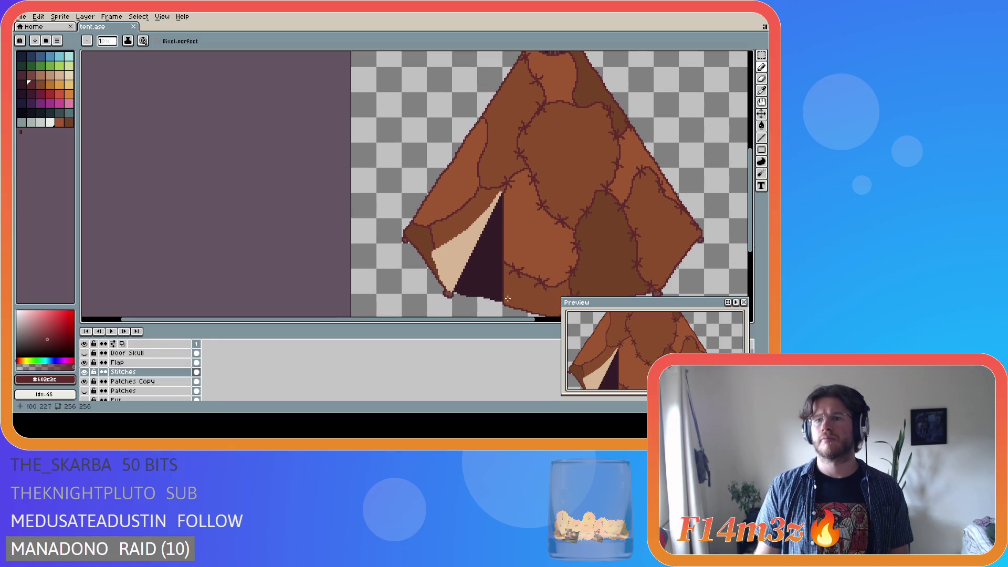
{"action": "key", "text": "ctrl+s"}
{"action": "scroll", "coordinate": [590, 222], "scroll_direction": "down", "scroll_amount": 2}
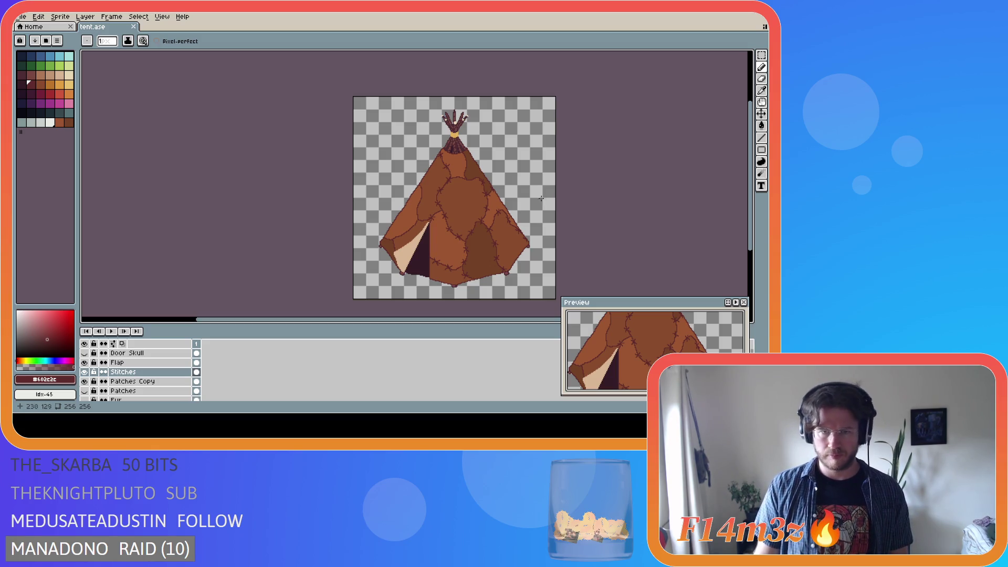
{"action": "scroll", "coordinate": [452, 209], "scroll_direction": "up", "scroll_amount": 4}
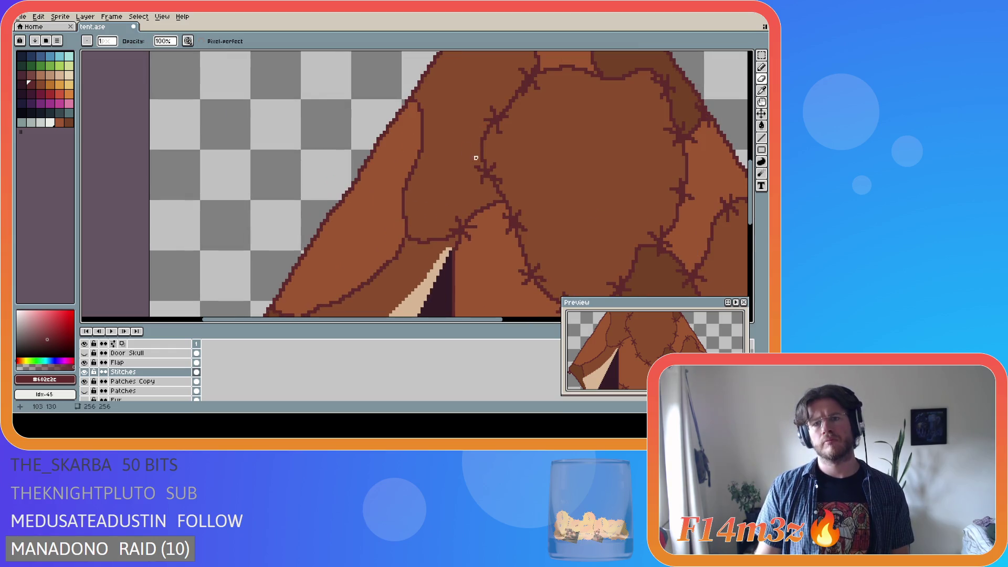
{"action": "scroll", "coordinate": [504, 163], "scroll_direction": "down", "scroll_amount": 4}
{"action": "key", "text": "ctrl"}
{"action": "key", "text": "ctrl+s"}
{"action": "scroll", "coordinate": [533, 160], "scroll_direction": "up", "scroll_amount": 3}
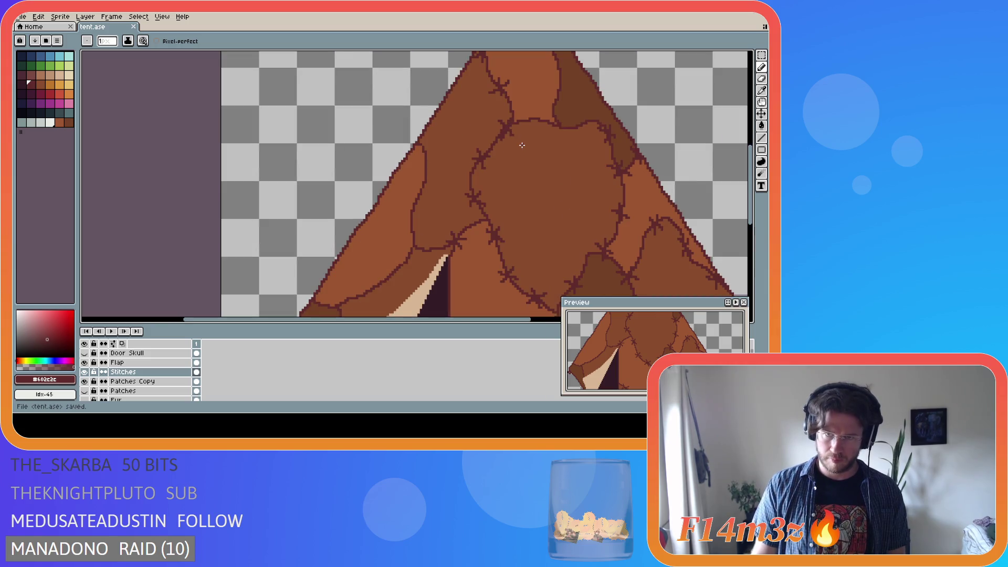
{"action": "scroll", "coordinate": [522, 145], "scroll_direction": "down", "scroll_amount": 1}
Touch up a dark stitch pixel on the central seam with the Pencil and save
{"action": "key", "text": "b"}
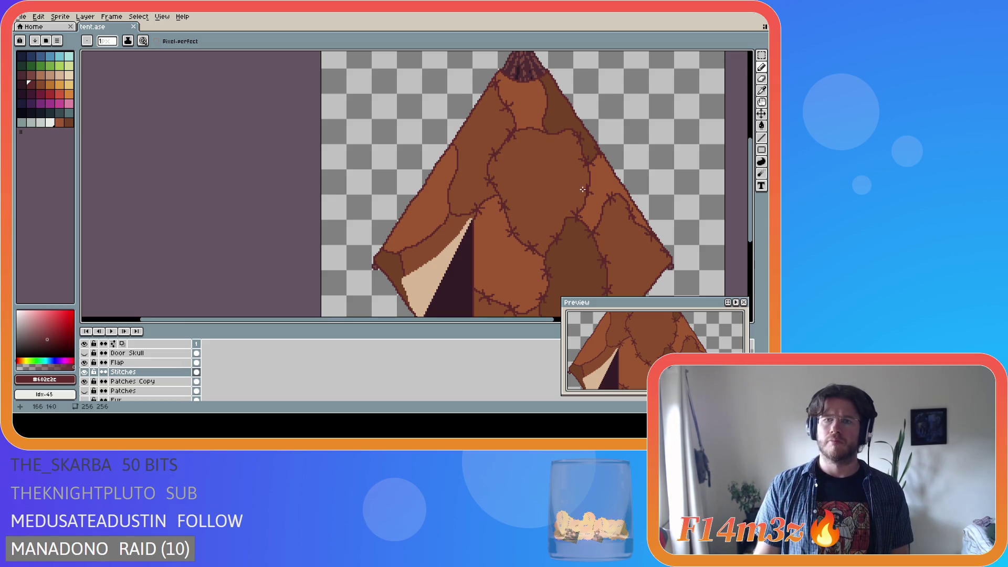
{"action": "scroll", "coordinate": [583, 189], "scroll_direction": "down", "scroll_amount": 2}
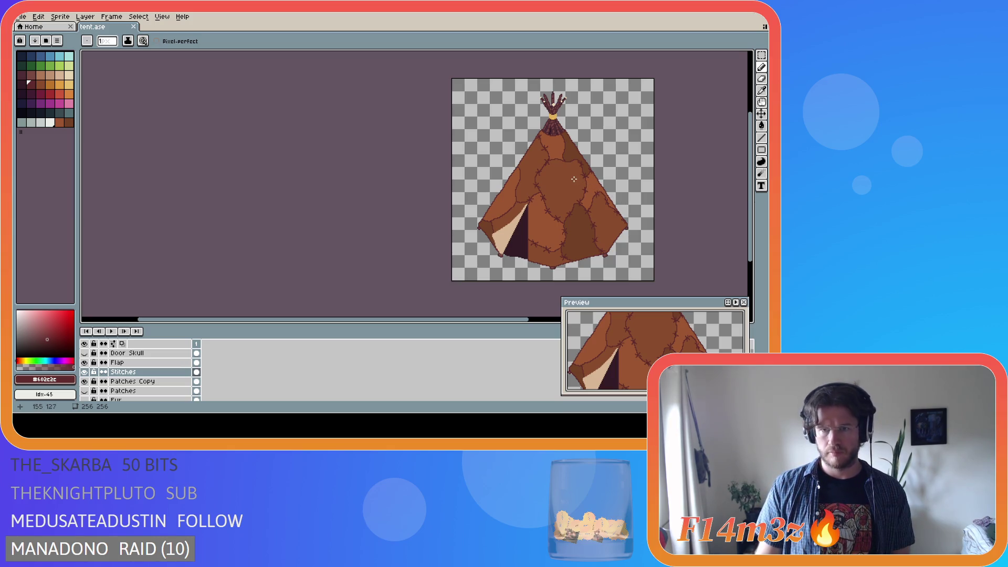
{"action": "scroll", "coordinate": [574, 179], "scroll_direction": "up", "scroll_amount": 3}
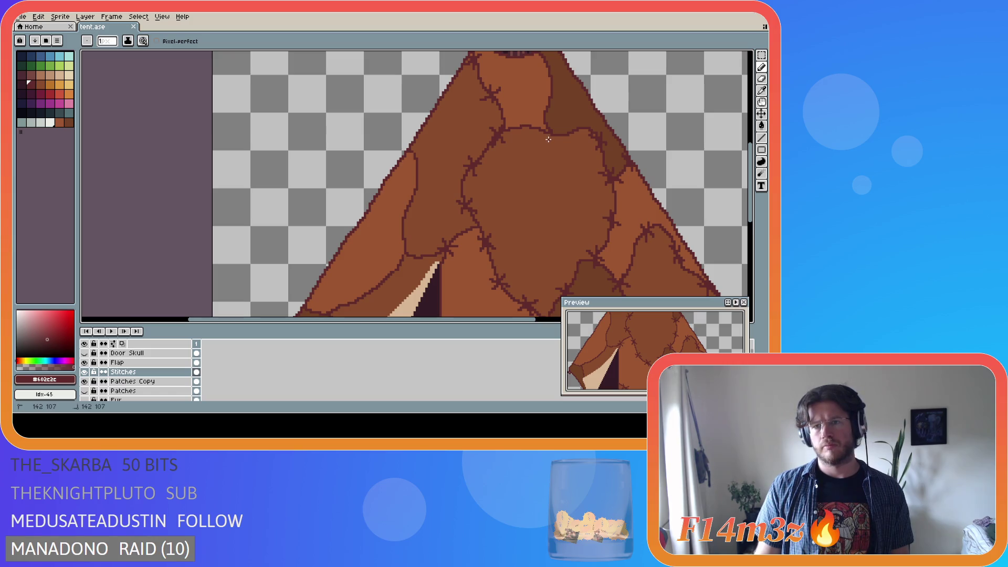
{"action": "left_click", "coordinate": [552, 144]}
{"action": "key", "text": "ctrl+s"}
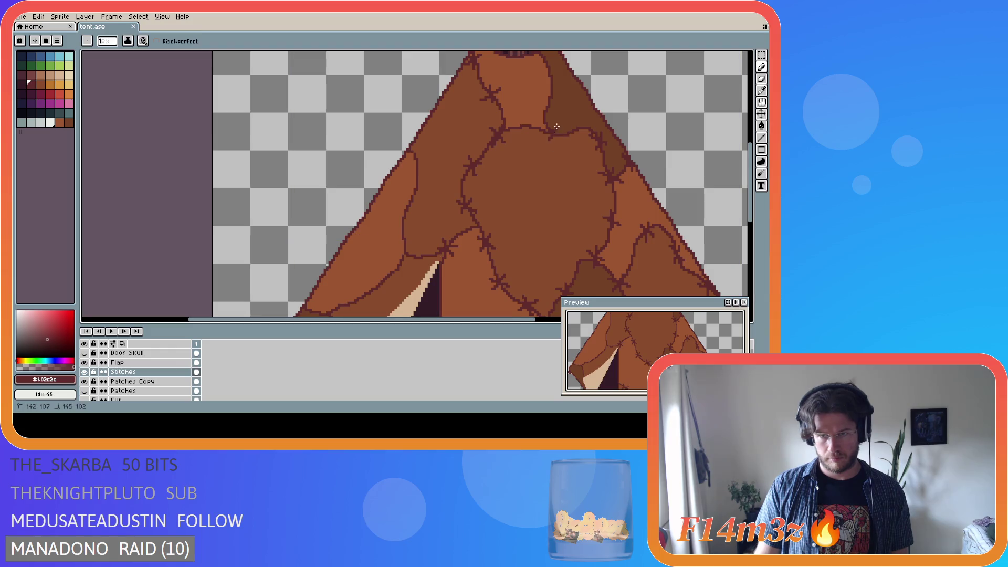
Add dark stitch pixels along the central seam and save tent.ase
{"action": "scroll", "coordinate": [573, 159], "scroll_direction": "down", "scroll_amount": 1}
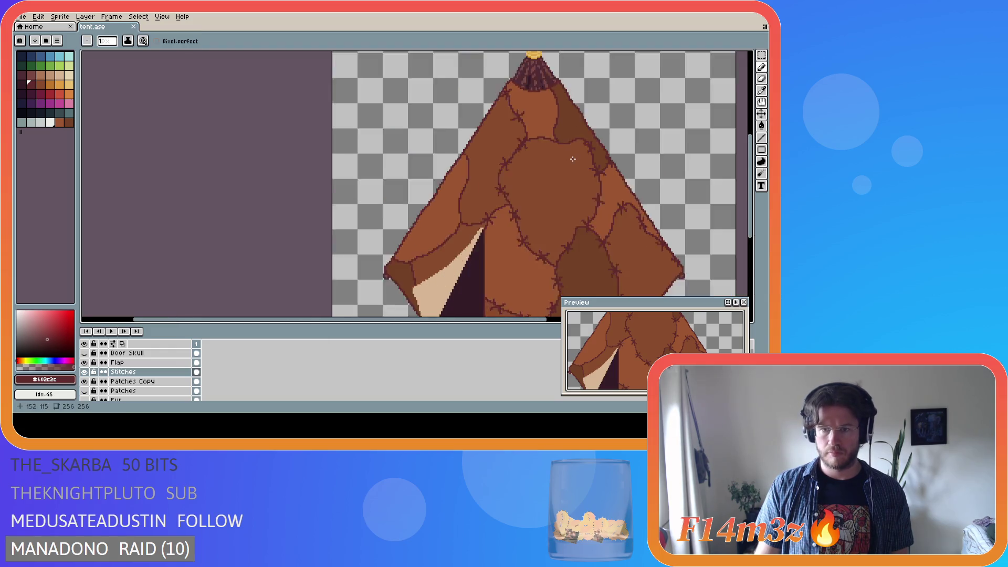
{"action": "scroll", "coordinate": [573, 159], "scroll_direction": "down", "scroll_amount": 2}
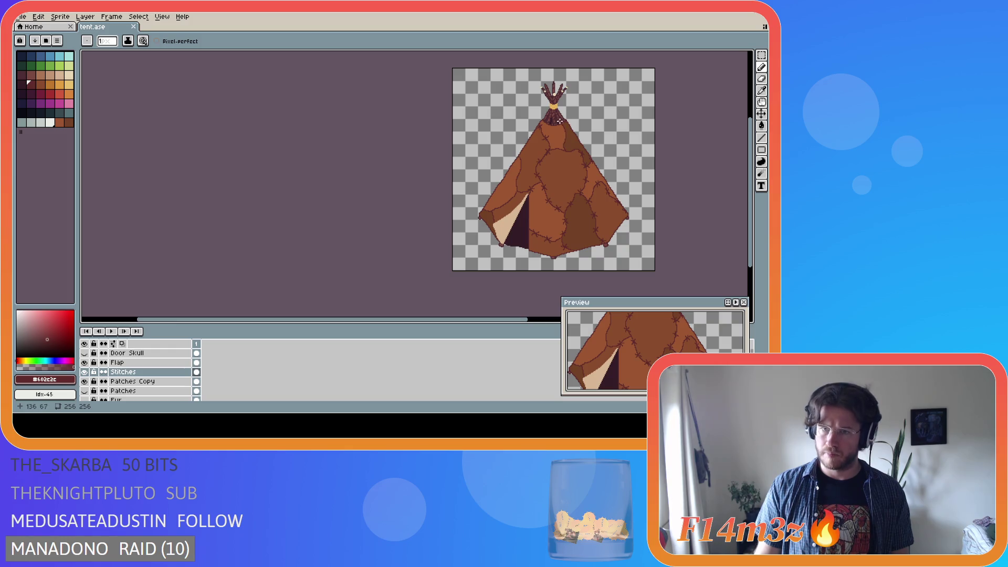
{"action": "scroll", "coordinate": [577, 157], "scroll_direction": "up", "scroll_amount": 5}
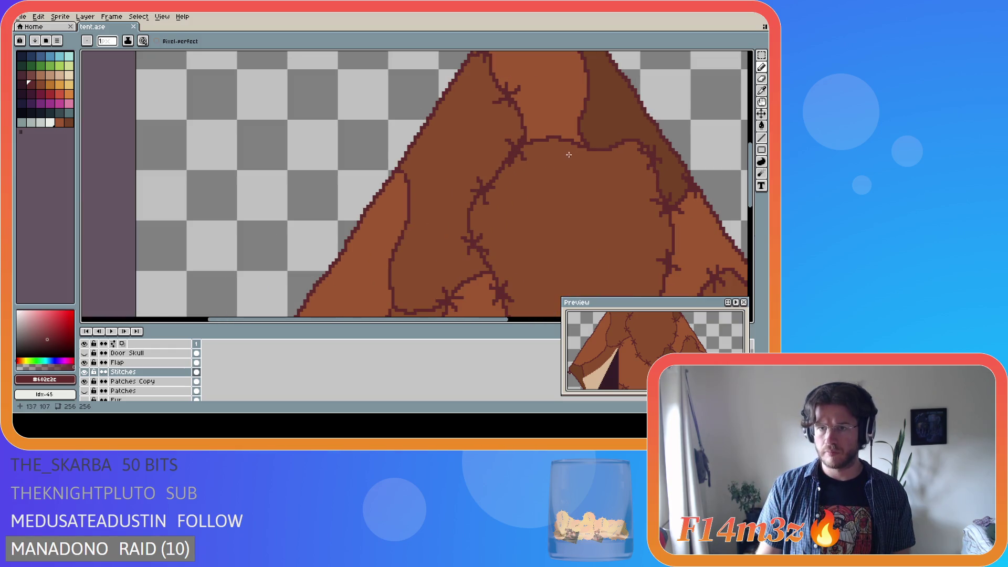
{"action": "left_click_drag", "start_coordinate": [585, 141], "coordinate": [580, 150]}
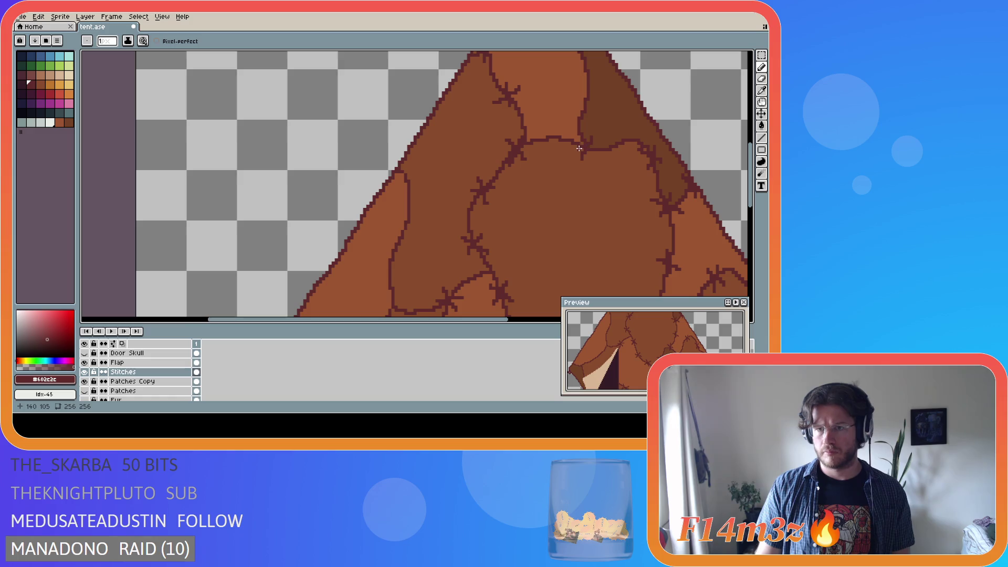
{"action": "scroll", "coordinate": [594, 156], "scroll_direction": "down", "scroll_amount": 4}
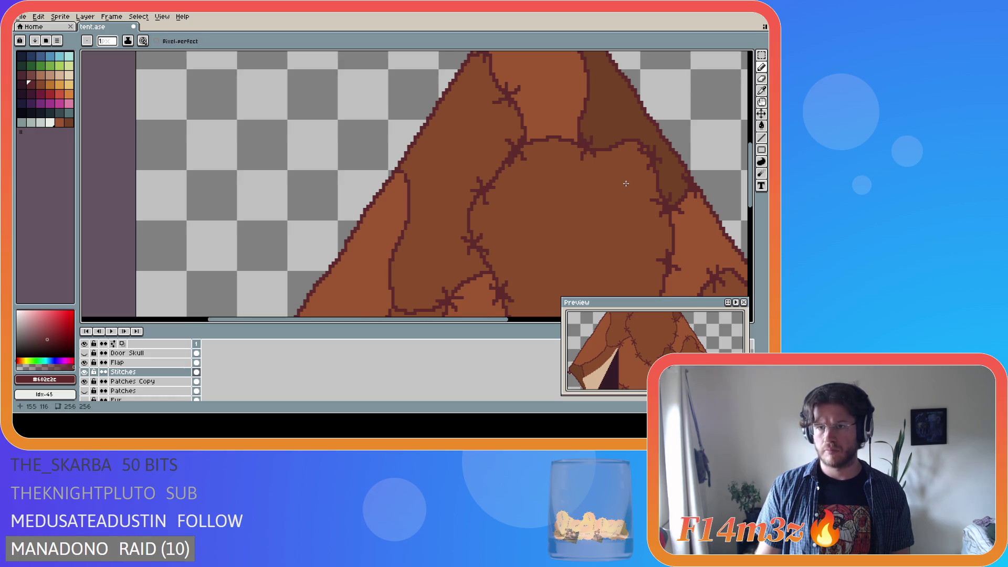
{"action": "key", "text": "ctrl+s"}
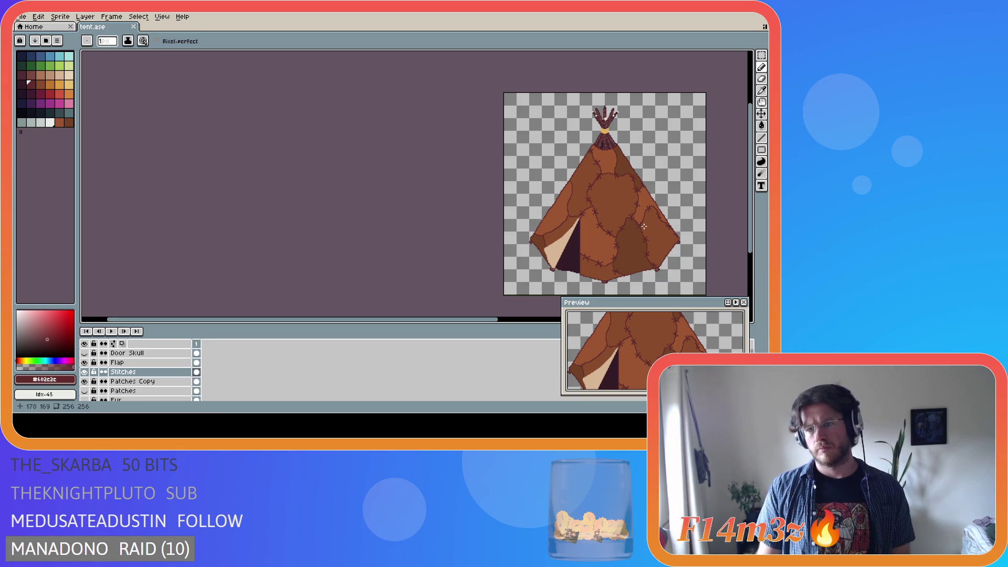
Select the 13×13 stitch cross near the tent's centre with the rectangular marquee
{"action": "scroll", "coordinate": [609, 192], "scroll_direction": "up", "scroll_amount": 2}
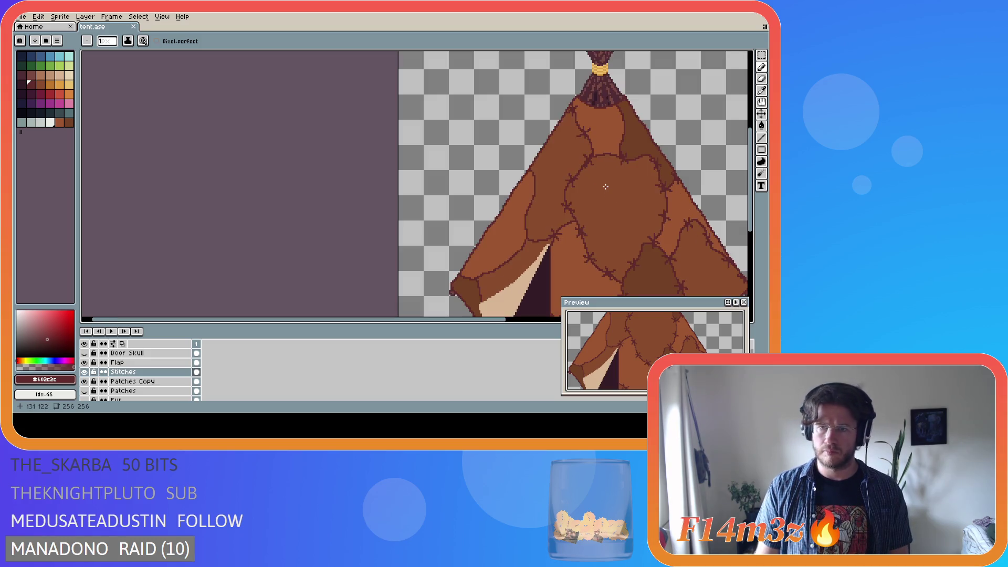
{"action": "scroll", "coordinate": [606, 187], "scroll_direction": "up", "scroll_amount": 1}
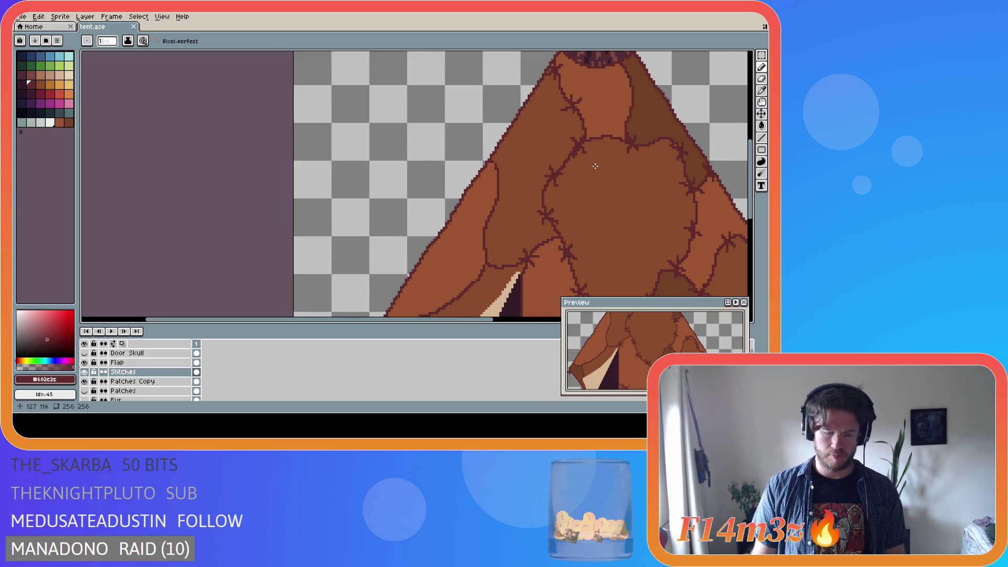
{"action": "key", "text": "m"}
{"action": "left_click_drag", "start_coordinate": [563, 130], "coordinate": [598, 165]}
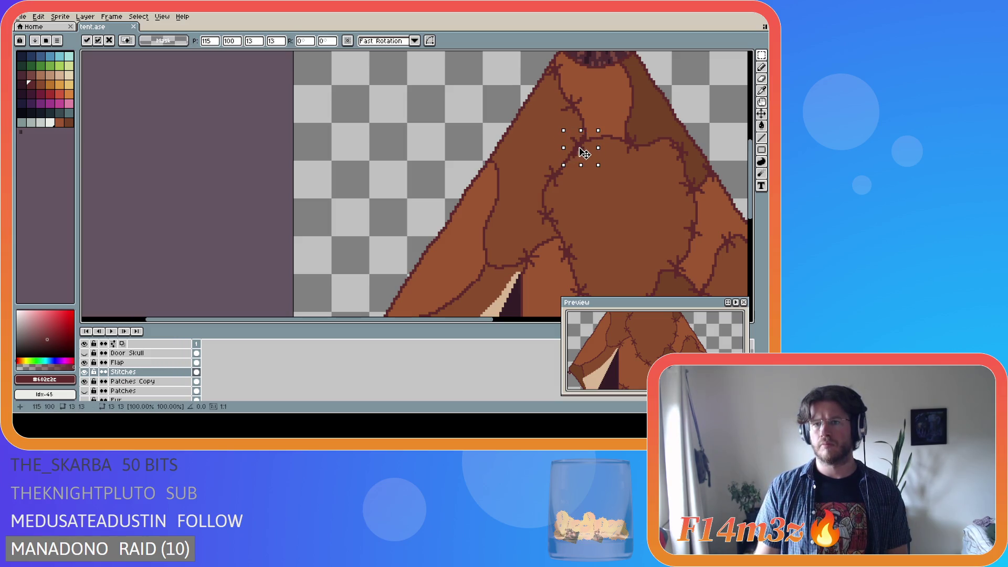
Drop the central stitch selection, discard a stray new selection, and save tent.ase
{"action": "left_click", "coordinate": [644, 195]}
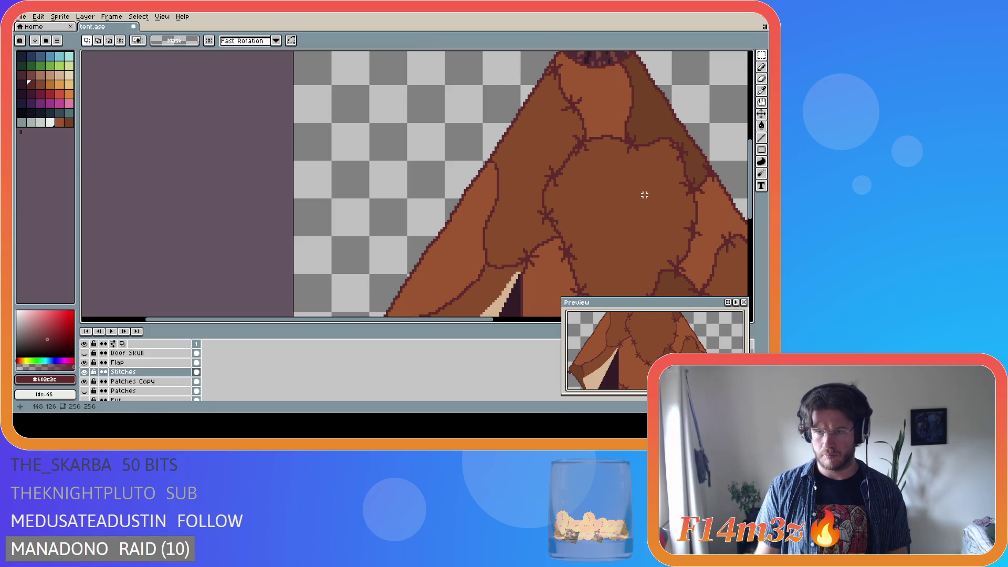
{"action": "scroll", "coordinate": [644, 195], "scroll_direction": "down", "scroll_amount": 2}
{"action": "scroll", "coordinate": [646, 196], "scroll_direction": "down", "scroll_amount": 2}
{"action": "key", "text": "ctrl+s"}
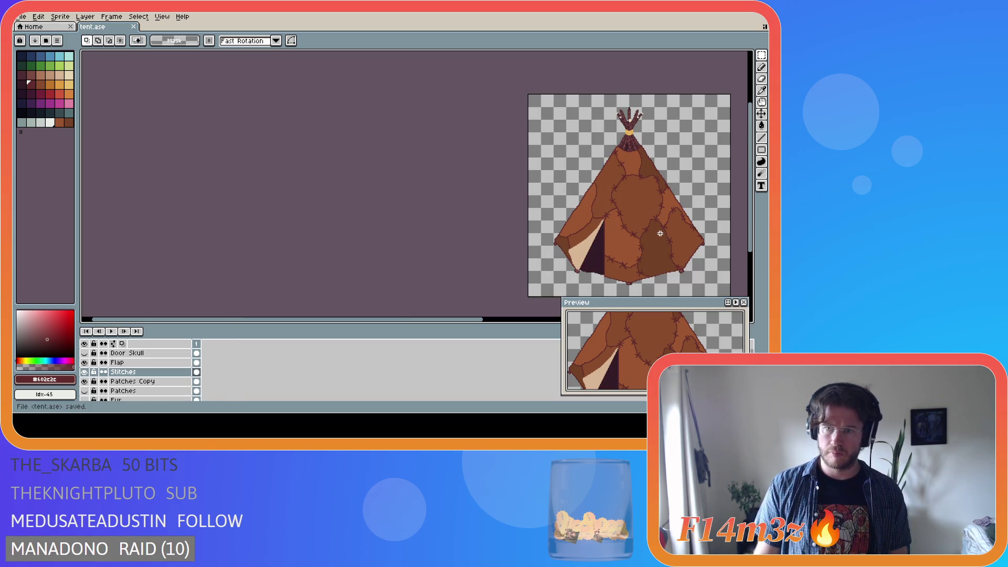
{"action": "scroll", "coordinate": [616, 157], "scroll_direction": "up", "scroll_amount": 2}
{"action": "left_click_drag", "start_coordinate": [594, 140], "coordinate": [620, 167]}
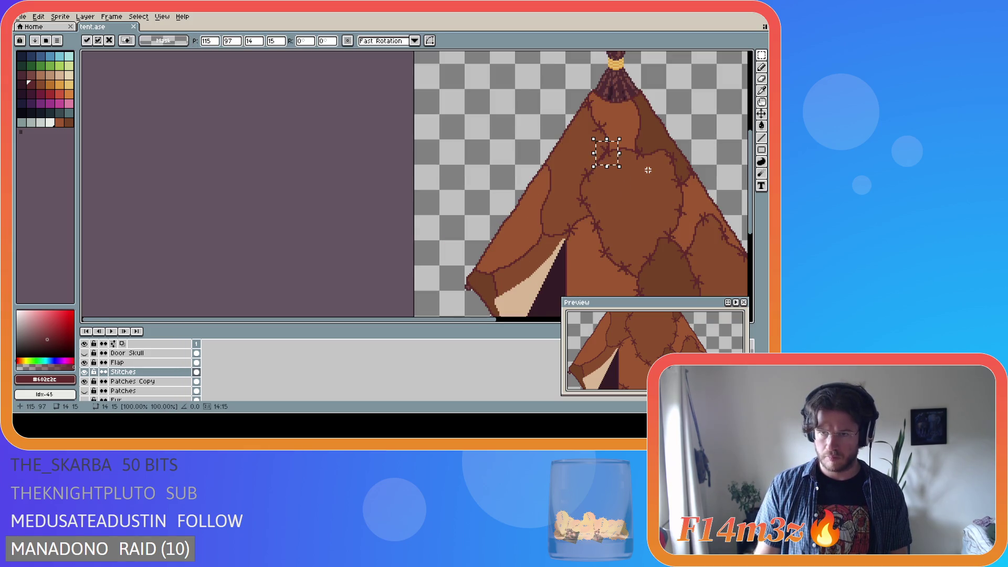
{"action": "key", "text": "ctrl+z"}
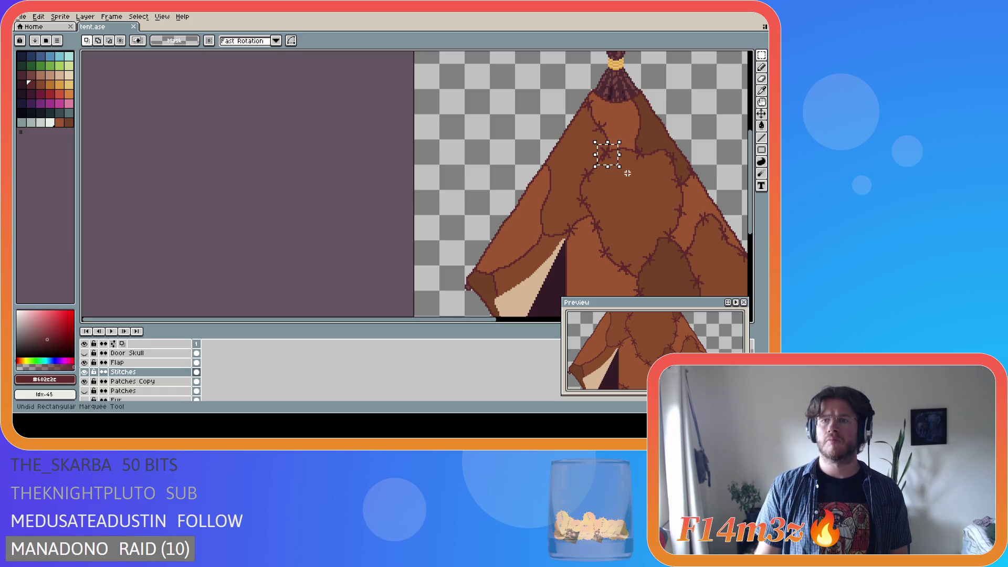
{"action": "scroll", "coordinate": [630, 174], "scroll_direction": "up", "scroll_amount": 1}
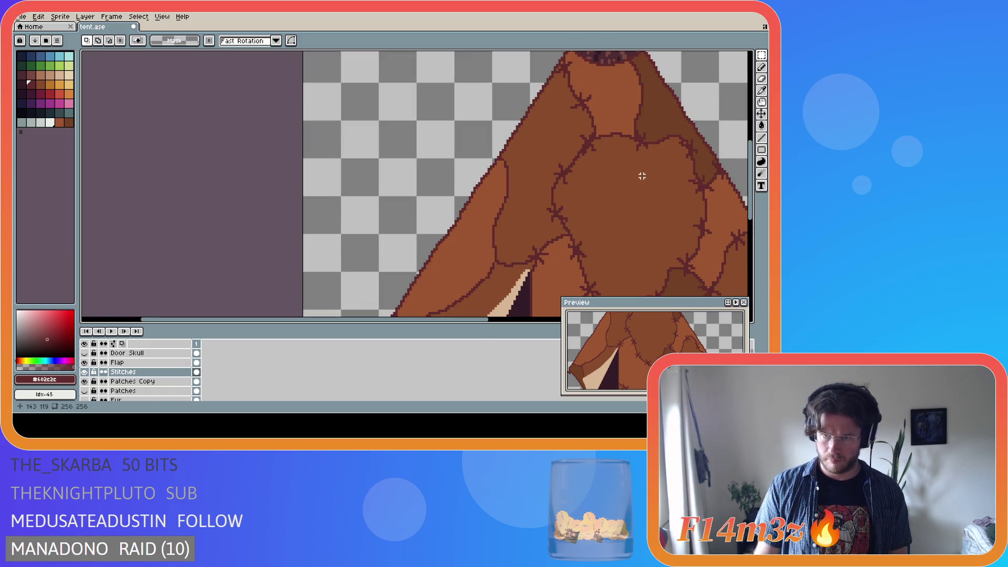
{"action": "scroll", "coordinate": [642, 176], "scroll_direction": "down", "scroll_amount": 2}
{"action": "key", "text": "ctrl+s"}
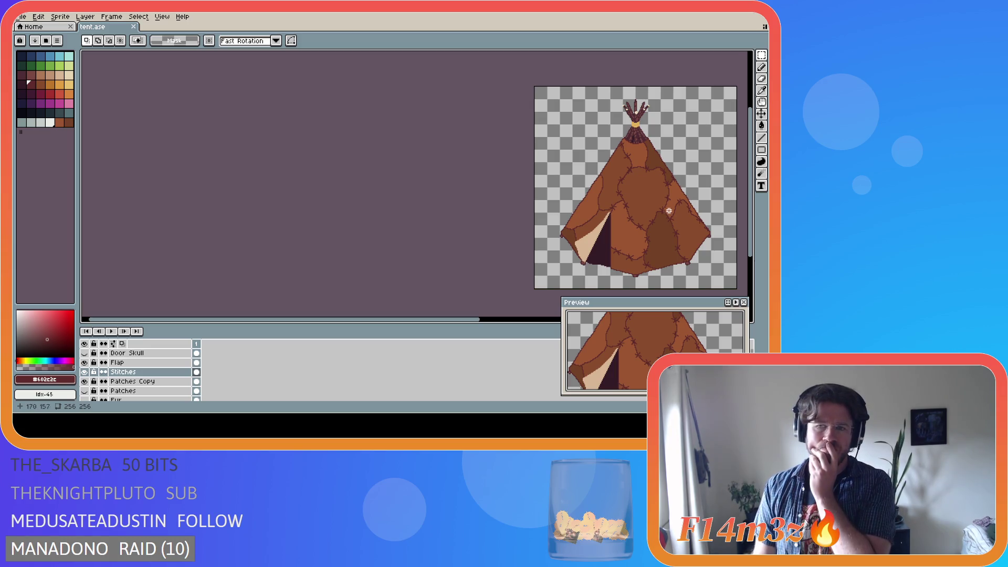
Shift a stitch cross on the central patch, commit it, and save
{"action": "scroll", "coordinate": [652, 180], "scroll_direction": "up", "scroll_amount": 2}
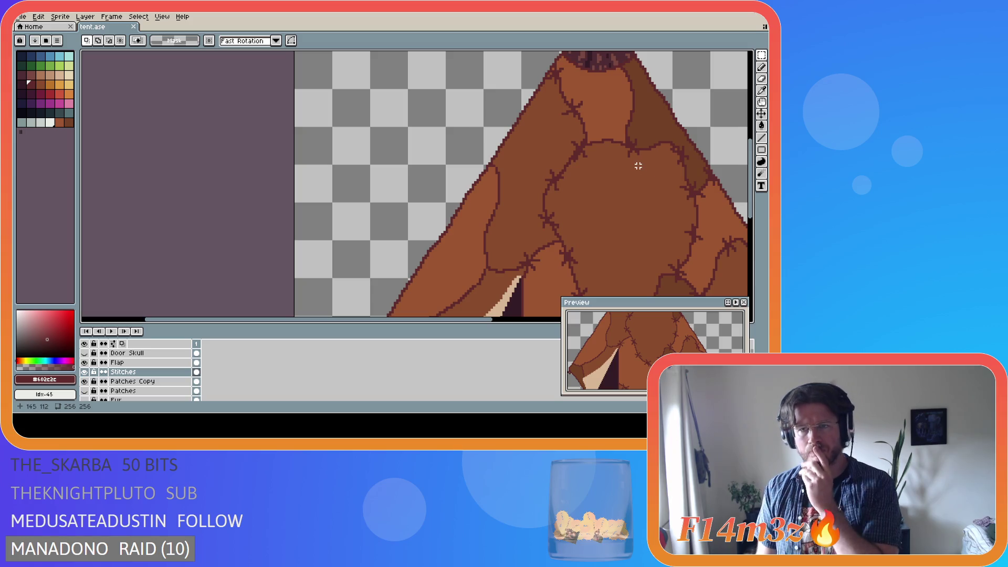
{"action": "mouse_move", "coordinate": [621, 168]}
{"action": "left_mouse_down"}
{"action": "mouse_move", "coordinate": [621, 141]}
{"action": "mouse_move", "coordinate": [646, 128]}
{"action": "mouse_move", "coordinate": [652, 157]}
{"action": "left_mouse_up"}
{"action": "key", "text": "Return"}
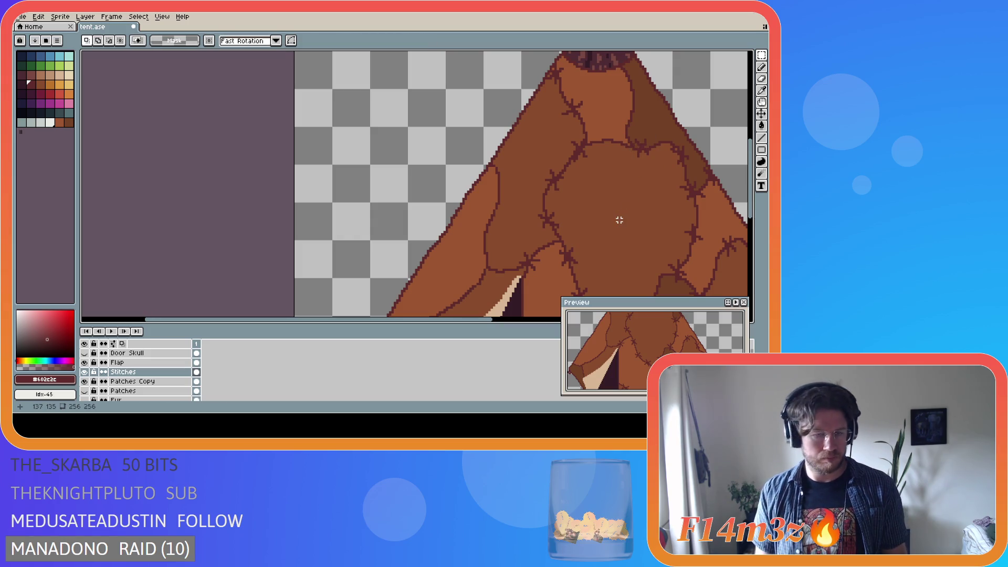
{"action": "scroll", "coordinate": [601, 187], "scroll_direction": "down", "scroll_amount": 3}
{"action": "key", "text": "ctrl+s"}
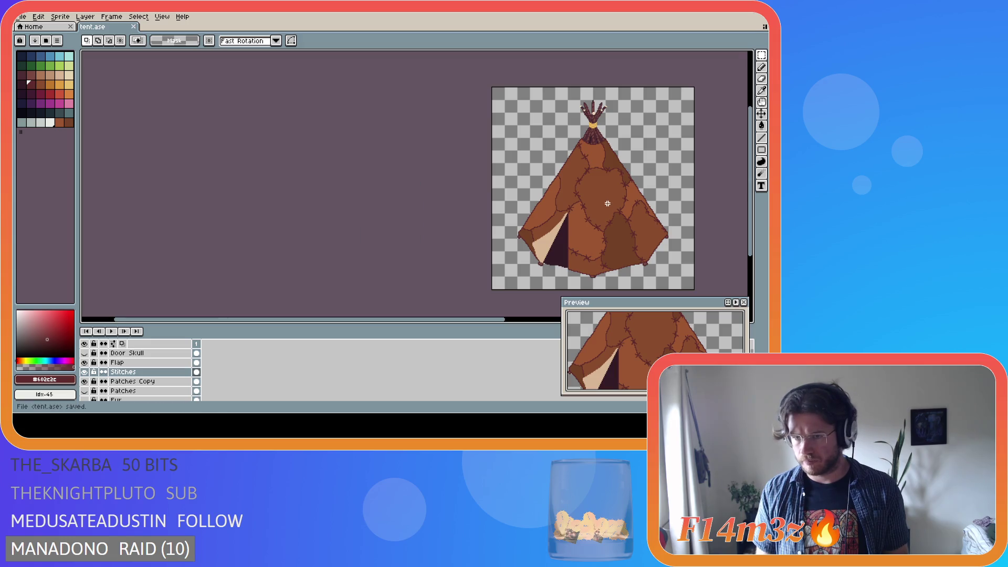
Move the stitch cross atop the dark right-hand patch up and slightly right, then save
{"action": "scroll", "coordinate": [599, 194], "scroll_direction": "up", "scroll_amount": 1}
{"action": "scroll", "coordinate": [583, 160], "scroll_direction": "down", "scroll_amount": 1}
{"action": "scroll", "coordinate": [583, 160], "scroll_direction": "up", "scroll_amount": 1}
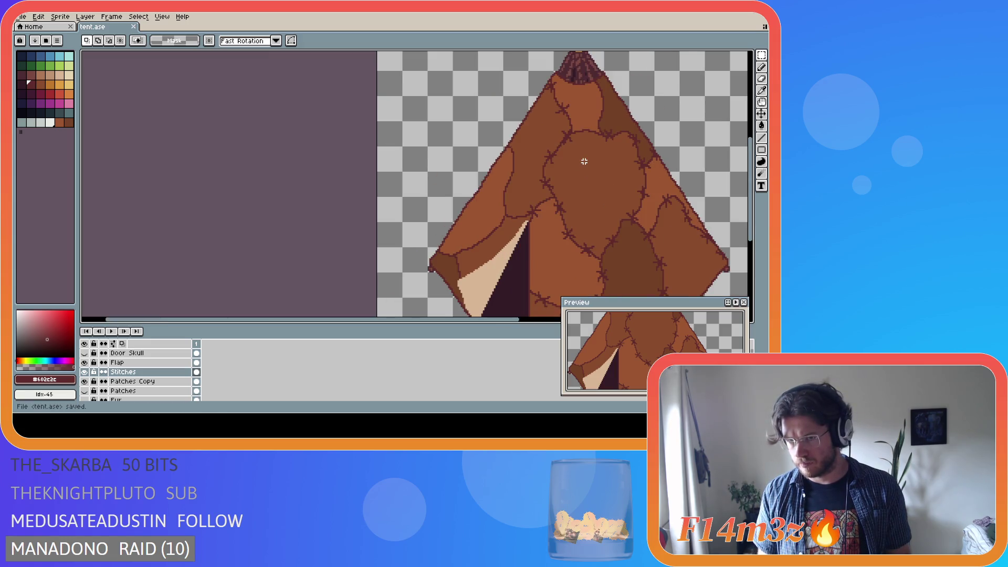
{"action": "scroll", "coordinate": [633, 226], "scroll_direction": "down", "scroll_amount": 1}
{"action": "mouse_move", "coordinate": [428, 319]}
{"action": "left_mouse_down"}
{"action": "mouse_move", "coordinate": [515, 319]}
{"action": "mouse_move", "coordinate": [517, 301]}
{"action": "left_mouse_up"}
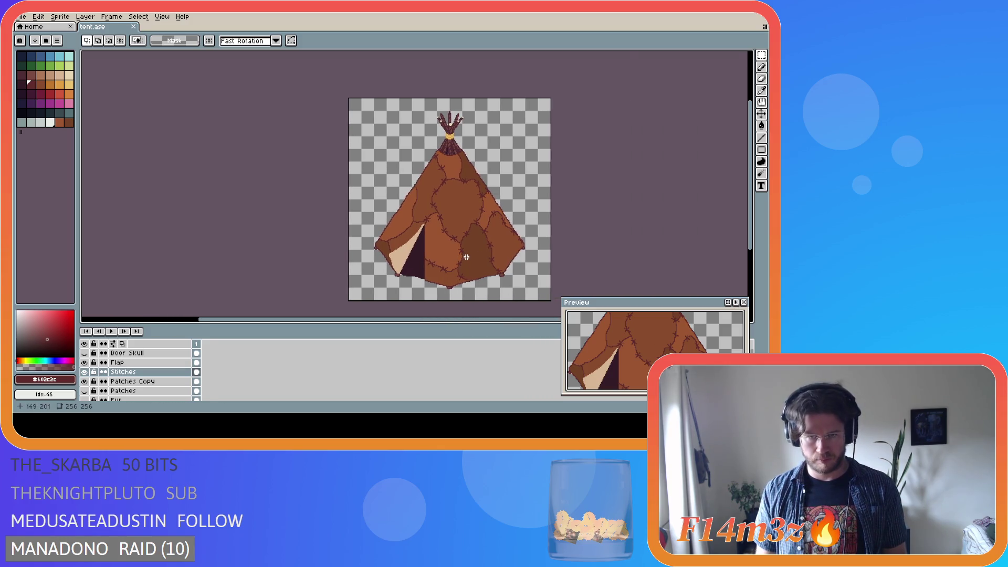
{"action": "scroll", "coordinate": [467, 257], "scroll_direction": "up", "scroll_amount": 2}
{"action": "left_click_drag", "start_coordinate": [480, 187], "coordinate": [446, 140]}
{"action": "left_click_drag", "start_coordinate": [464, 175], "coordinate": [470, 170]}
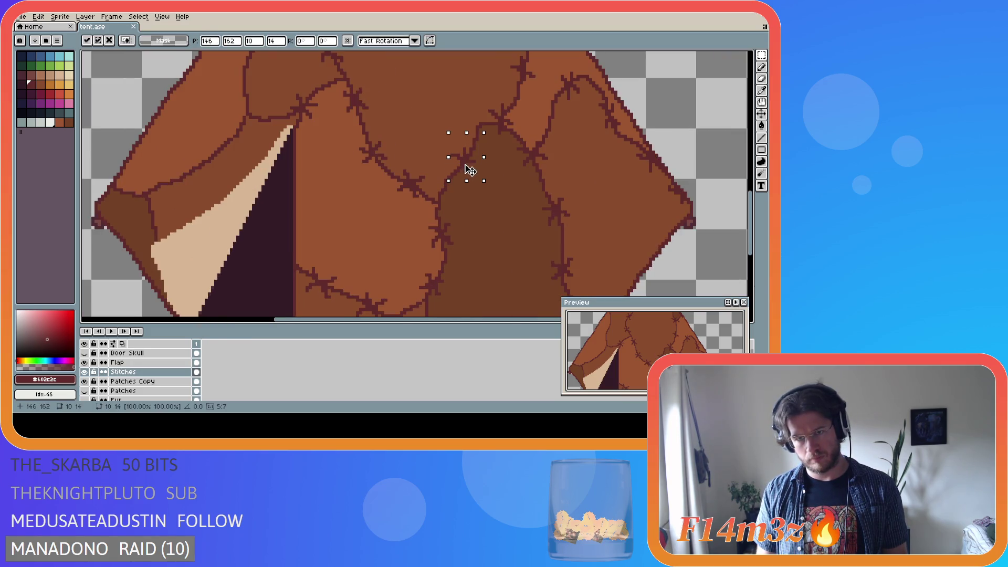
{"action": "key", "text": "ctrl+d"}
{"action": "scroll", "coordinate": [508, 200], "scroll_direction": "down", "scroll_amount": 4}
{"action": "key", "text": "ctrl+s"}
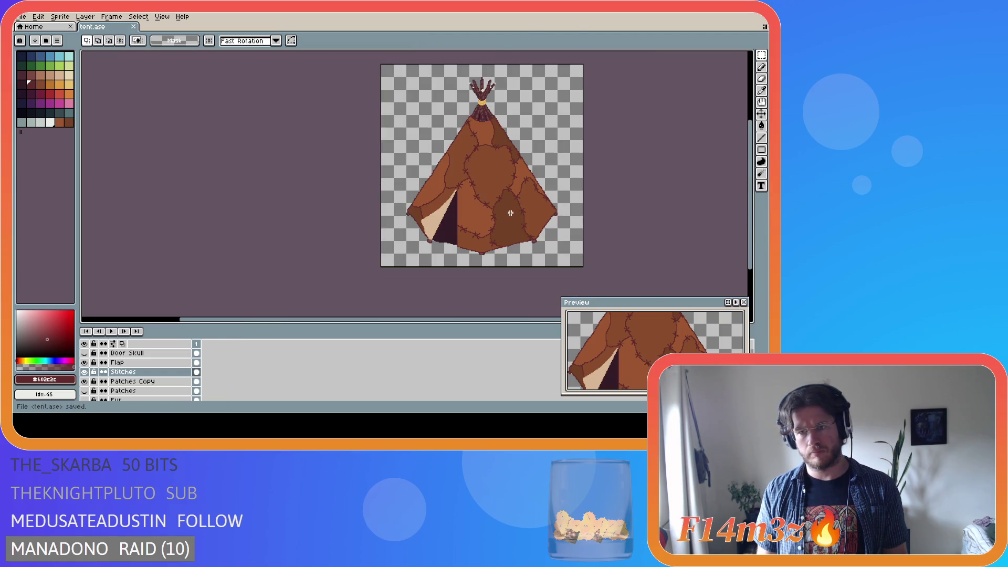
Switch to the Pencil and save the tent sprite
{"action": "key", "text": "b"}
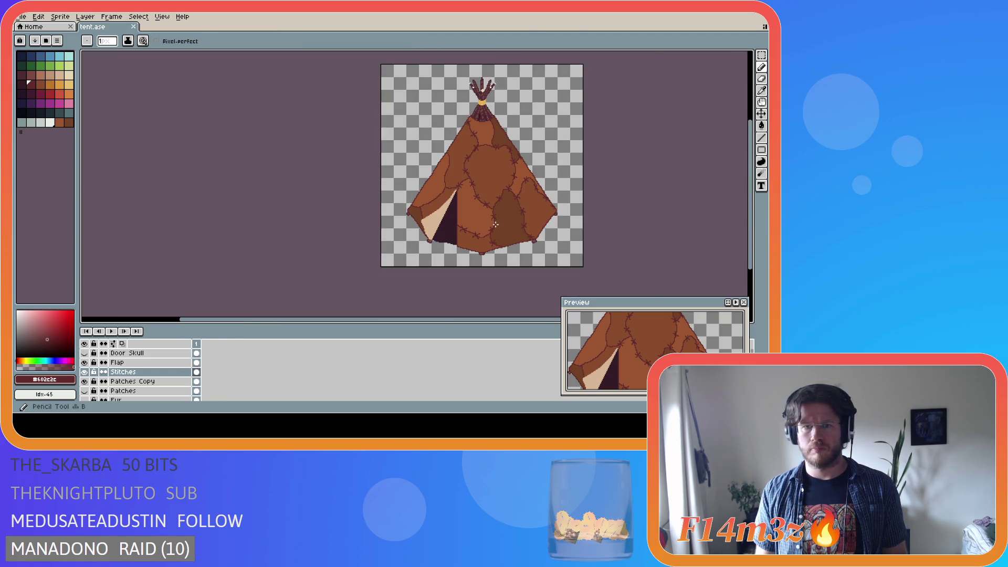
{"action": "scroll", "coordinate": [418, 162], "scroll_direction": "up", "scroll_amount": 3}
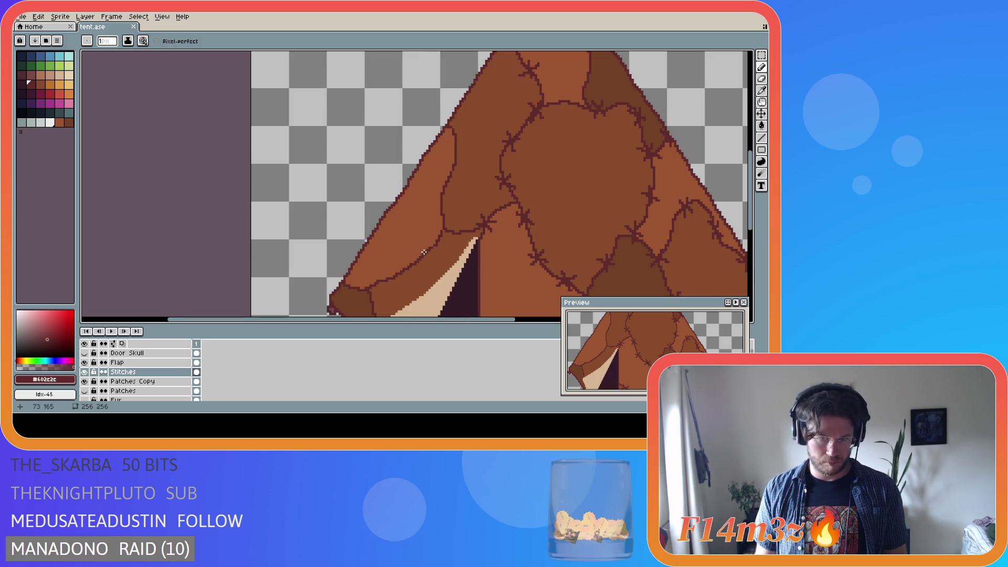
{"action": "scroll", "coordinate": [425, 252], "scroll_direction": "down", "scroll_amount": 3}
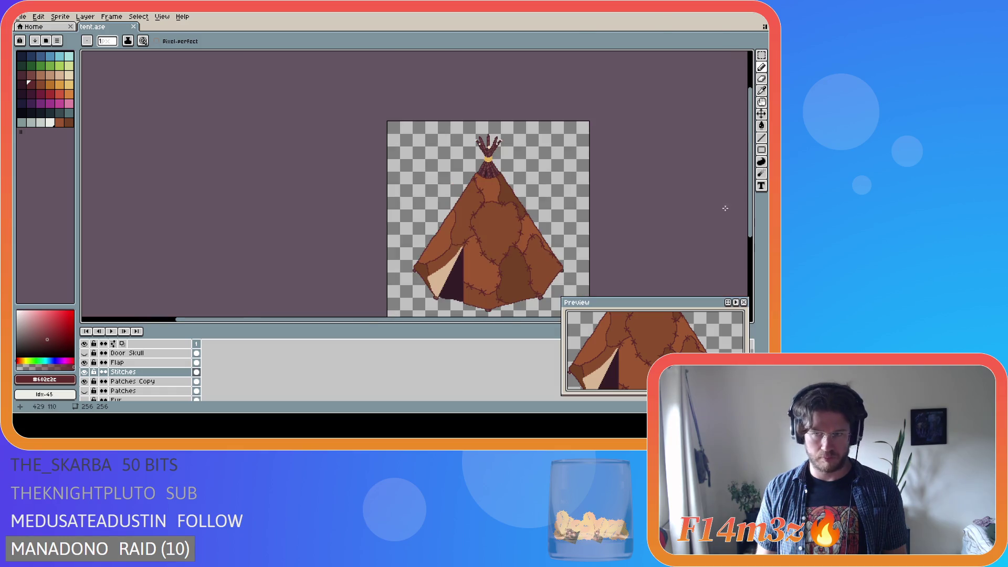
{"action": "left_click_drag", "start_coordinate": [755, 225], "coordinate": [754, 241]}
{"action": "scroll", "coordinate": [456, 202], "scroll_direction": "up", "scroll_amount": 2}
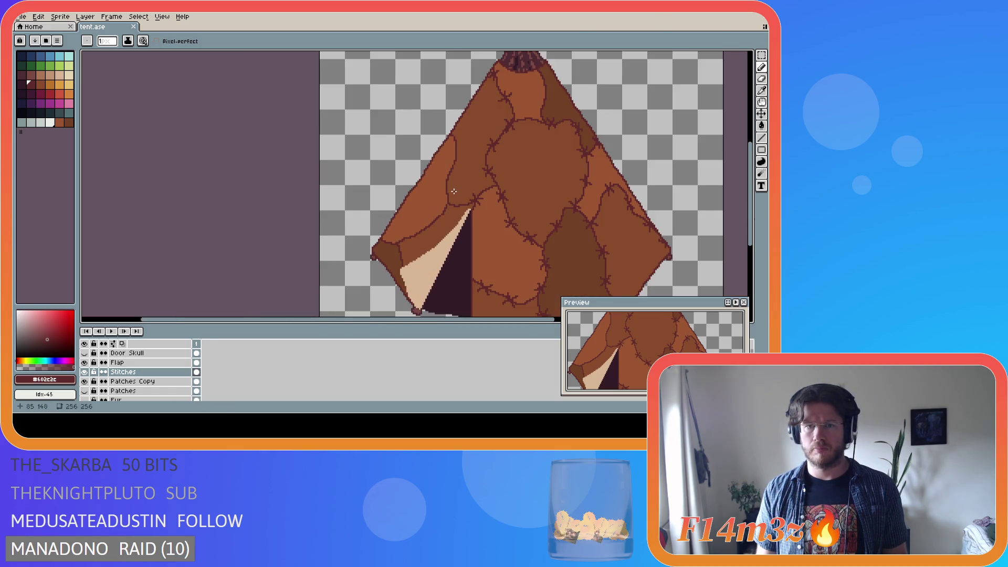
{"action": "key", "text": "ctrl+s"}
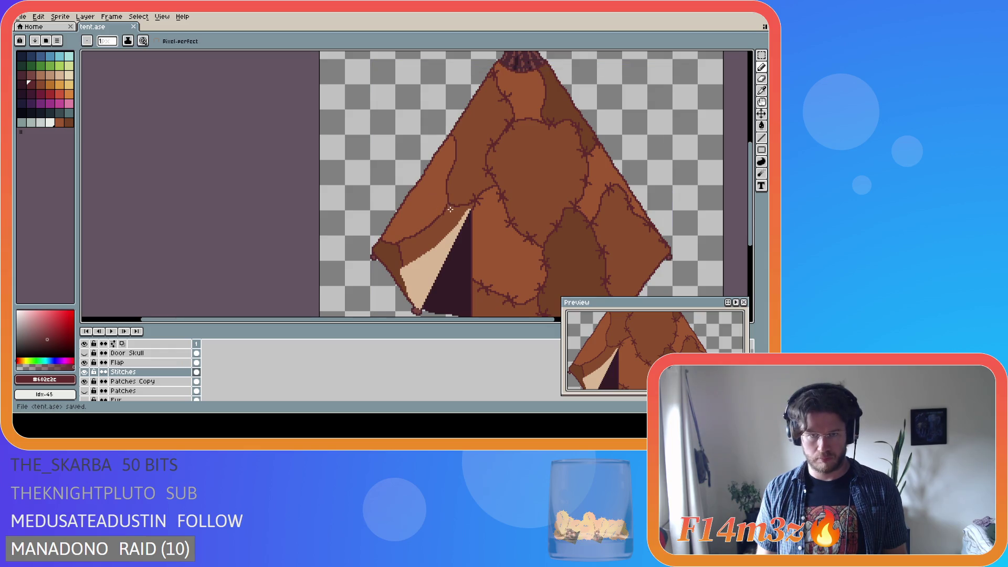
Zoom out a step and add a stitch mark on the seam near the door
{"action": "scroll", "coordinate": [449, 211], "scroll_direction": "up", "scroll_amount": 1}
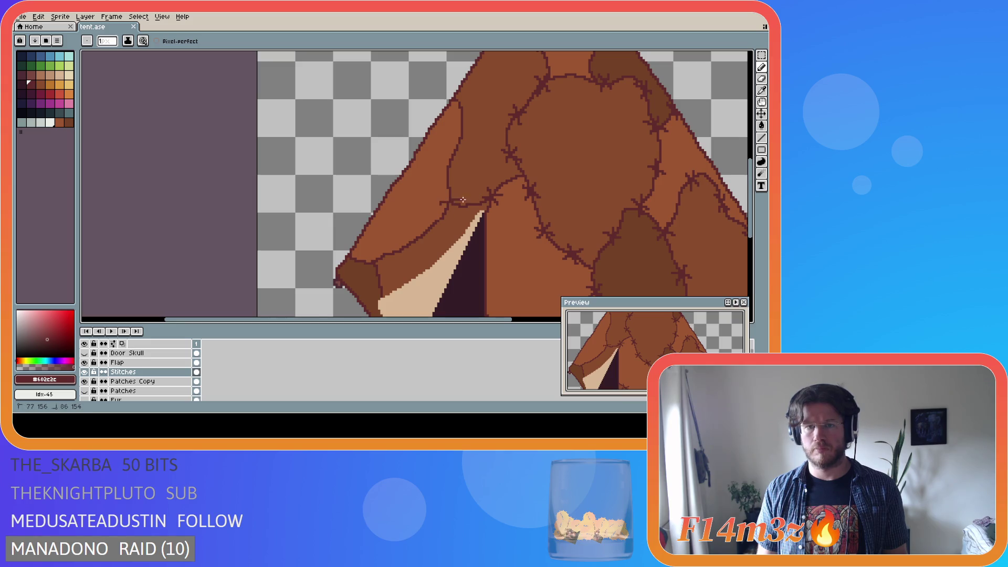
{"action": "key", "text": "ctrl"}
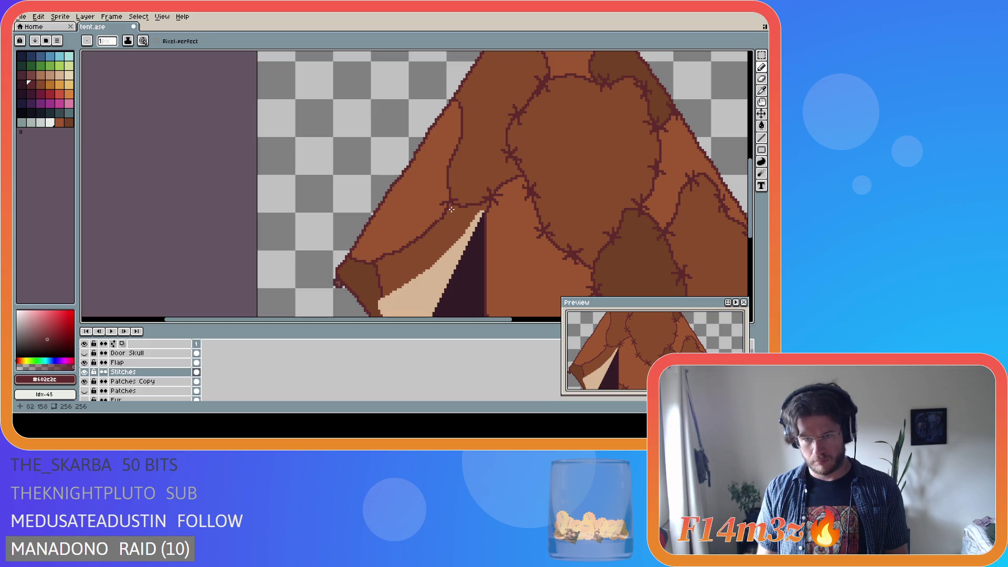
{"action": "key", "text": "ctrl"}
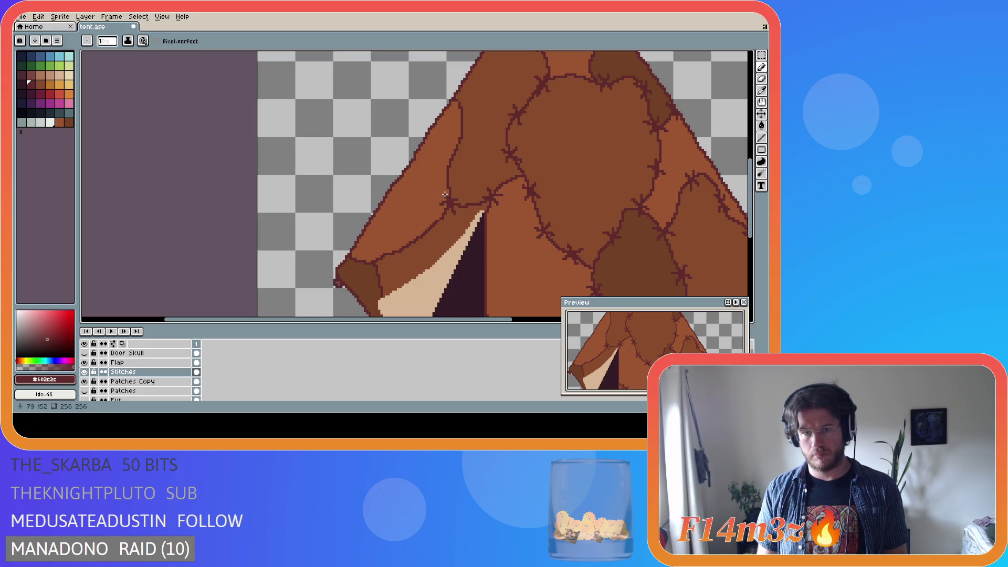
{"action": "scroll", "coordinate": [488, 241], "scroll_direction": "down", "scroll_amount": 1}
{"action": "key", "text": "ctrl"}
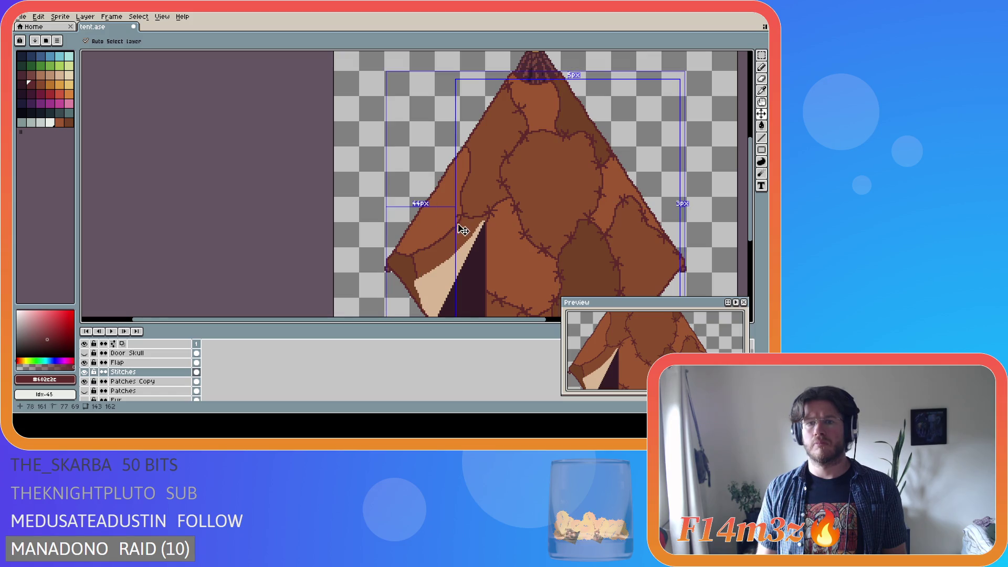
{"action": "scroll", "coordinate": [462, 221], "scroll_direction": "up", "scroll_amount": 1}
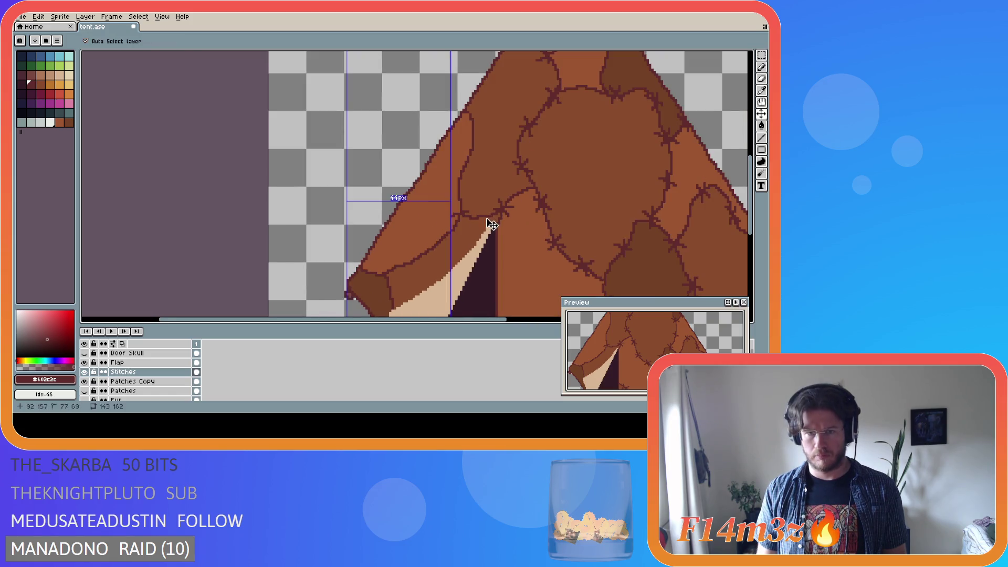
{"action": "left_click", "coordinate": [448, 231]}
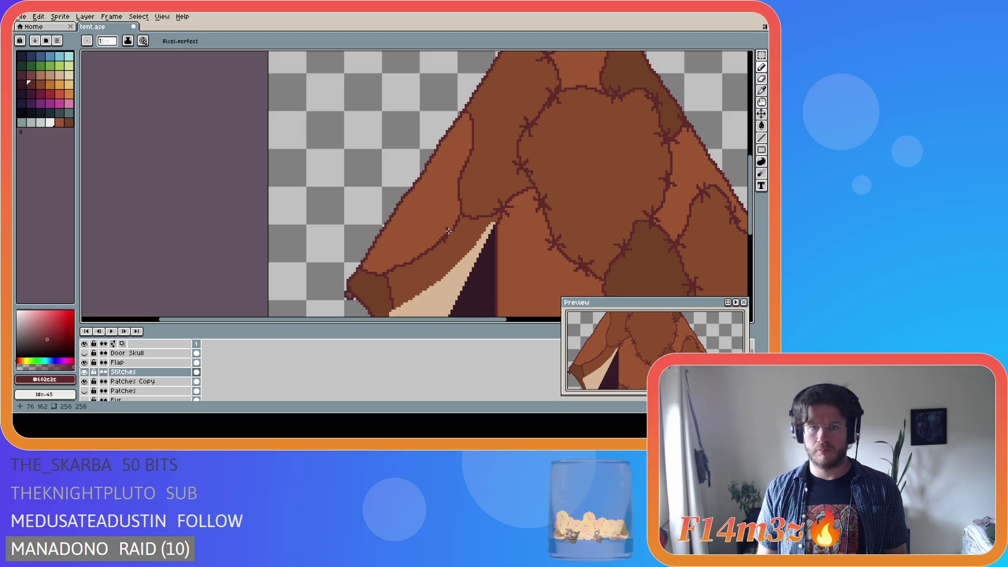
Save the sprite again and draw a short stitch beside the door flap seam
{"action": "scroll", "coordinate": [444, 278], "scroll_direction": "down", "scroll_amount": 5}
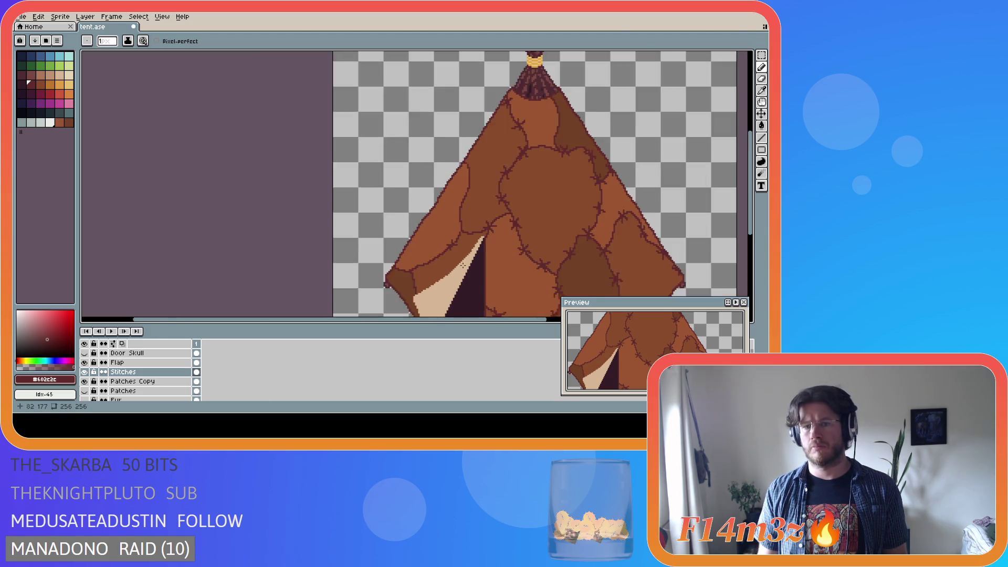
{"action": "scroll", "coordinate": [442, 275], "scroll_direction": "up", "scroll_amount": 3}
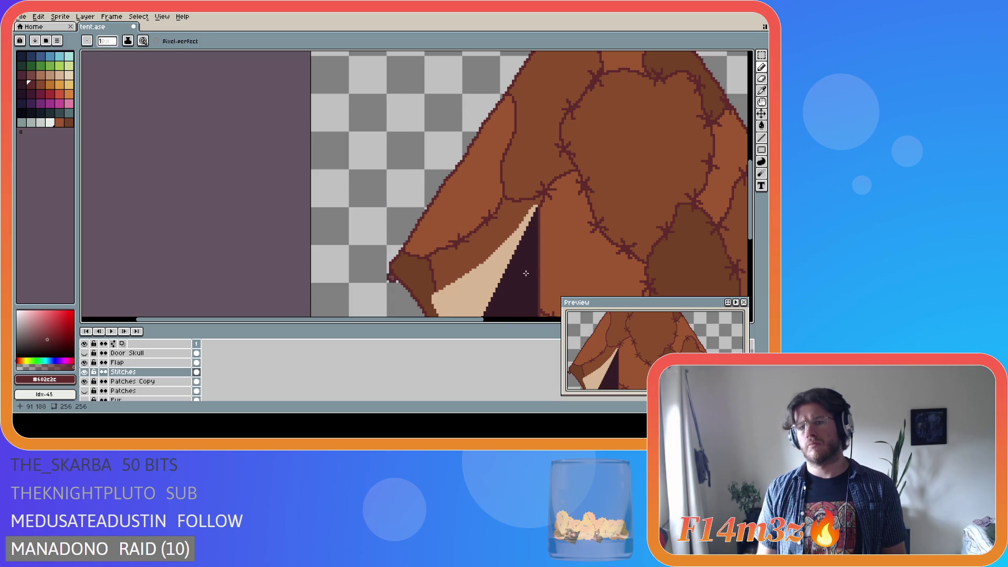
{"action": "scroll", "coordinate": [460, 258], "scroll_direction": "down", "scroll_amount": 3}
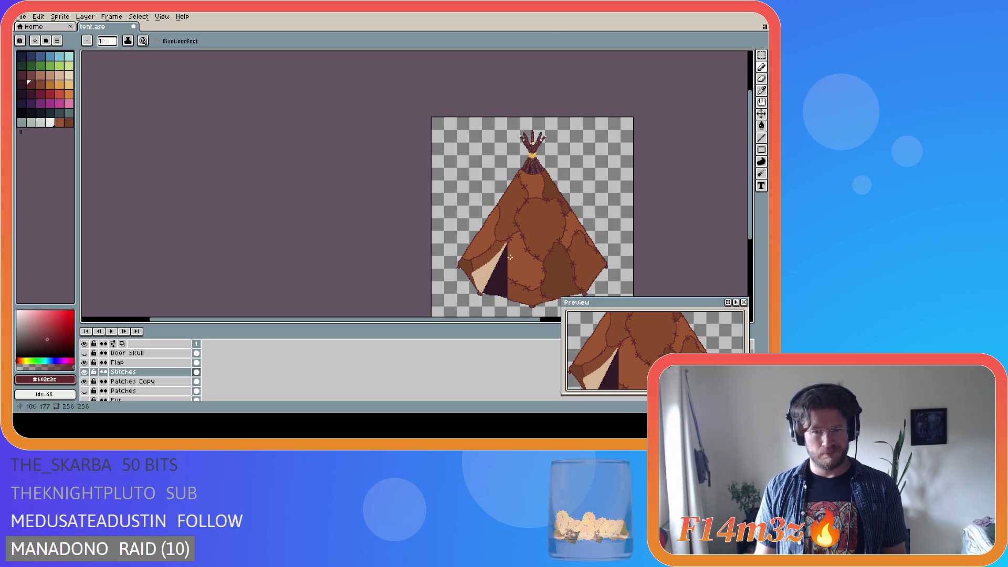
{"action": "scroll", "coordinate": [505, 262], "scroll_direction": "up", "scroll_amount": 2}
{"action": "scroll", "coordinate": [505, 262], "scroll_direction": "down", "scroll_amount": 4}
{"action": "scroll", "coordinate": [503, 258], "scroll_direction": "up", "scroll_amount": 4}
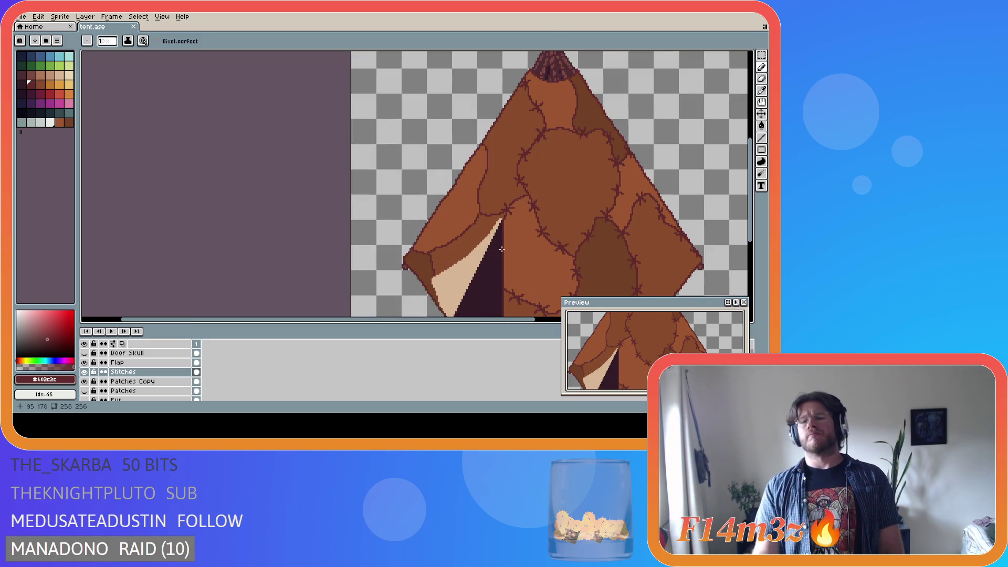
{"action": "scroll", "coordinate": [501, 252], "scroll_direction": "down", "scroll_amount": 2}
{"action": "key", "text": "ctrl+s"}
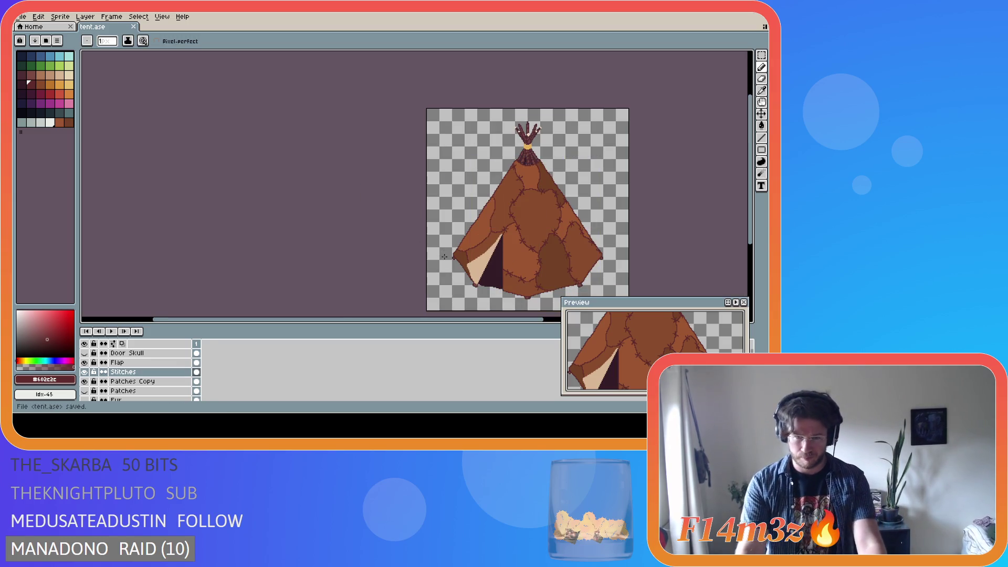
{"action": "scroll", "coordinate": [479, 249], "scroll_direction": "up", "scroll_amount": 2}
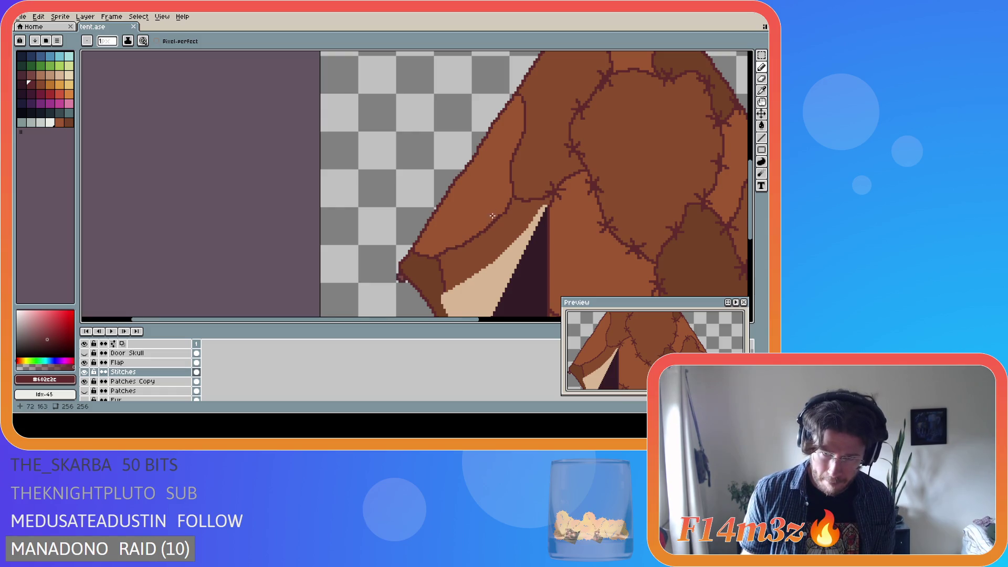
{"action": "left_click_drag", "start_coordinate": [499, 210], "coordinate": [492, 224]}
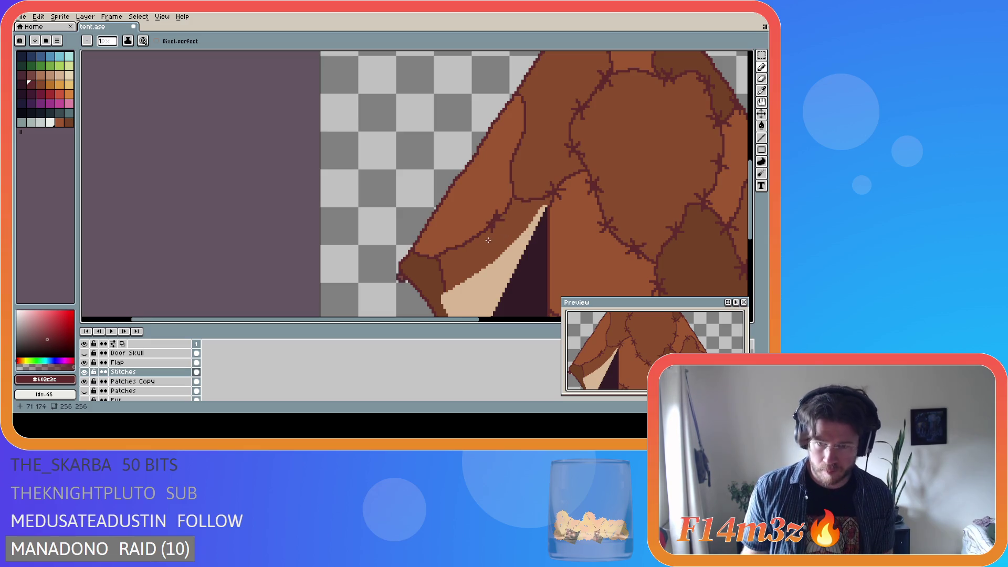
Draw a short vertical stitch and another stitch across the seam above the flap
{"action": "scroll", "coordinate": [515, 252], "scroll_direction": "down", "scroll_amount": 4}
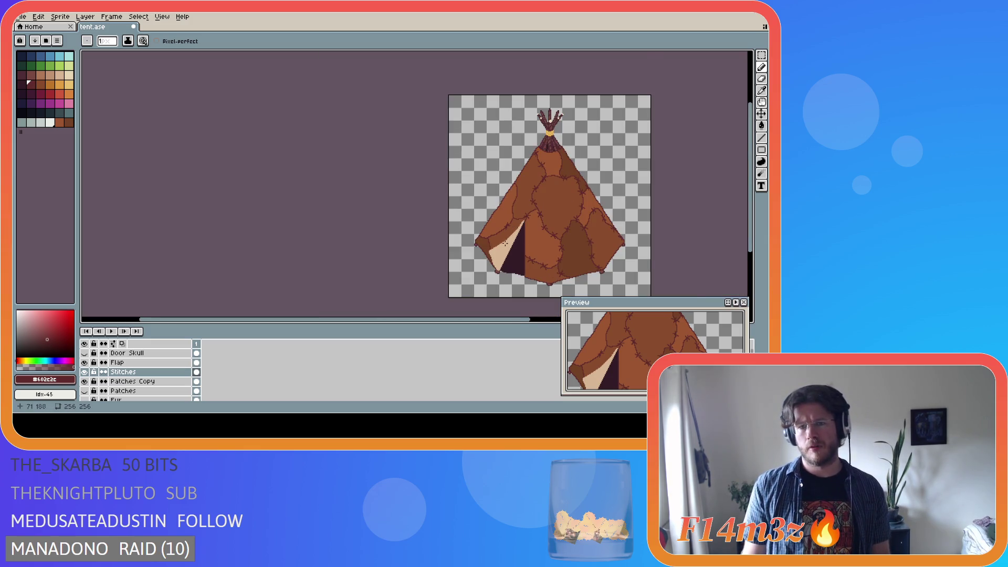
{"action": "scroll", "coordinate": [506, 243], "scroll_direction": "up", "scroll_amount": 4}
{"action": "key", "text": "v"}
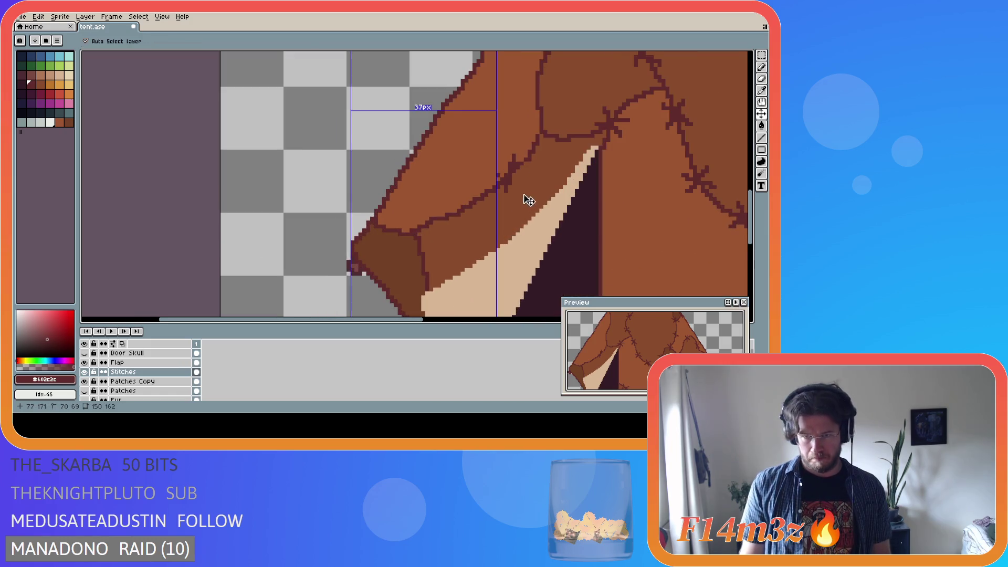
{"action": "key", "text": "ctrl"}
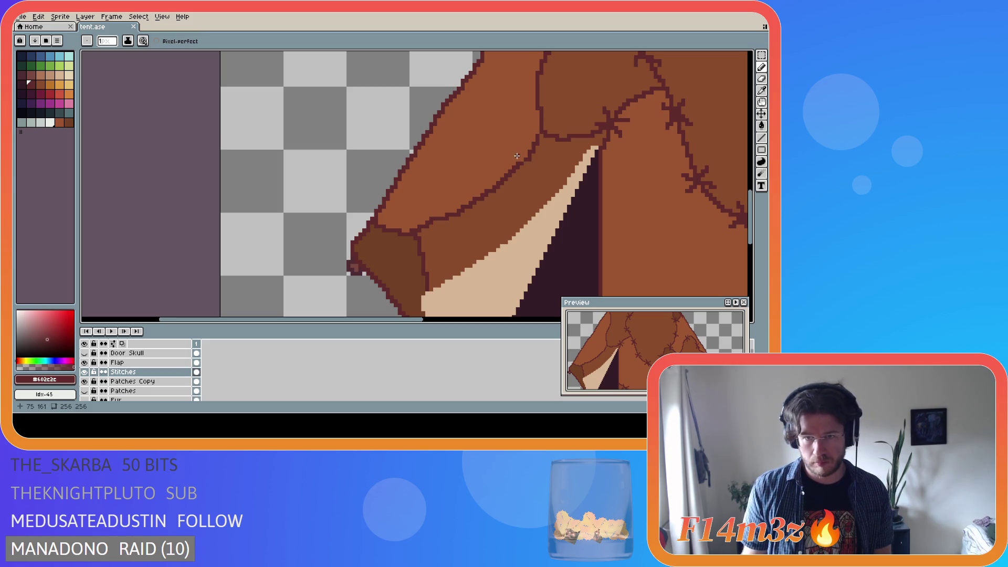
{"action": "mouse_move", "coordinate": [517, 156]}
{"action": "left_mouse_down"}
{"action": "mouse_move", "coordinate": [516, 185]}
{"action": "mouse_move", "coordinate": [512, 172]}
{"action": "mouse_move", "coordinate": [526, 170]}
{"action": "left_mouse_up"}
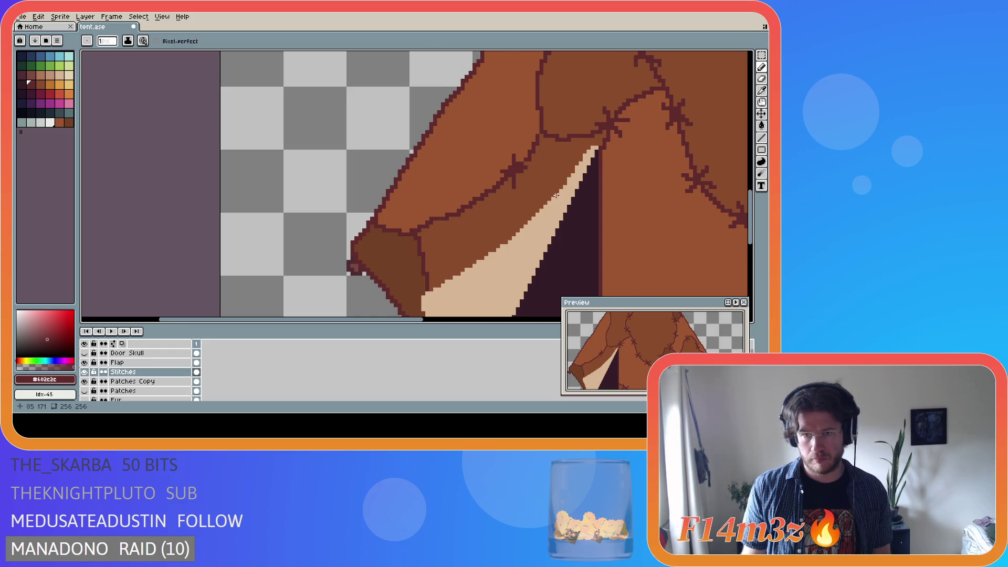
{"action": "scroll", "coordinate": [556, 195], "scroll_direction": "down", "scroll_amount": 3}
{"action": "scroll", "coordinate": [577, 227], "scroll_direction": "down", "scroll_amount": 1}
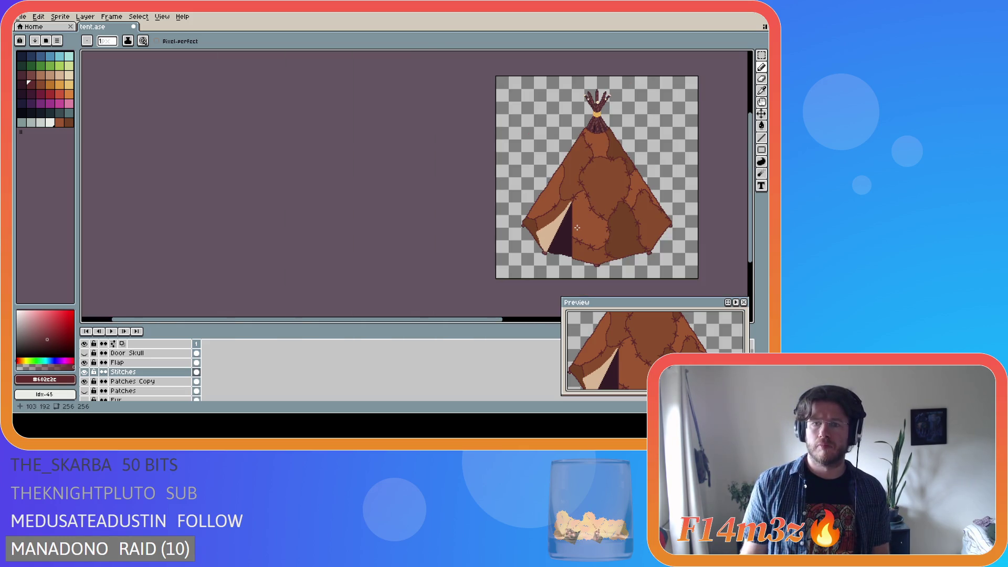
{"action": "scroll", "coordinate": [577, 228], "scroll_direction": "up", "scroll_amount": 3}
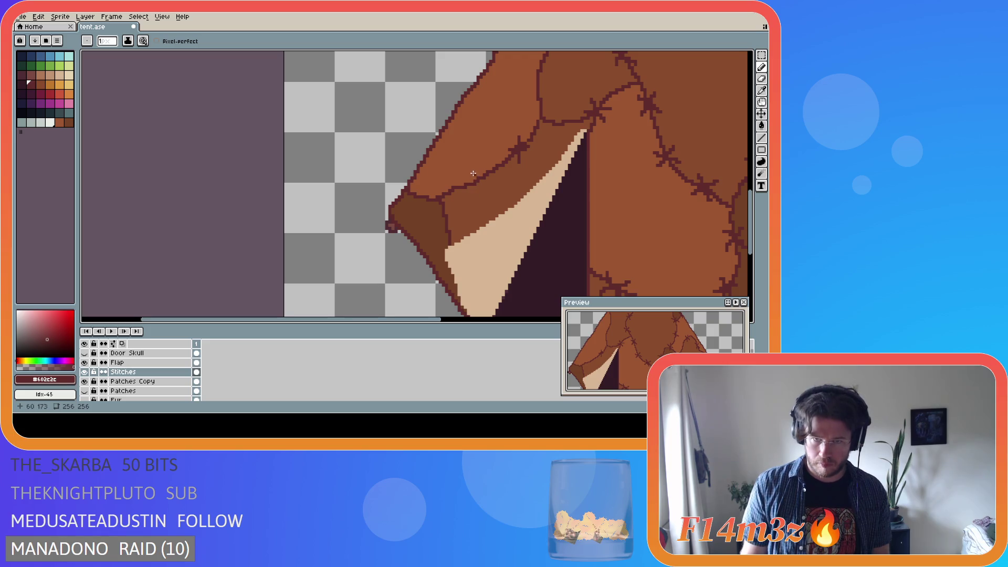
{"action": "mouse_move", "coordinate": [474, 171]}
{"action": "left_mouse_down"}
{"action": "mouse_move", "coordinate": [470, 198]}
{"action": "mouse_move", "coordinate": [477, 187]}
{"action": "left_mouse_up"}
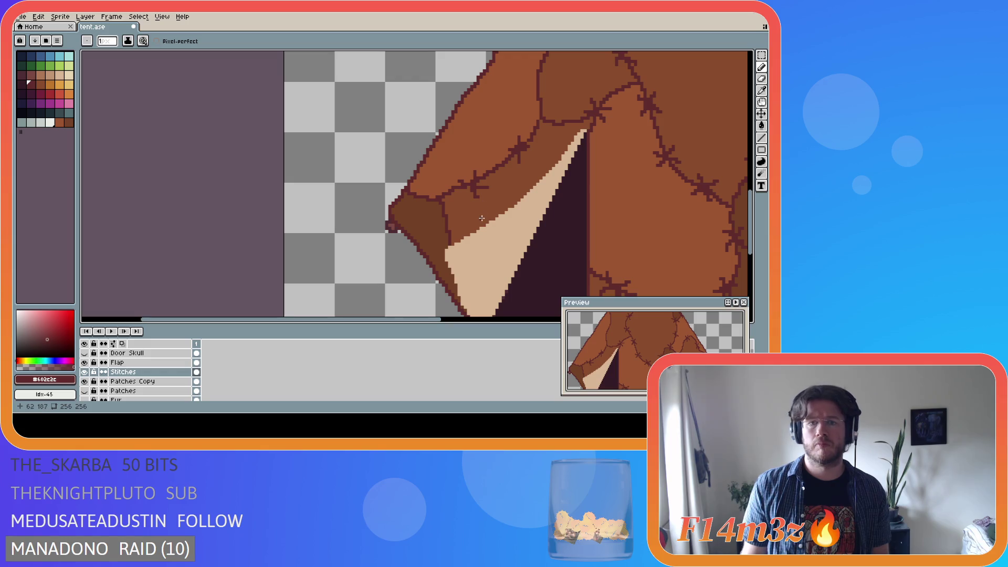
{"action": "left_click_drag", "start_coordinate": [466, 185], "coordinate": [475, 187]}
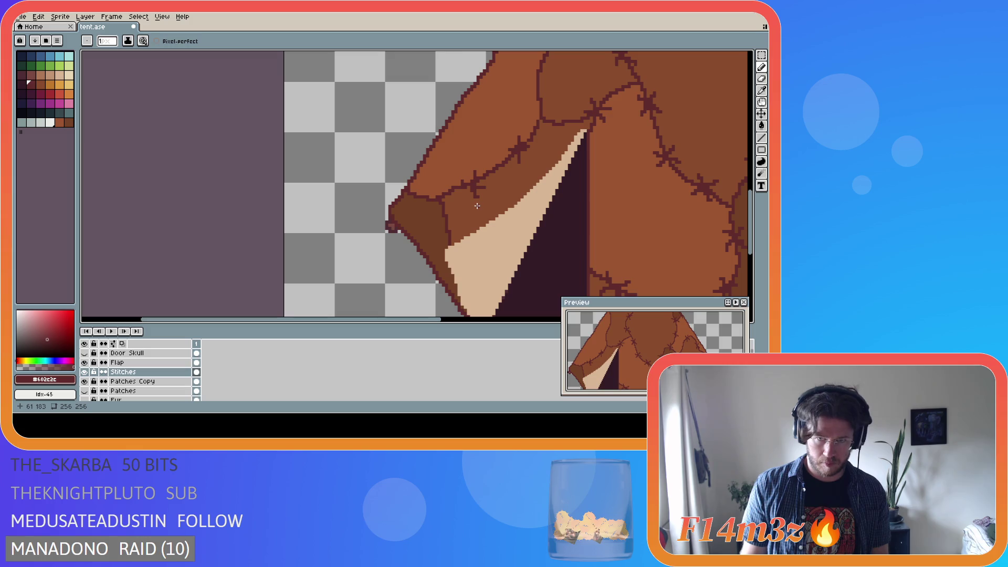
Add slanted and small stitches across the flap seam
{"action": "left_click_drag", "start_coordinate": [460, 183], "coordinate": [464, 185]}
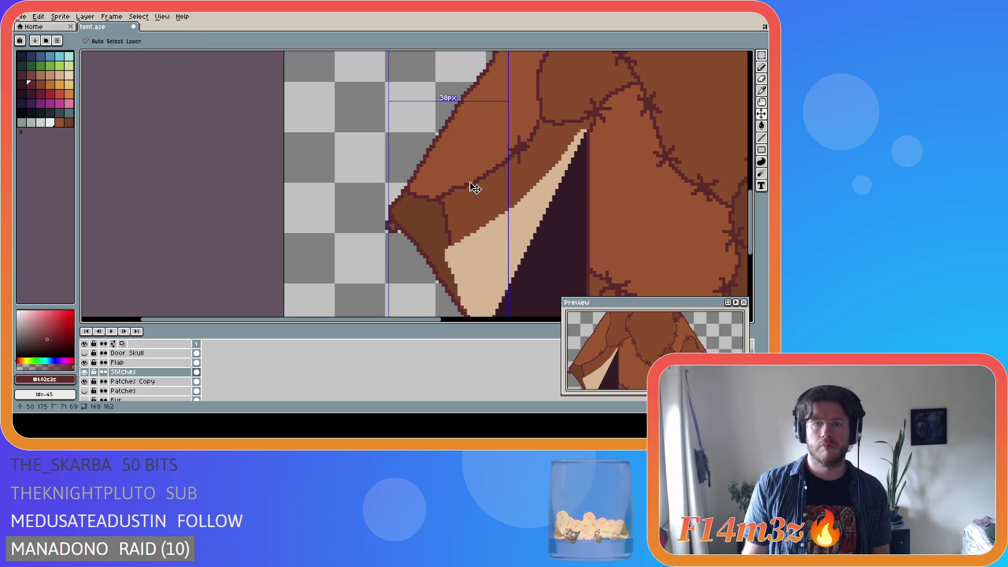
{"action": "left_click_drag", "start_coordinate": [471, 174], "coordinate": [462, 195]}
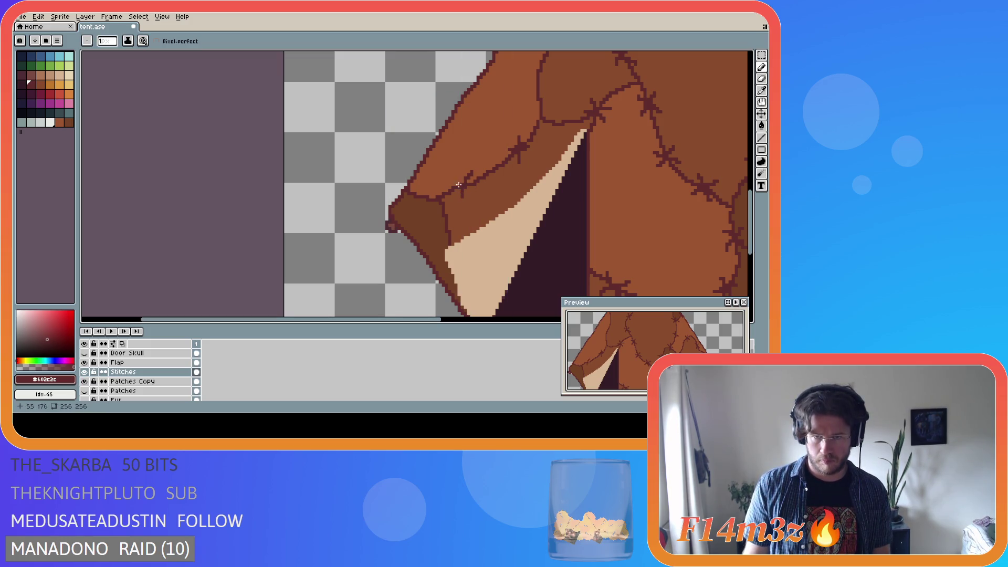
{"action": "scroll", "coordinate": [524, 215], "scroll_direction": "down", "scroll_amount": 3}
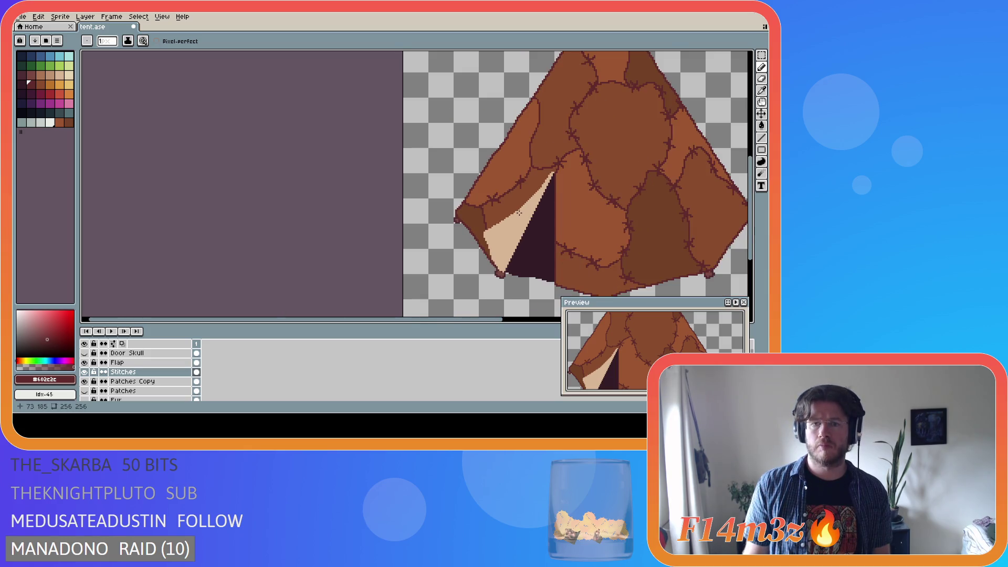
{"action": "scroll", "coordinate": [493, 206], "scroll_direction": "up", "scroll_amount": 3}
{"action": "scroll", "coordinate": [493, 206], "scroll_direction": "up", "scroll_amount": 1}
{"action": "left_click_drag", "start_coordinate": [499, 183], "coordinate": [494, 209]}
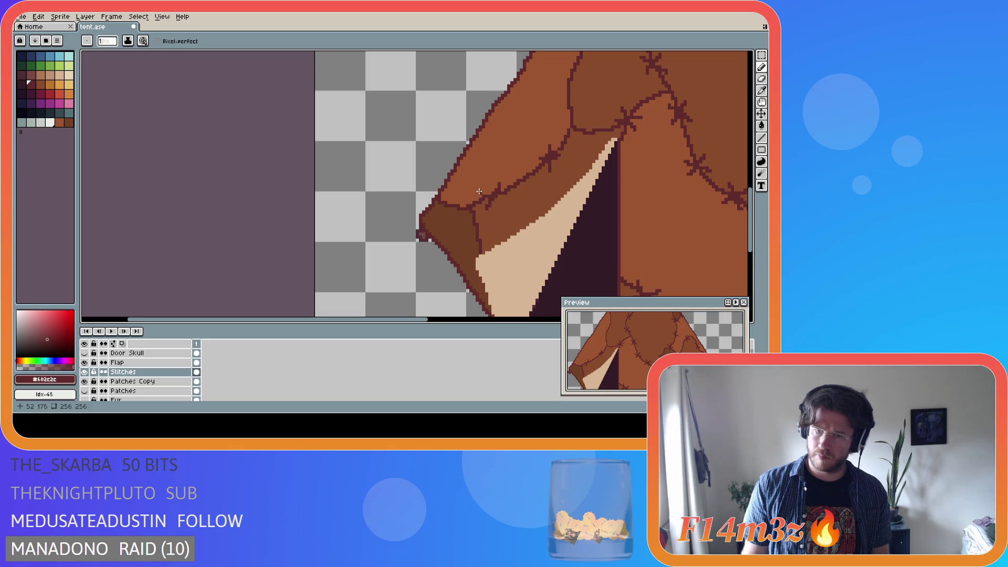
Draw a cross-stitch on the flap's upper seam, then marquee-select a small area there
{"action": "scroll", "coordinate": [517, 230], "scroll_direction": "down", "scroll_amount": 3}
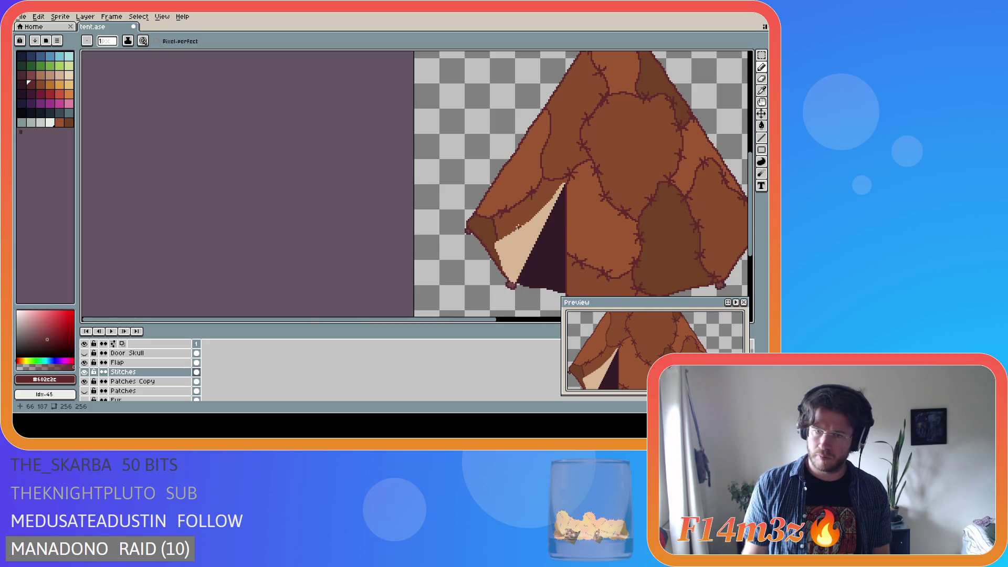
{"action": "scroll", "coordinate": [504, 208], "scroll_direction": "up", "scroll_amount": 3}
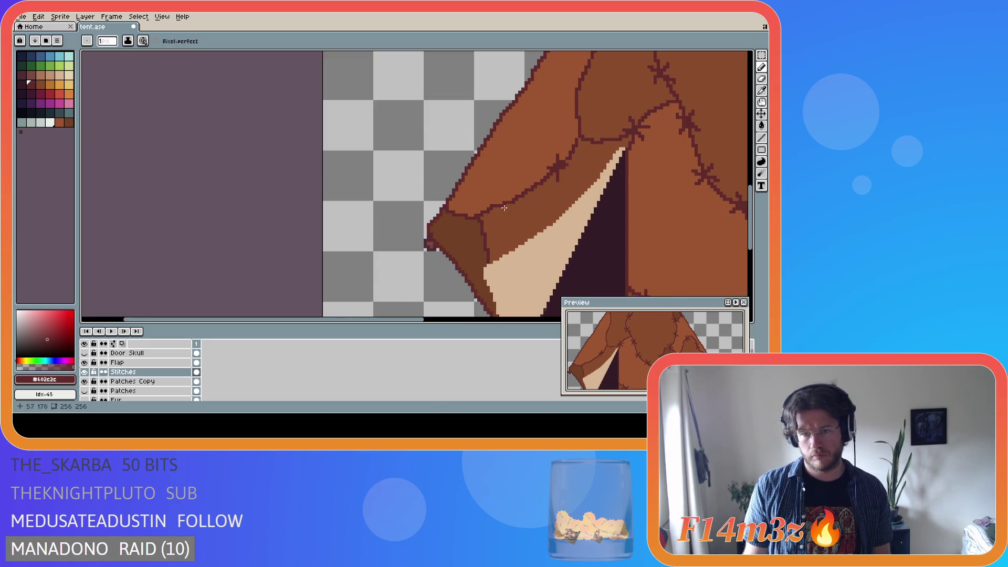
{"action": "mouse_move", "coordinate": [514, 189]}
{"action": "left_mouse_down"}
{"action": "mouse_move", "coordinate": [507, 216]}
{"action": "mouse_move", "coordinate": [530, 206]}
{"action": "left_mouse_up"}
{"action": "scroll", "coordinate": [532, 223], "scroll_direction": "down", "scroll_amount": 2}
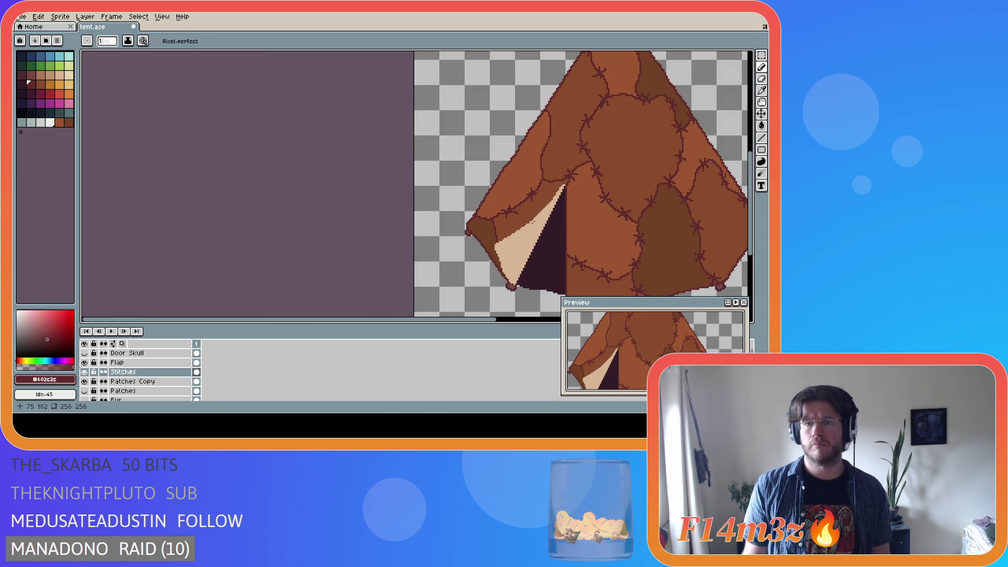
{"action": "scroll", "coordinate": [525, 220], "scroll_direction": "up", "scroll_amount": 2}
{"action": "key", "text": "m"}
{"action": "left_click_drag", "start_coordinate": [519, 213], "coordinate": [494, 196]}
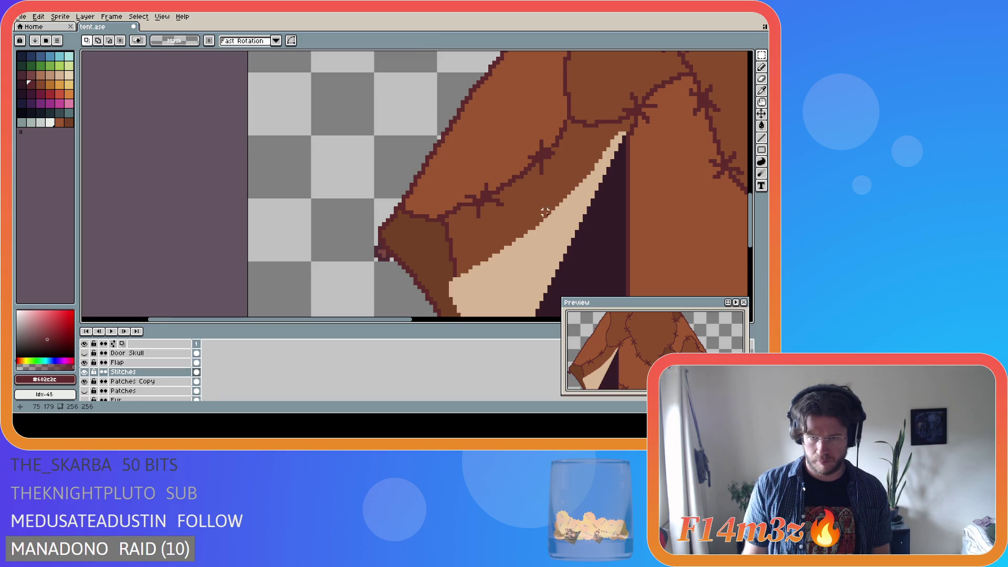
{"action": "scroll", "coordinate": [547, 213], "scroll_direction": "down", "scroll_amount": 2}
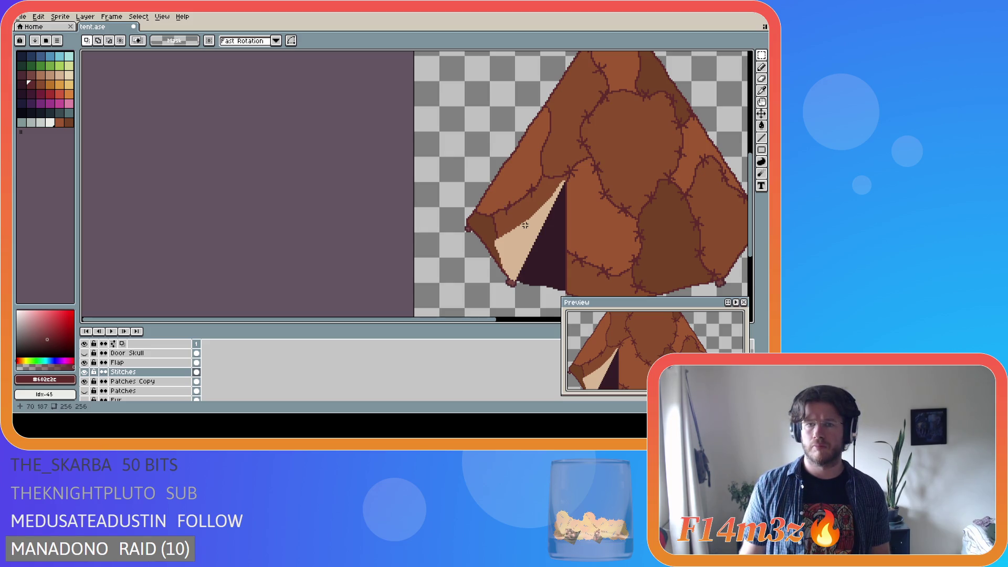
With the Pencil, draw a short horizontal dark stitch on the seam at the tent's left corner
{"action": "key", "text": "b"}
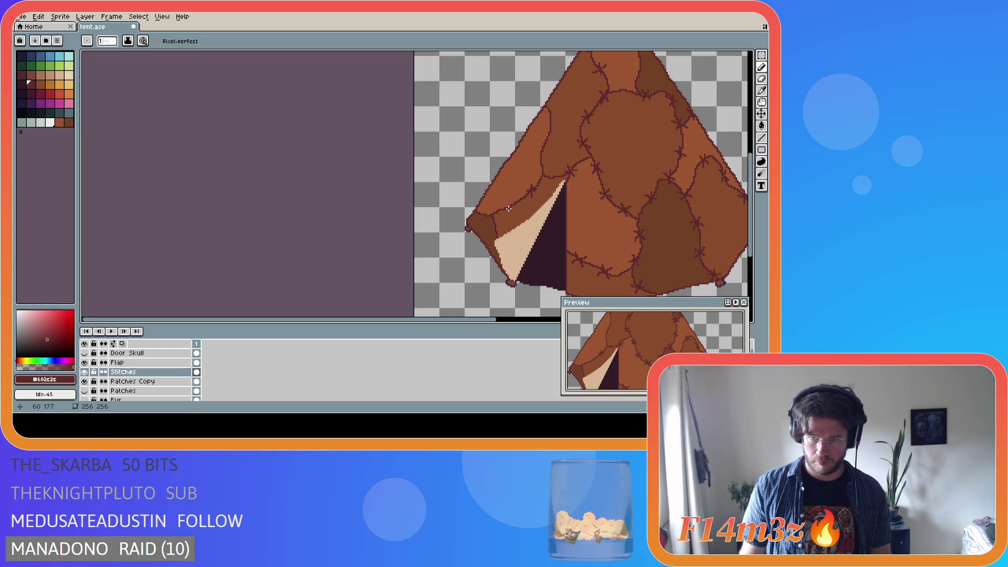
{"action": "scroll", "coordinate": [508, 209], "scroll_direction": "up", "scroll_amount": 1}
{"action": "scroll", "coordinate": [515, 206], "scroll_direction": "down", "scroll_amount": 3}
{"action": "scroll", "coordinate": [520, 205], "scroll_direction": "up", "scroll_amount": 3}
{"action": "scroll", "coordinate": [528, 202], "scroll_direction": "down", "scroll_amount": 3}
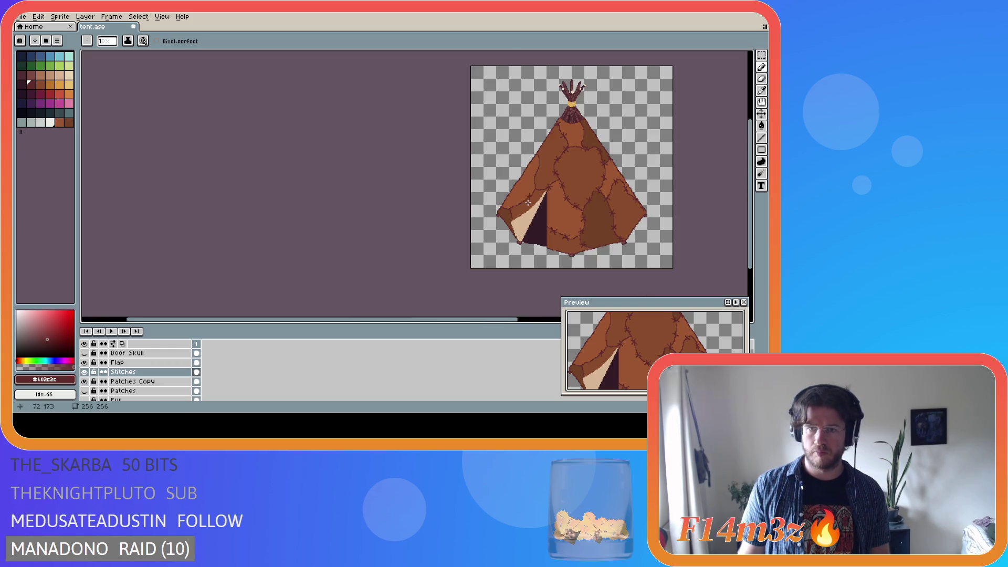
{"action": "scroll", "coordinate": [502, 215], "scroll_direction": "up", "scroll_amount": 3}
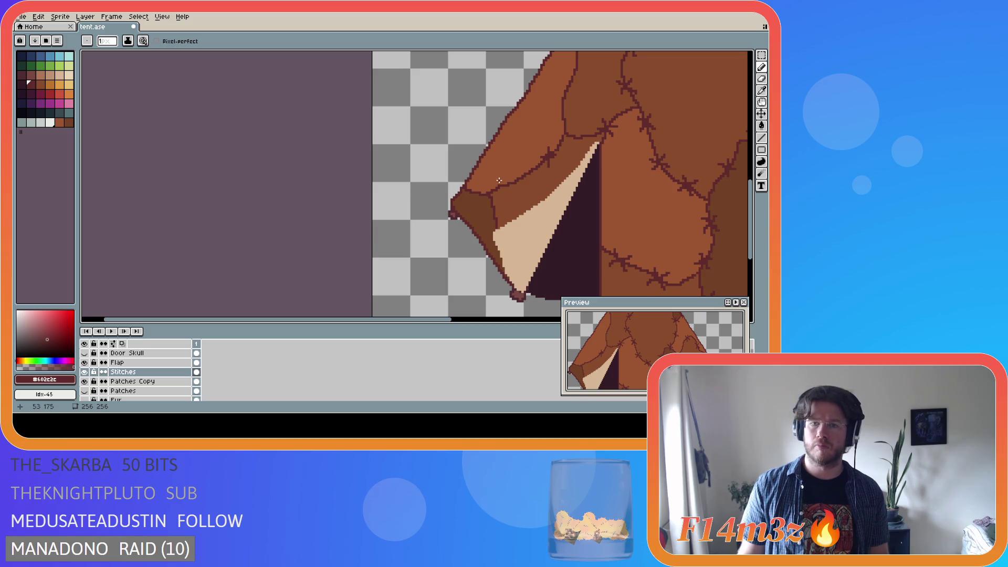
{"action": "left_click_drag", "start_coordinate": [507, 181], "coordinate": [522, 181]}
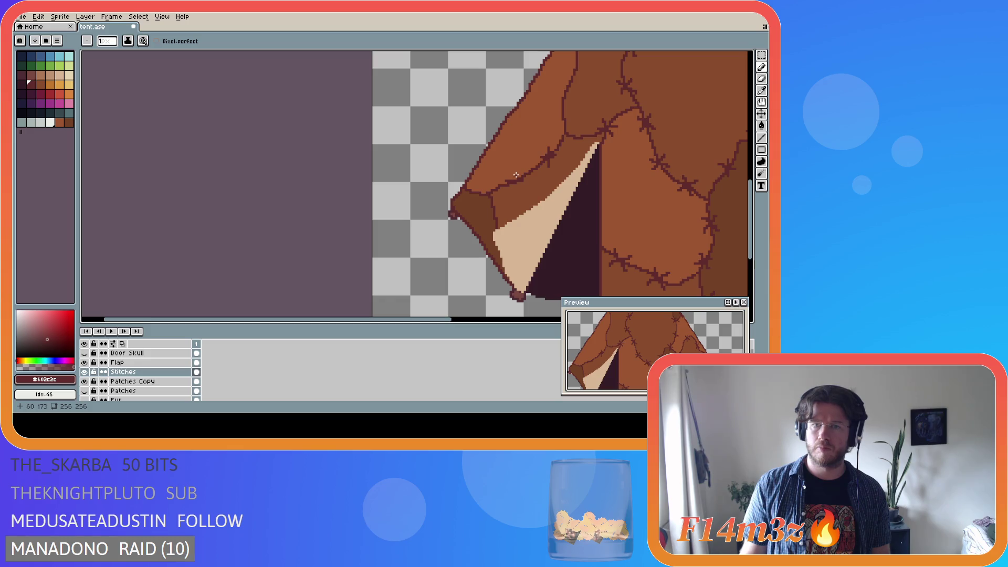
{"action": "scroll", "coordinate": [553, 202], "scroll_direction": "down", "scroll_amount": 4}
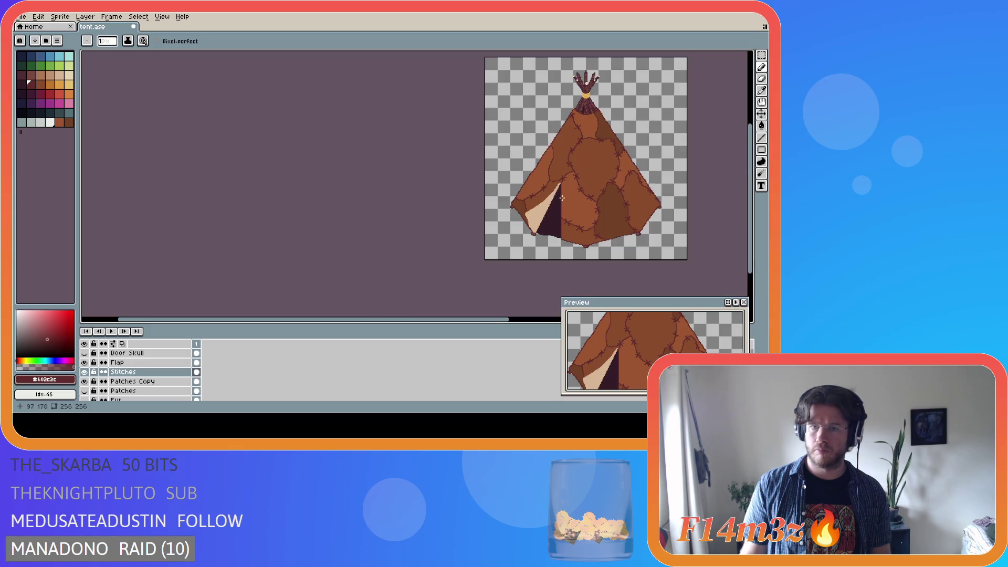
{"action": "scroll", "coordinate": [577, 200], "scroll_direction": "up", "scroll_amount": 4}
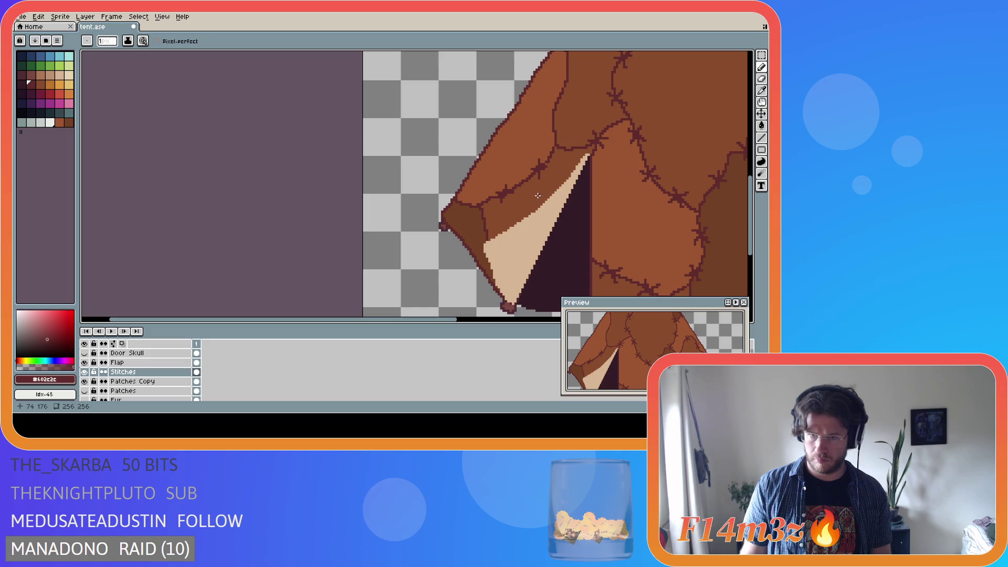
{"action": "scroll", "coordinate": [514, 195], "scroll_direction": "down", "scroll_amount": 4}
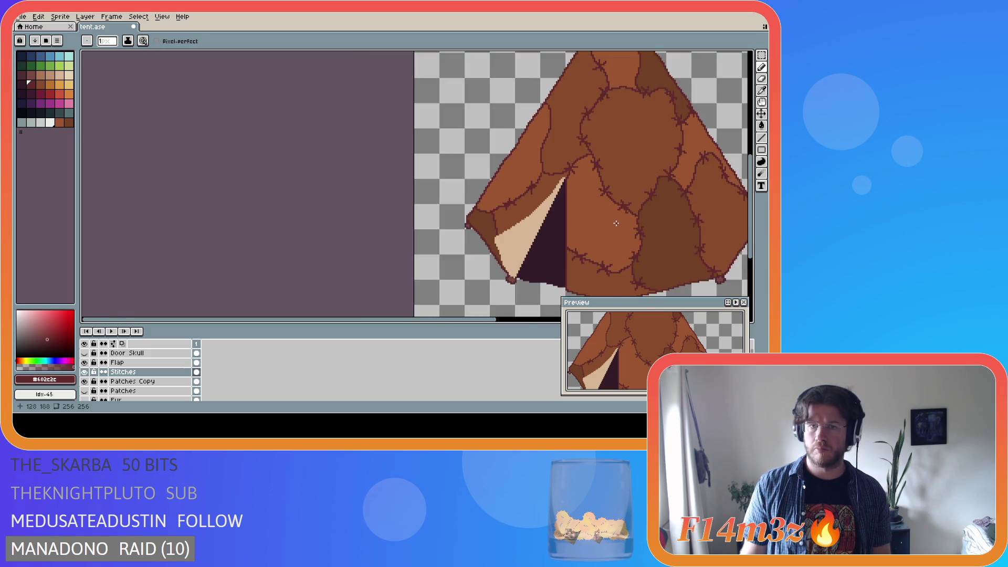
{"action": "scroll", "coordinate": [572, 223], "scroll_direction": "up", "scroll_amount": 4}
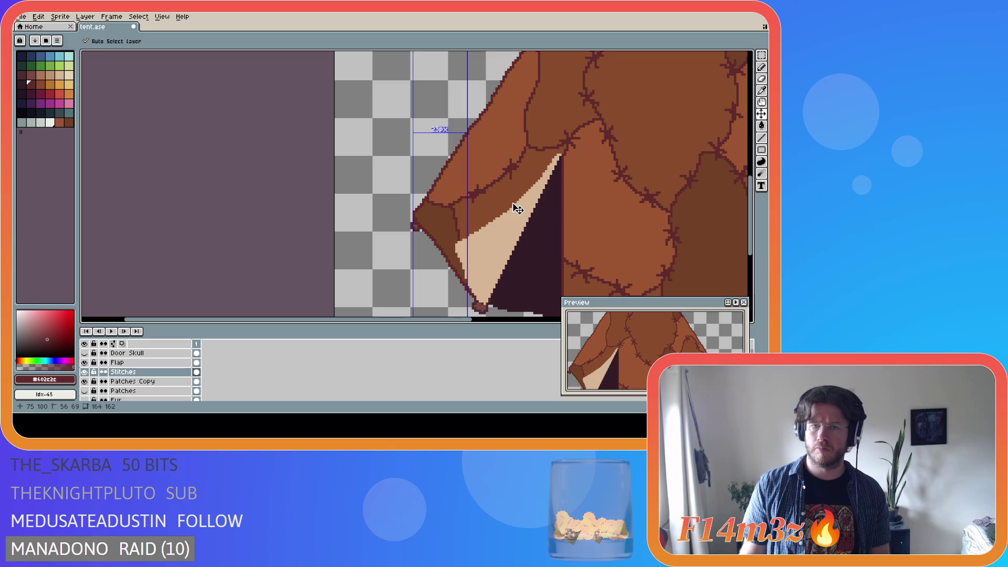
{"action": "scroll", "coordinate": [546, 196], "scroll_direction": "up", "scroll_amount": 1}
{"action": "scroll", "coordinate": [547, 197], "scroll_direction": "up", "scroll_amount": 1}
{"action": "scroll", "coordinate": [545, 200], "scroll_direction": "down", "scroll_amount": 1}
{"action": "scroll", "coordinate": [545, 204], "scroll_direction": "down", "scroll_amount": 2}
{"action": "scroll", "coordinate": [617, 227], "scroll_direction": "down", "scroll_amount": 2}
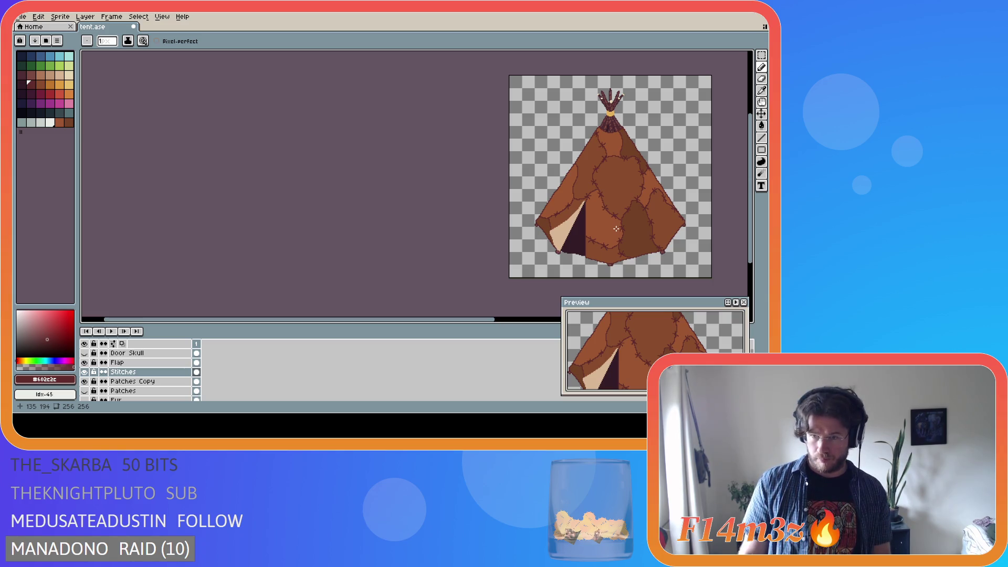
{"action": "scroll", "coordinate": [686, 216], "scroll_direction": "up", "scroll_amount": 2}
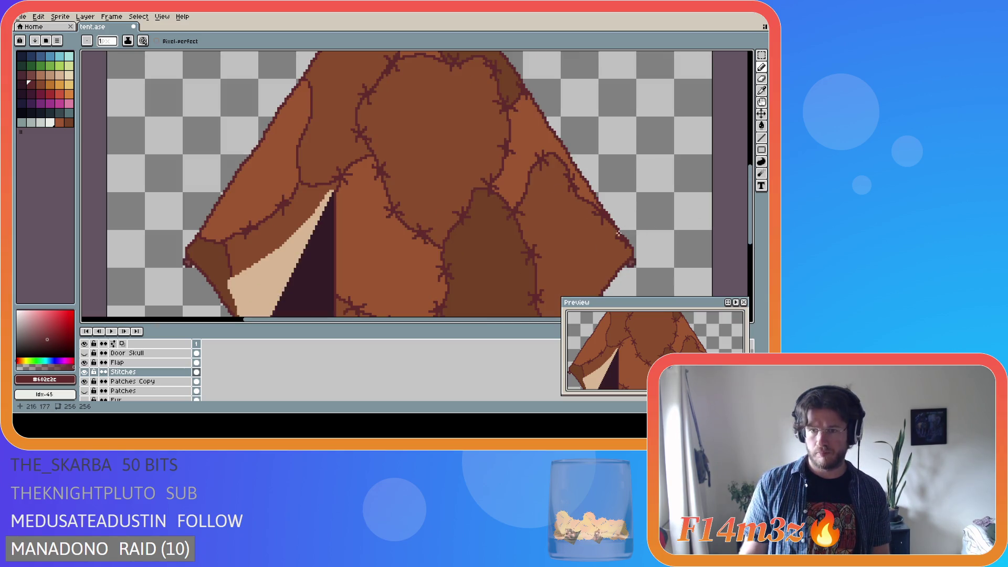
{"action": "scroll", "coordinate": [619, 232], "scroll_direction": "down", "scroll_amount": 3}
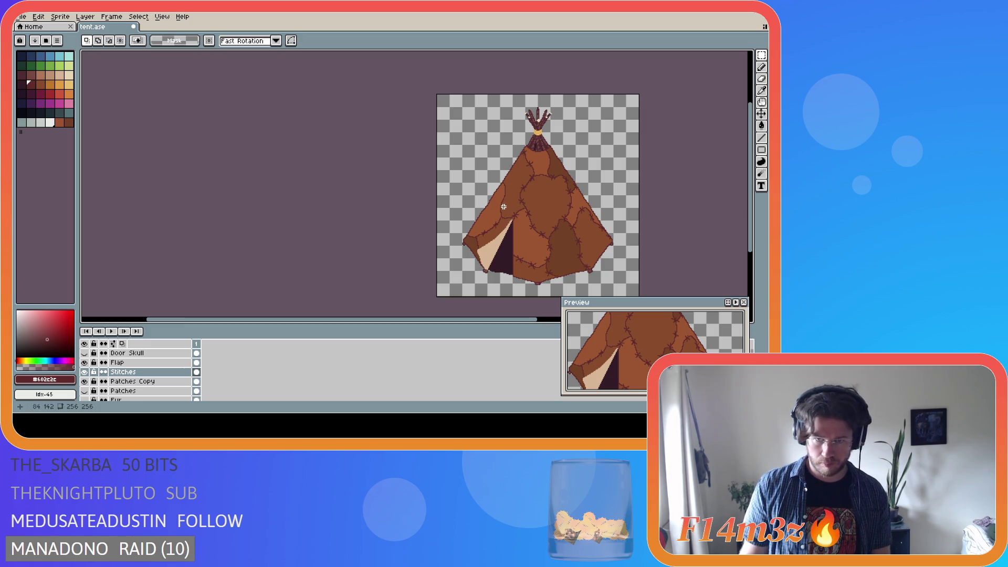
{"action": "scroll", "coordinate": [503, 207], "scroll_direction": "up", "scroll_amount": 2}
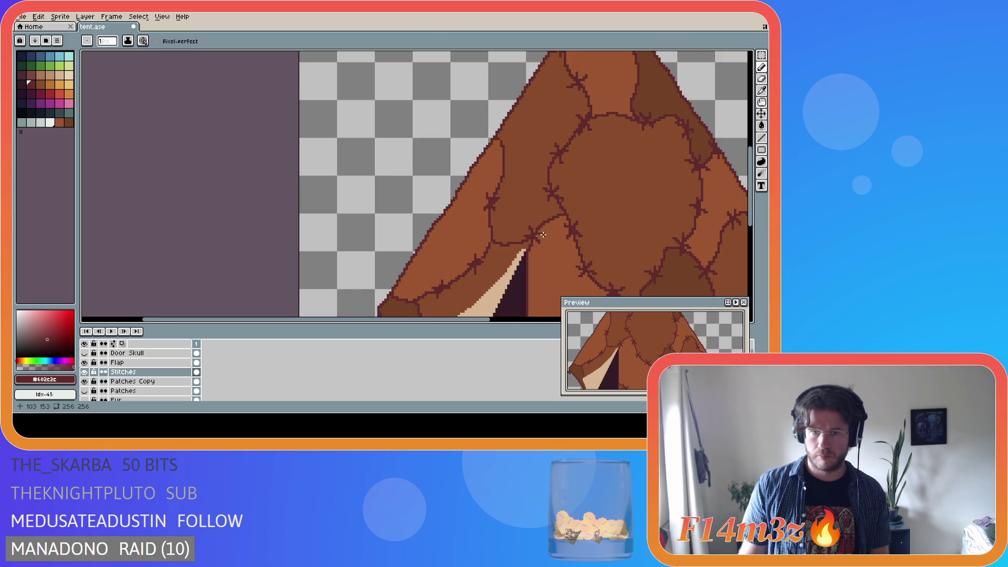
Touch up a stitch on the central patch's left seam with the Pencil
{"action": "scroll", "coordinate": [543, 235], "scroll_direction": "down", "scroll_amount": 5}
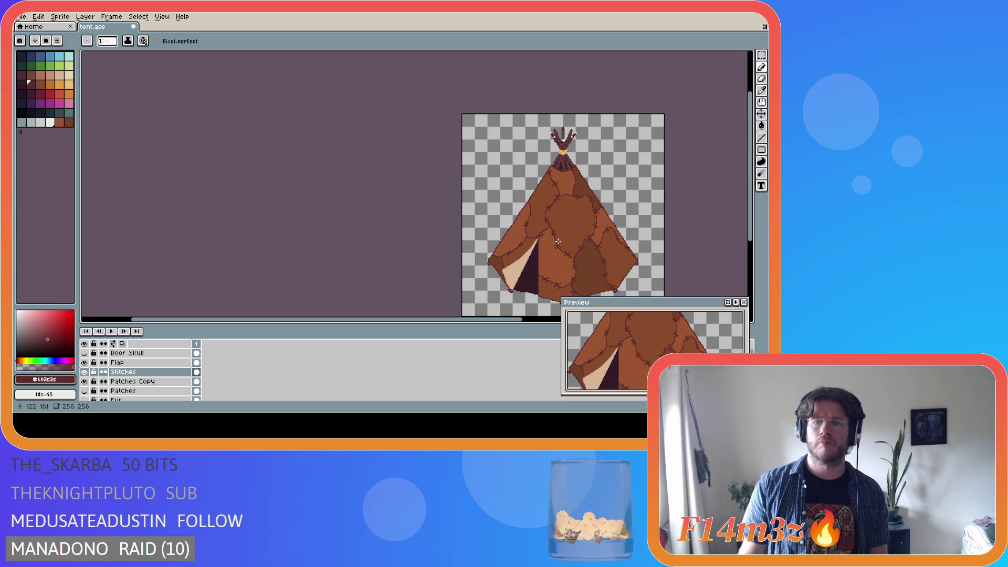
{"action": "scroll", "coordinate": [531, 212], "scroll_direction": "up", "scroll_amount": 3}
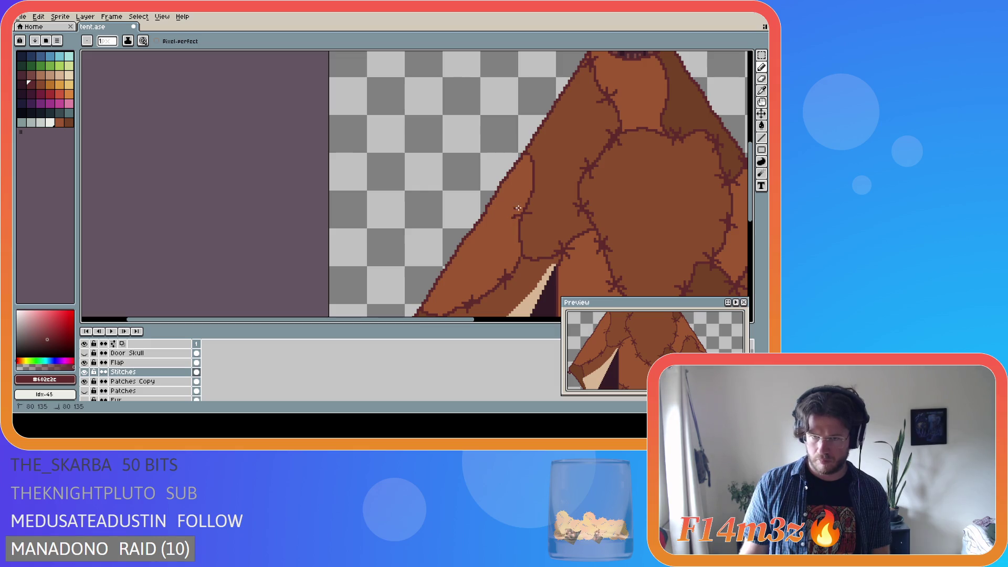
{"action": "left_click_drag", "start_coordinate": [517, 202], "coordinate": [521, 206]}
{"action": "key", "text": "b"}
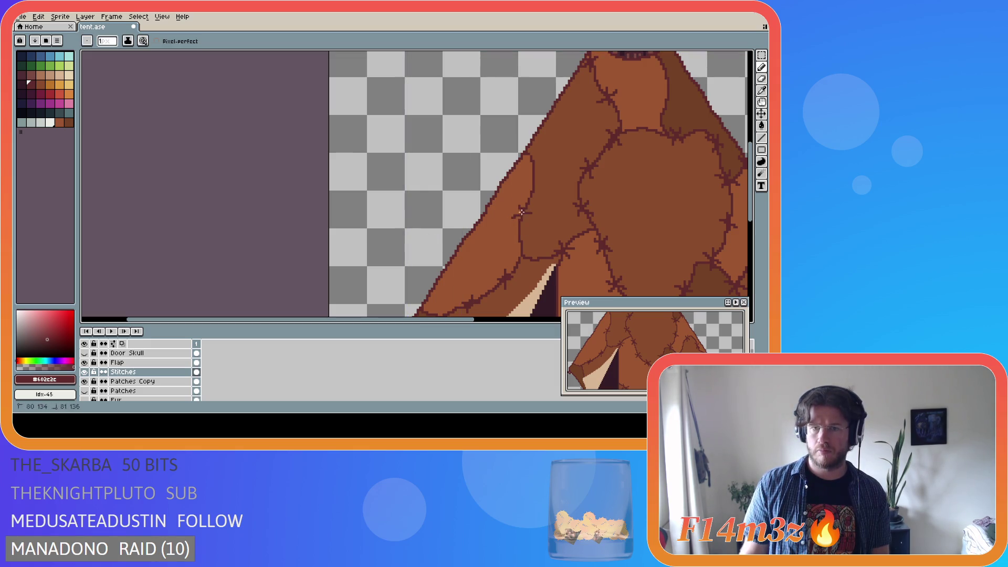
Zoom out and move around the canvas to check the finished stitching
{"action": "scroll", "coordinate": [570, 240], "scroll_direction": "down", "scroll_amount": 3}
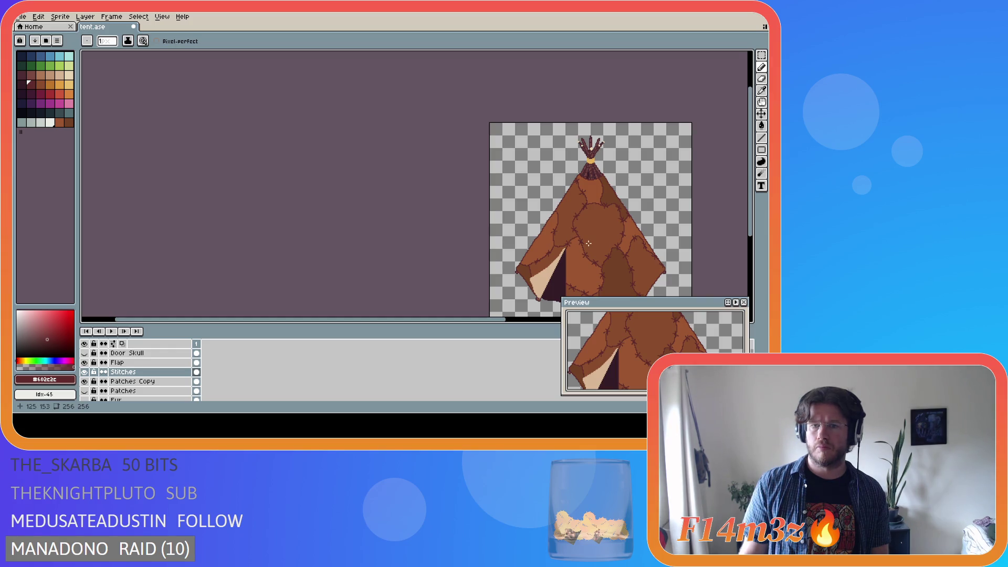
{"action": "scroll", "coordinate": [587, 247], "scroll_direction": "up", "scroll_amount": 4}
{"action": "scroll", "coordinate": [546, 233], "scroll_direction": "down", "scroll_amount": 2}
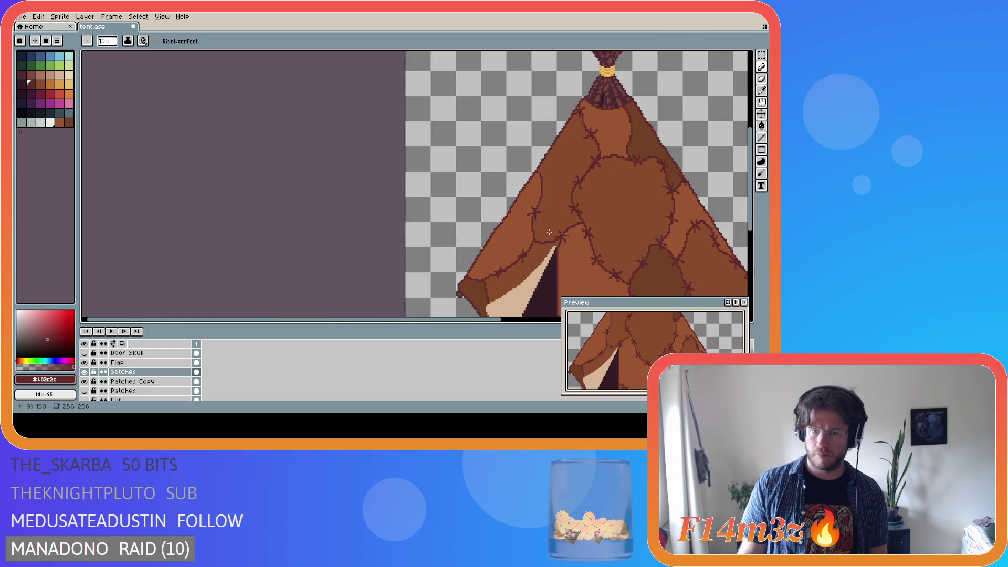
{"action": "scroll", "coordinate": [588, 233], "scroll_direction": "down", "scroll_amount": 3}
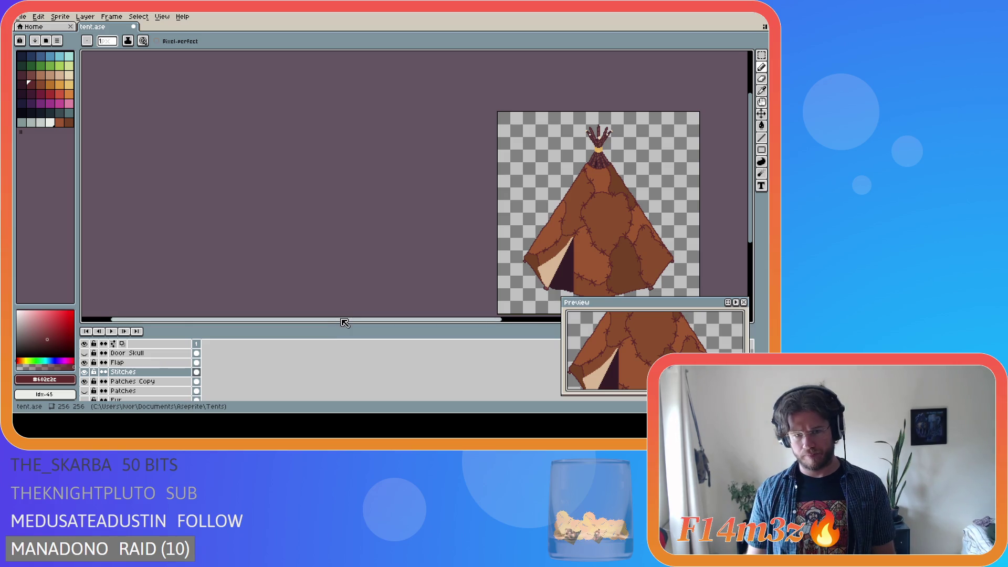
{"action": "left_click_drag", "start_coordinate": [344, 320], "coordinate": [497, 307]}
{"action": "left_click_drag", "start_coordinate": [750, 168], "coordinate": [750, 184]}
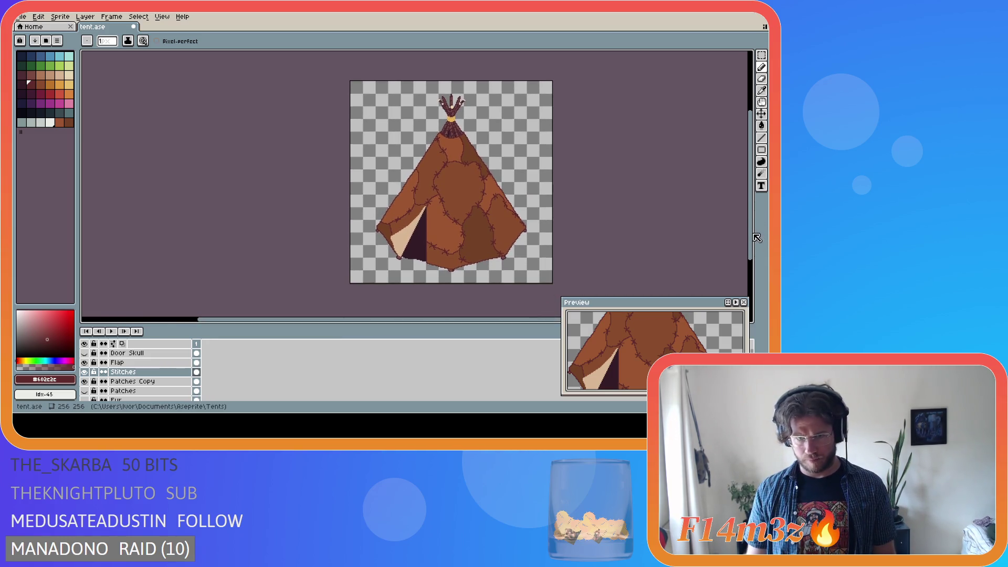
{"action": "scroll", "coordinate": [460, 195], "scroll_direction": "up", "scroll_amount": 2}
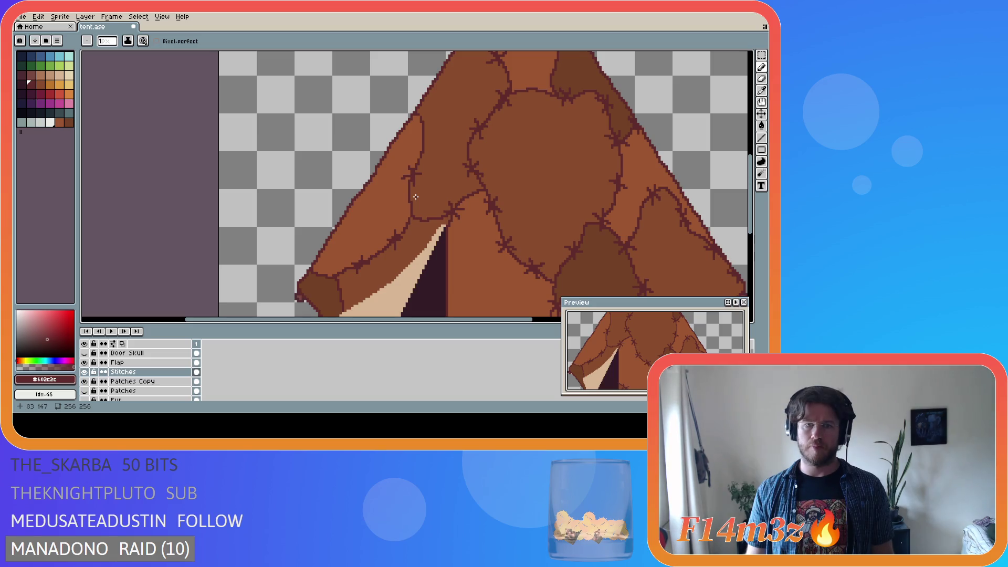
{"action": "scroll", "coordinate": [443, 206], "scroll_direction": "down", "scroll_amount": 2}
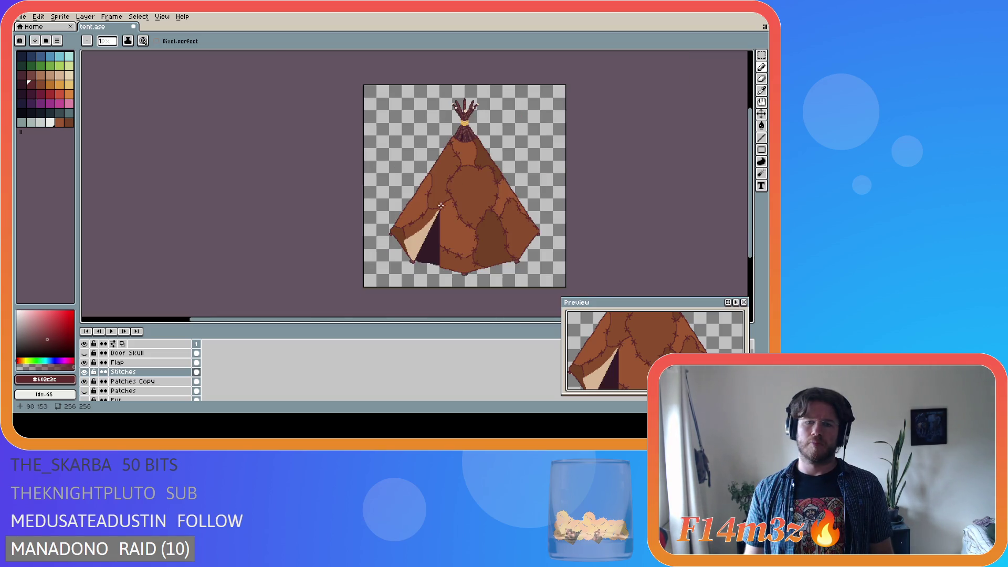
{"action": "scroll", "coordinate": [440, 206], "scroll_direction": "up", "scroll_amount": 2}
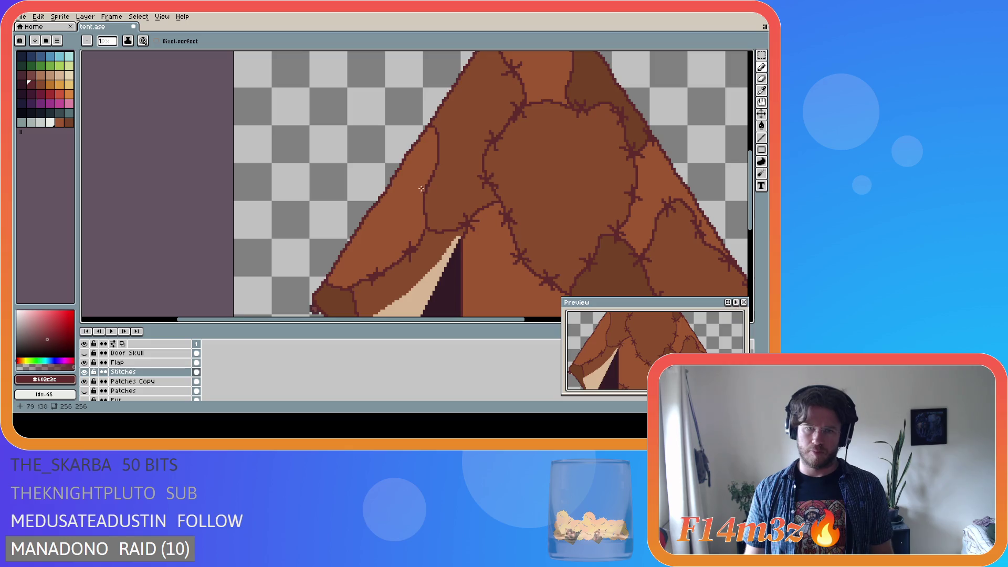
{"action": "scroll", "coordinate": [455, 219], "scroll_direction": "down", "scroll_amount": 3}
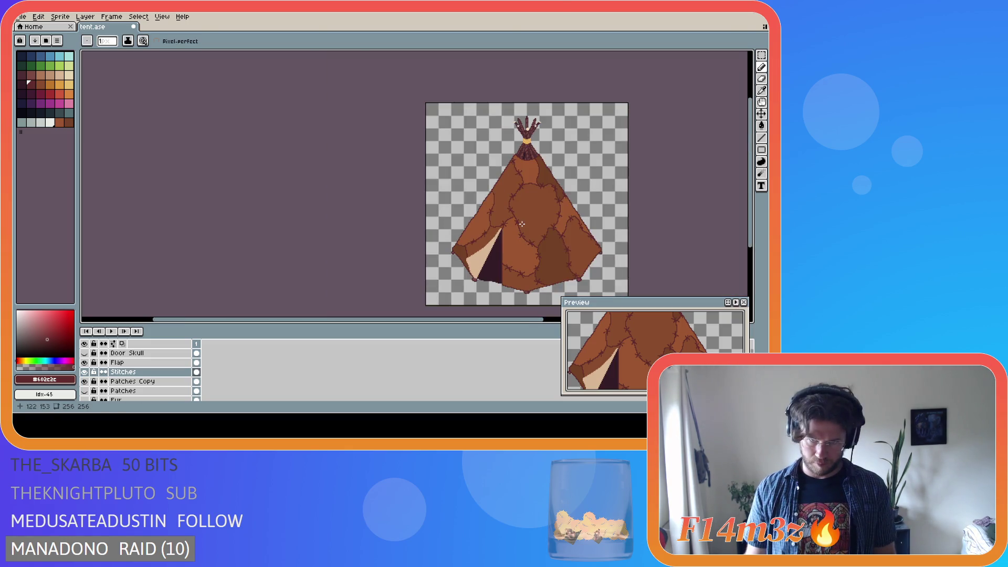
{"action": "scroll", "coordinate": [493, 222], "scroll_direction": "up", "scroll_amount": 1}
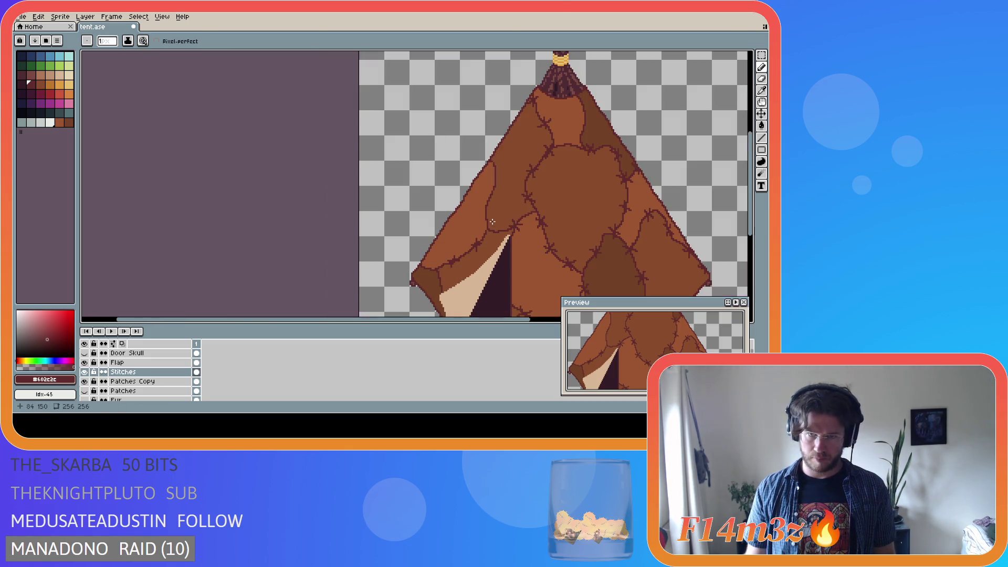
{"action": "scroll", "coordinate": [493, 222], "scroll_direction": "up", "scroll_amount": 1}
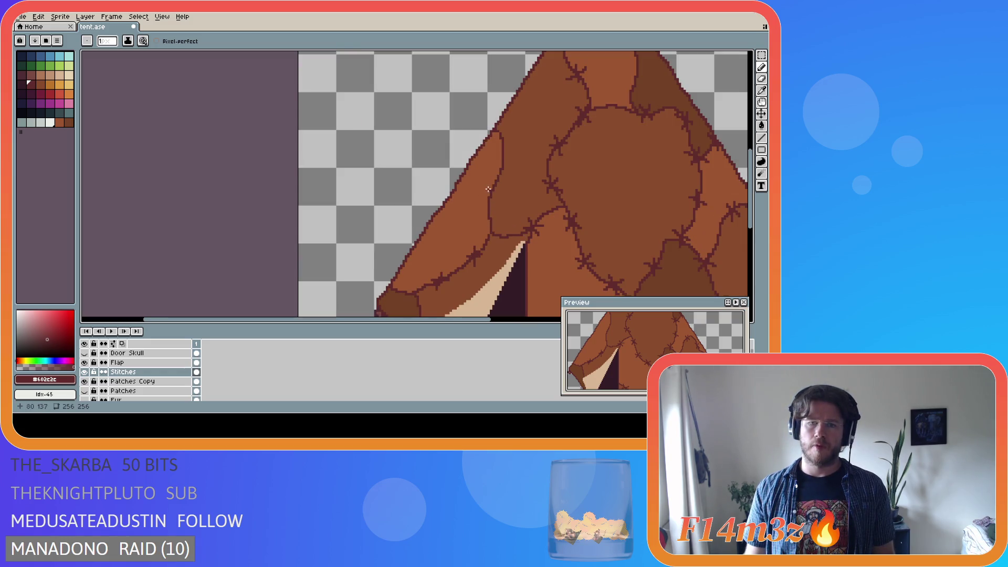
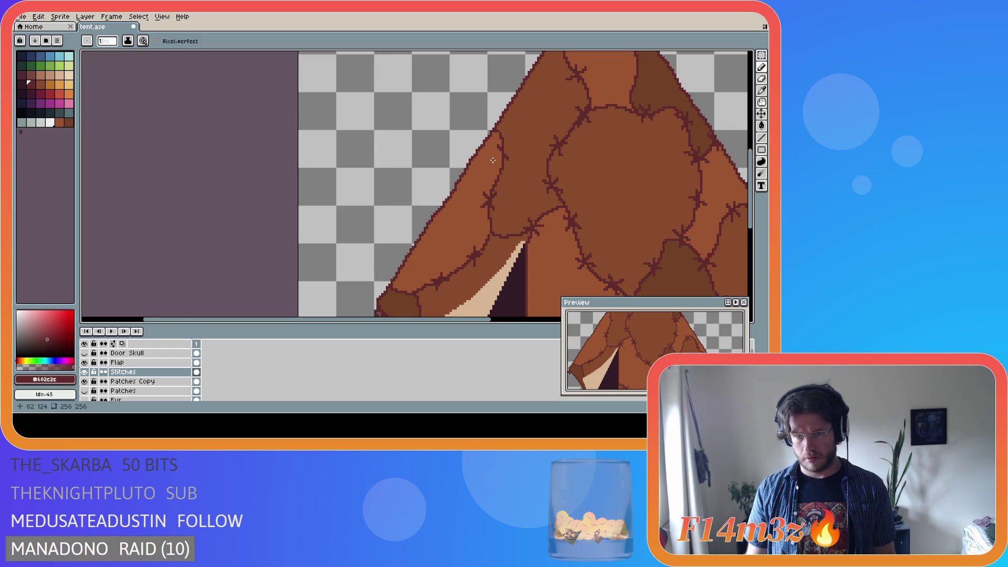
Save the tent sprite to tent.ase
{"action": "scroll", "coordinate": [525, 193], "scroll_direction": "down", "scroll_amount": 3}
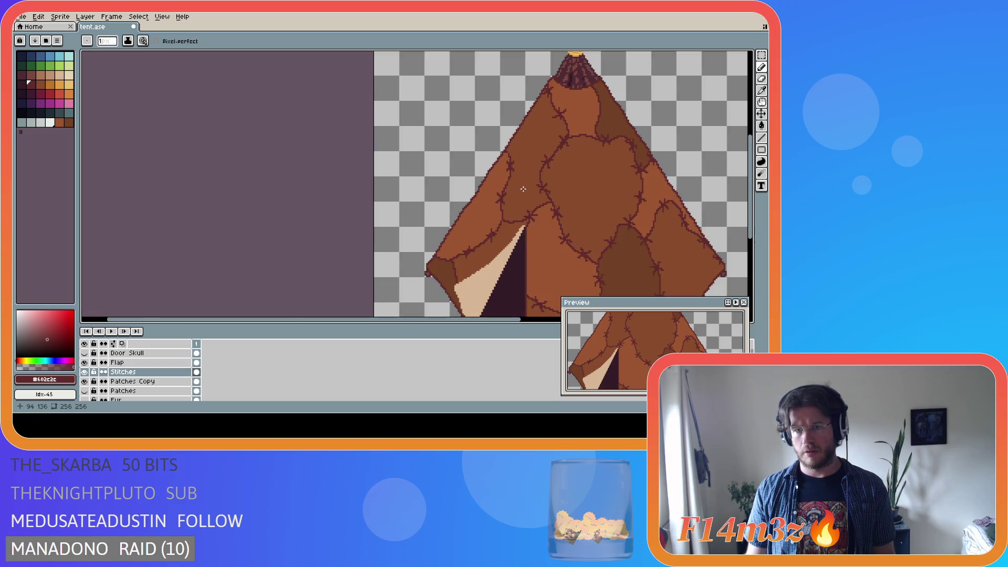
{"action": "scroll", "coordinate": [527, 159], "scroll_direction": "up", "scroll_amount": 3}
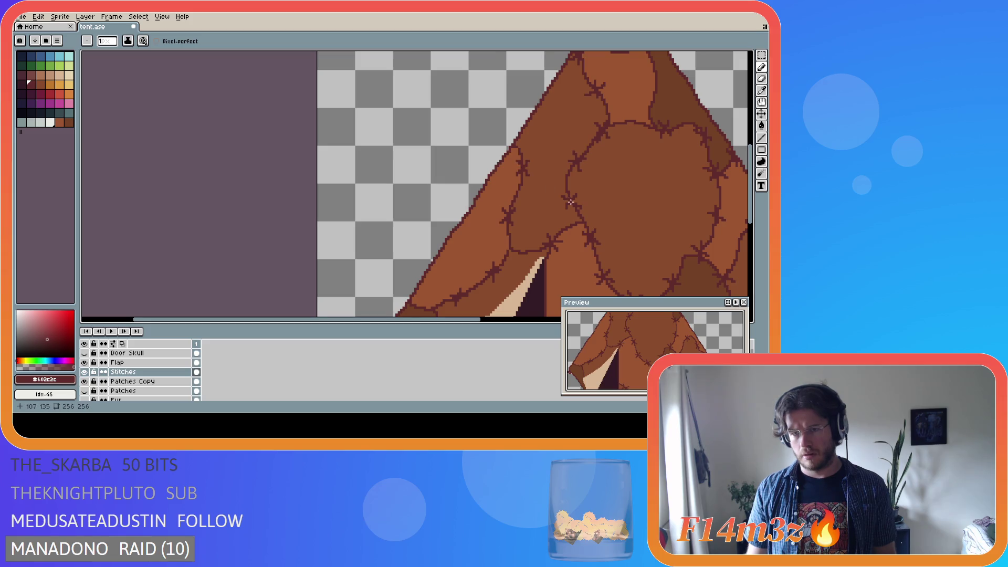
{"action": "scroll", "coordinate": [571, 202], "scroll_direction": "down", "scroll_amount": 4}
{"action": "scroll", "coordinate": [543, 200], "scroll_direction": "up", "scroll_amount": 4}
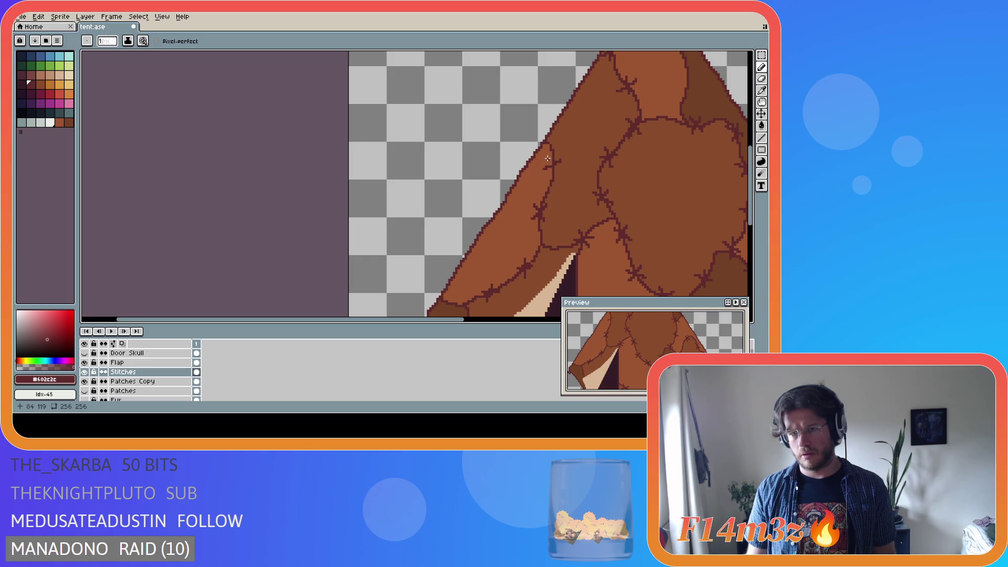
{"action": "scroll", "coordinate": [574, 189], "scroll_direction": "down", "scroll_amount": 3}
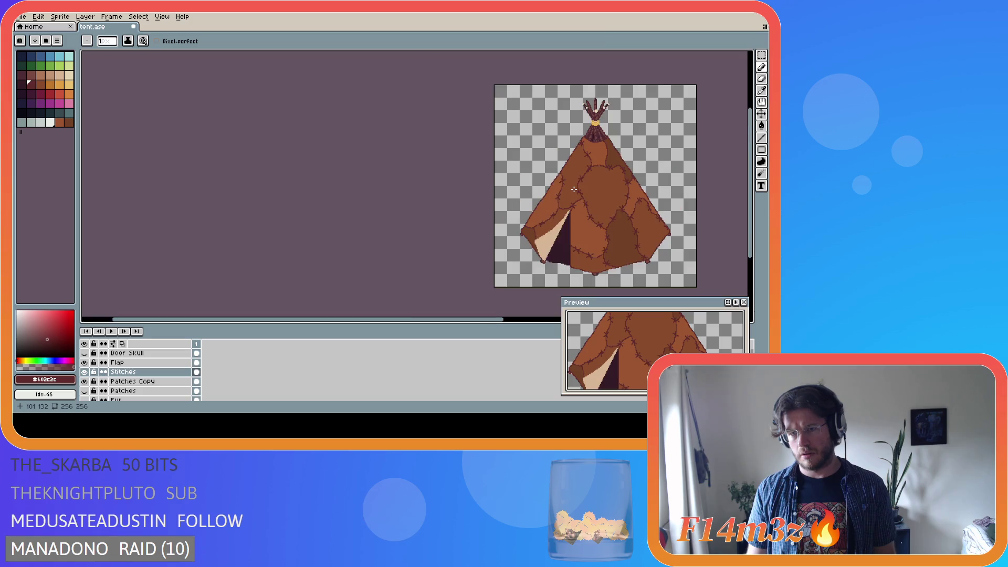
{"action": "scroll", "coordinate": [598, 202], "scroll_direction": "up", "scroll_amount": 4}
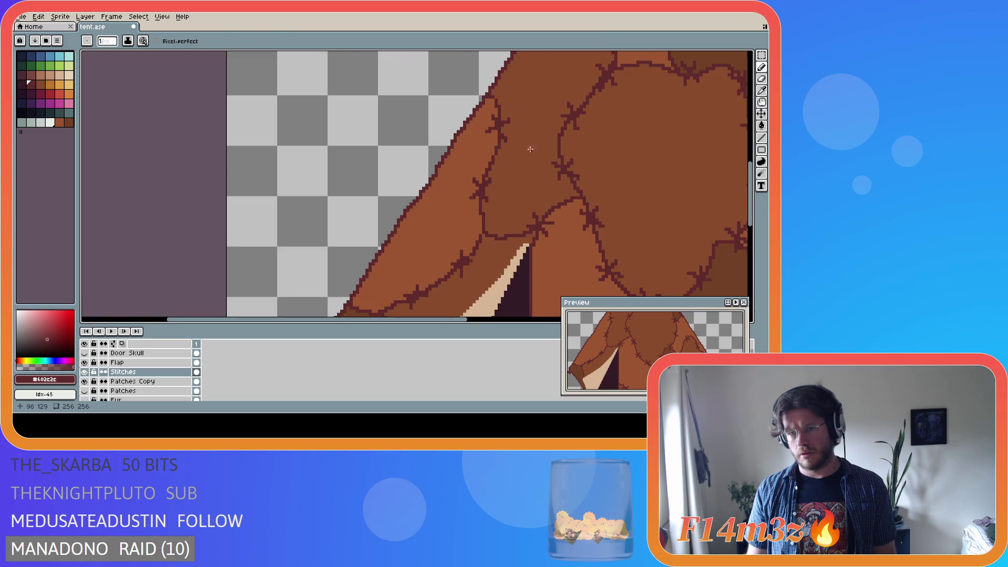
{"action": "scroll", "coordinate": [531, 170], "scroll_direction": "down", "scroll_amount": 4}
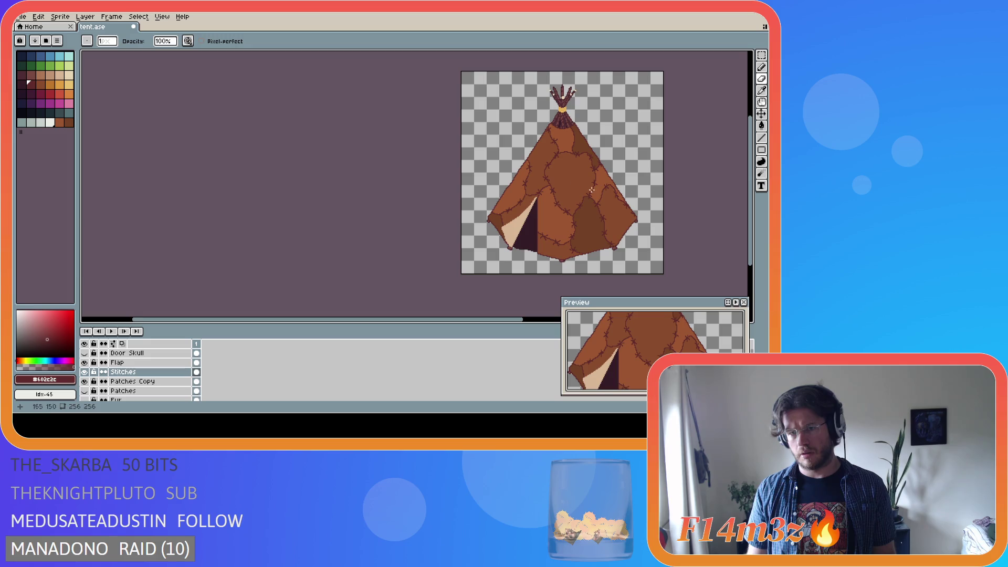
{"action": "key", "text": "ctrl+s"}
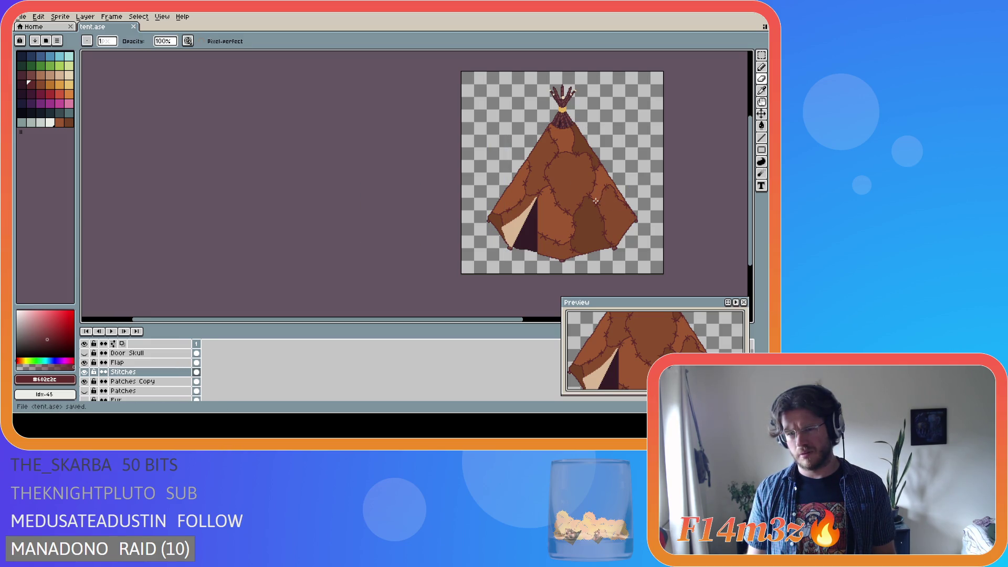
Redraw the seam stitches just above the left door opening with the Pencil
{"action": "scroll", "coordinate": [525, 194], "scroll_direction": "up", "scroll_amount": 3}
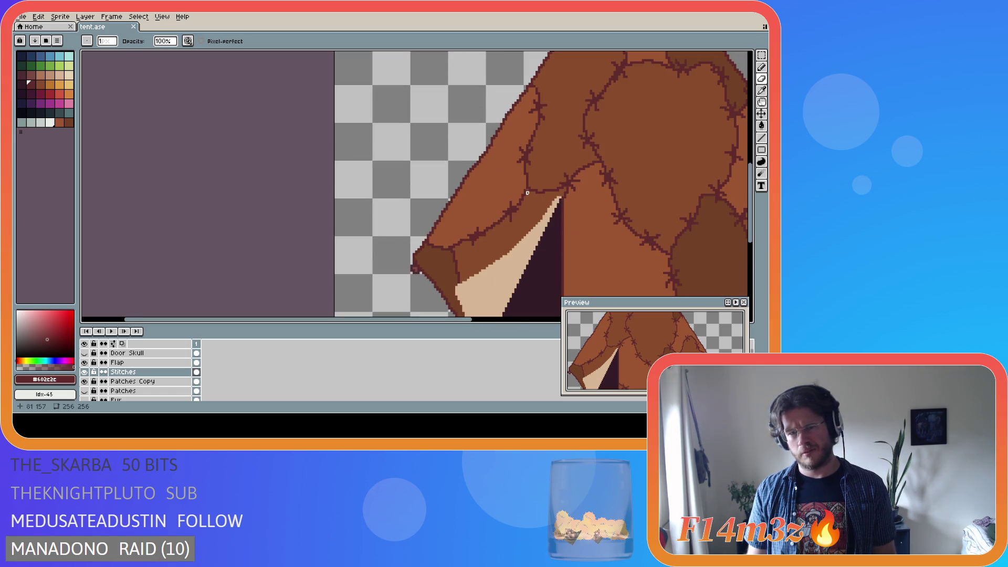
{"action": "key", "text": "b"}
{"action": "left_click_drag", "start_coordinate": [531, 165], "coordinate": [518, 147]}
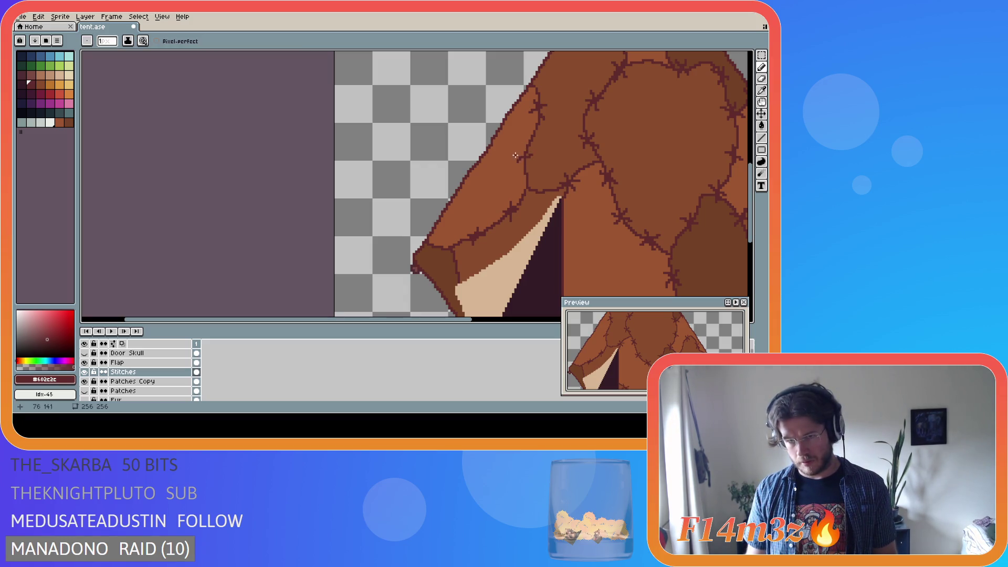
{"action": "key", "text": "v"}
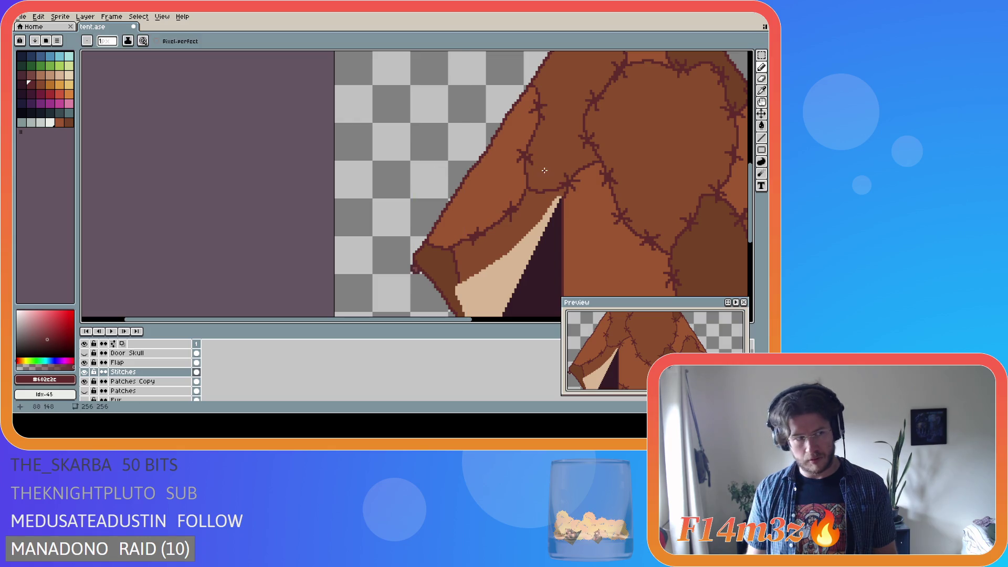
{"action": "key", "text": "b"}
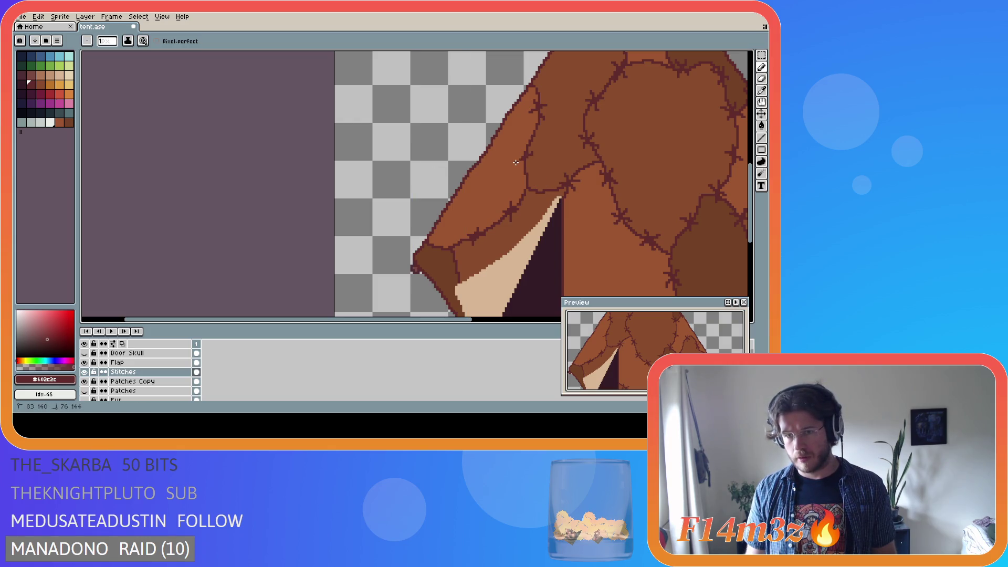